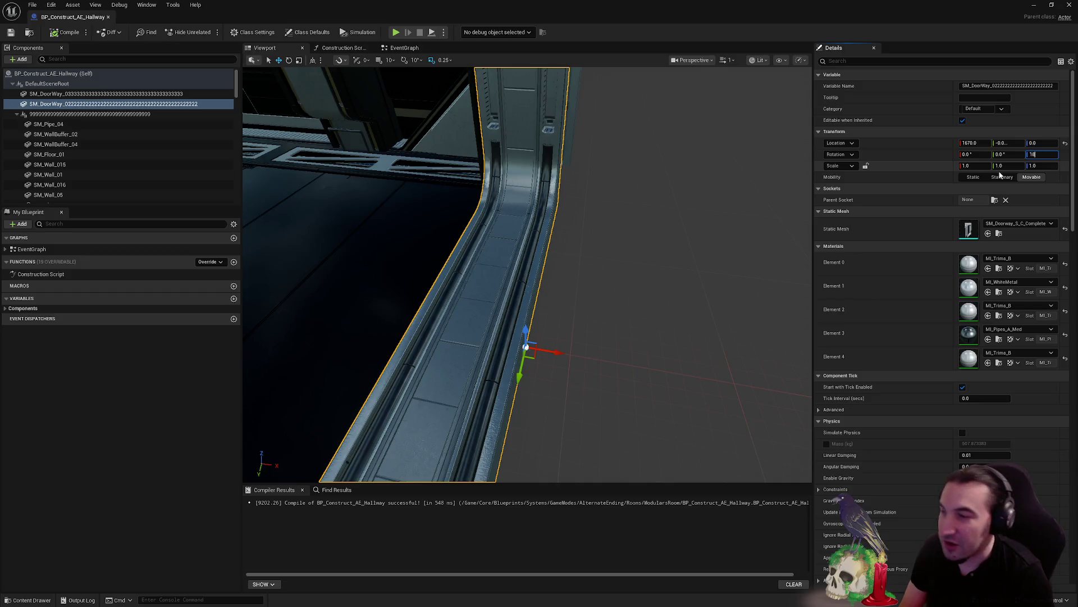
Step: Rotate the hallway doorway 180° and move it to Location X 1600
{"action": "key", "text": "Return"}
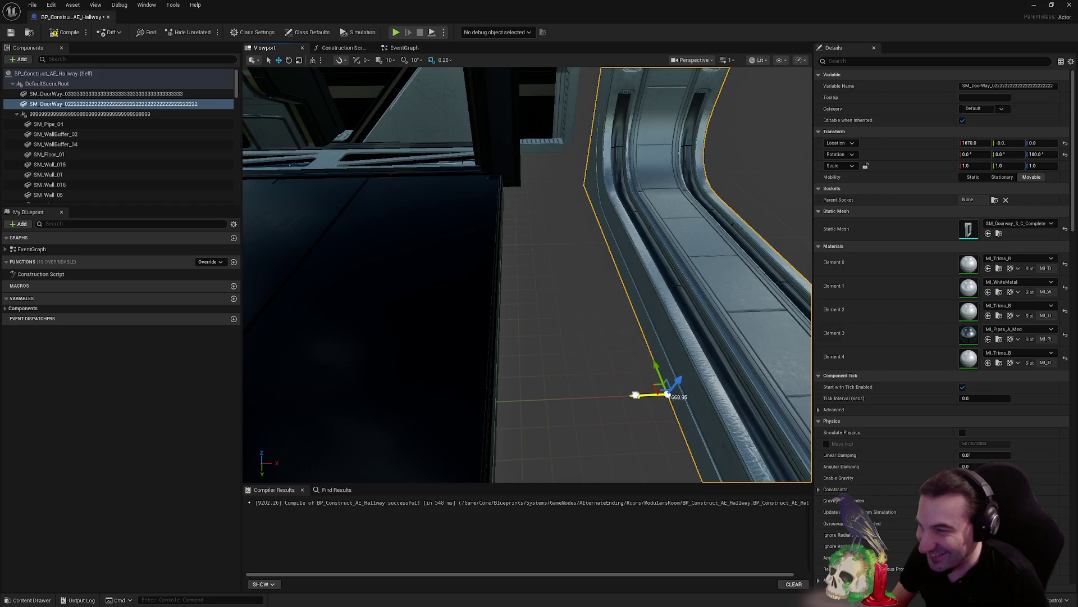
{"action": "left_click_drag", "start_coordinate": [638, 392], "coordinate": [464, 388]}
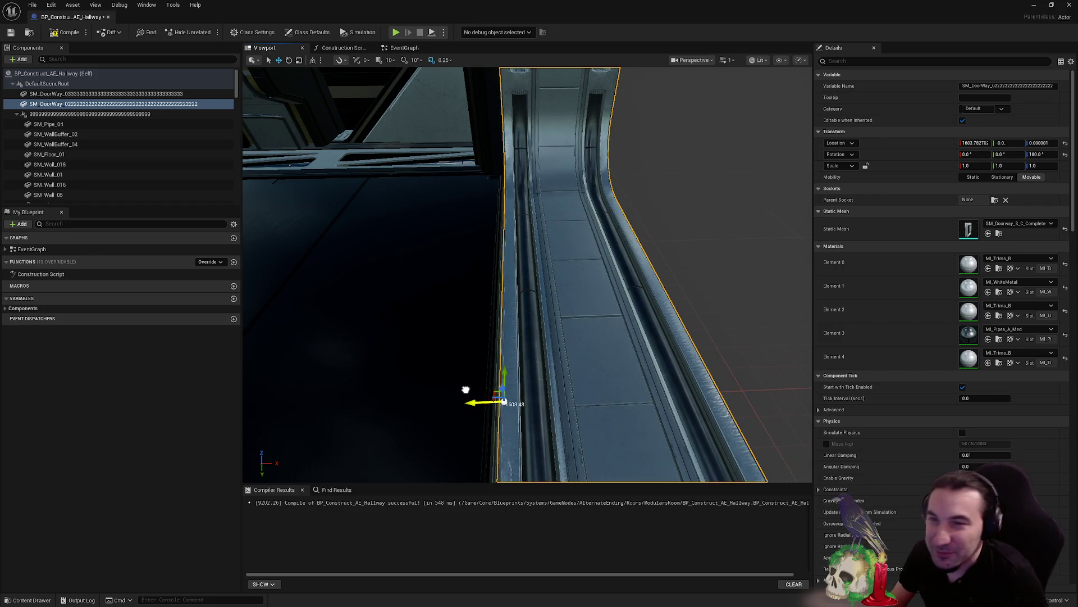
{"action": "left_click", "coordinate": [975, 143]}
{"action": "type", "text": "1600"}
{"action": "key", "text": "Return"}
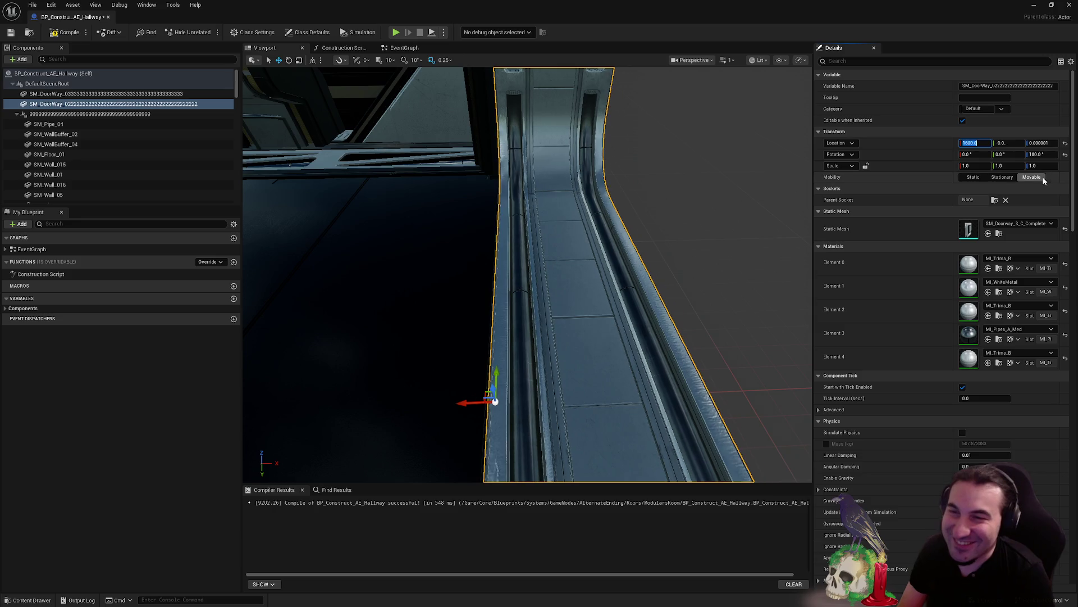
Step: Set the doorway's Location Z to 0 and compile the hallway blueprint
{"action": "left_click", "coordinate": [1039, 143]}
{"action": "type", "text": "0"}
{"action": "key", "text": "Return"}
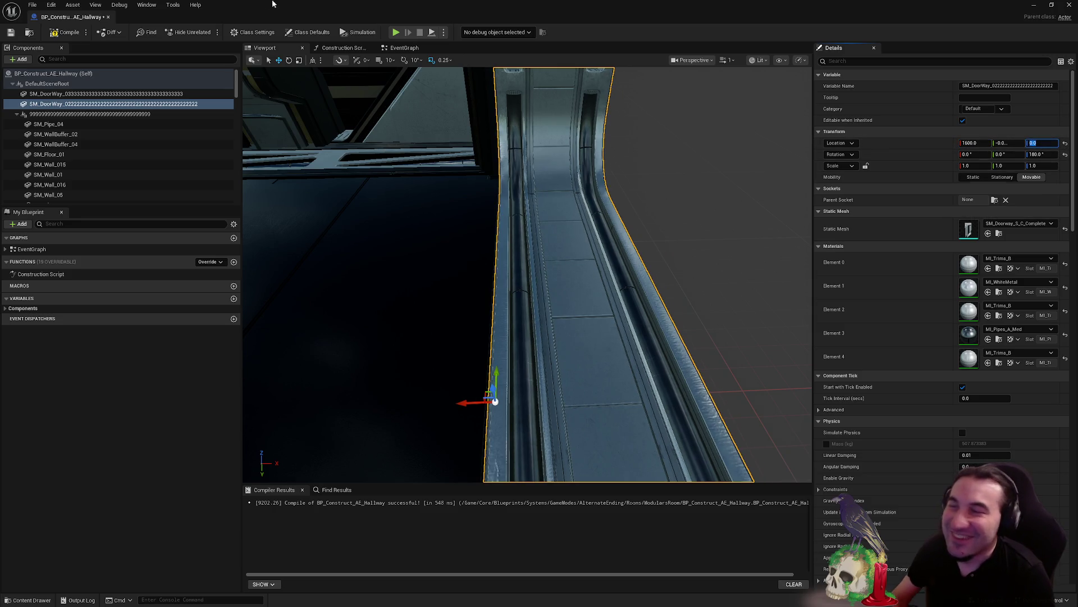
{"action": "left_click", "coordinate": [69, 34]}
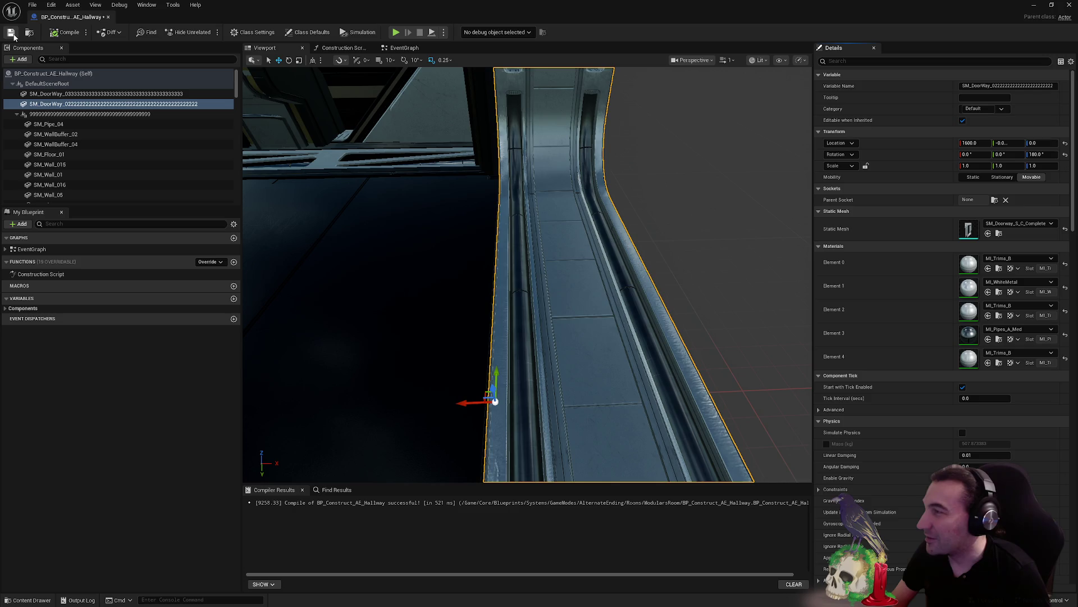
Step: Inspect the rotated doorway from outside the hallway, then bring up the Windows Start menu
{"action": "mouse_move", "coordinate": [395, 145]}
{"action": "left_mouse_down"}
{"action": "mouse_move", "coordinate": [298, 147]}
{"action": "mouse_move", "coordinate": [420, 145]}
{"action": "left_mouse_up"}
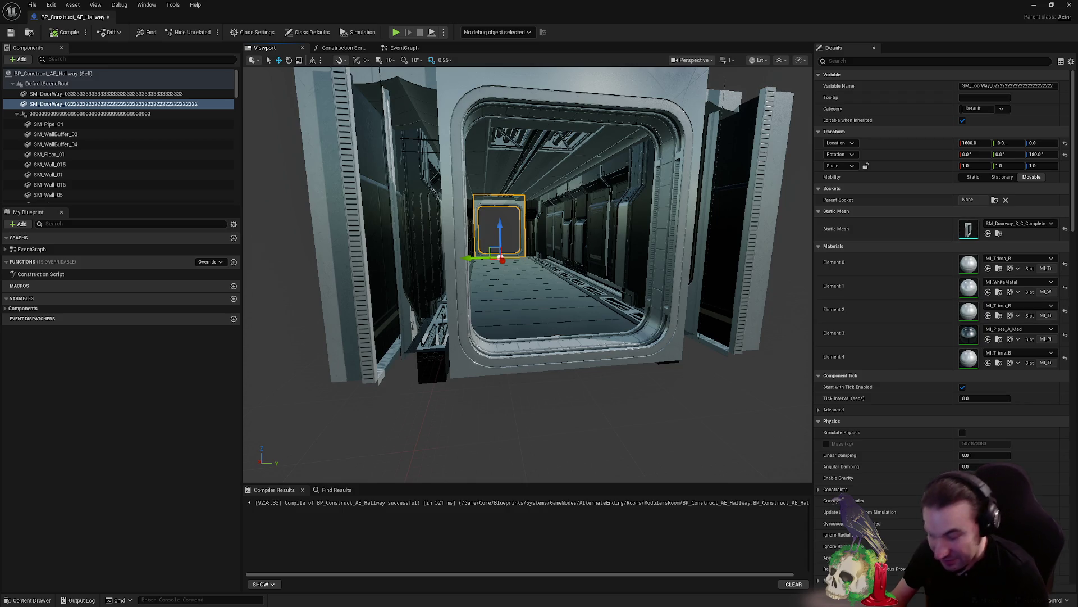
{"action": "key", "text": "super"}
{"action": "key", "text": "super"}
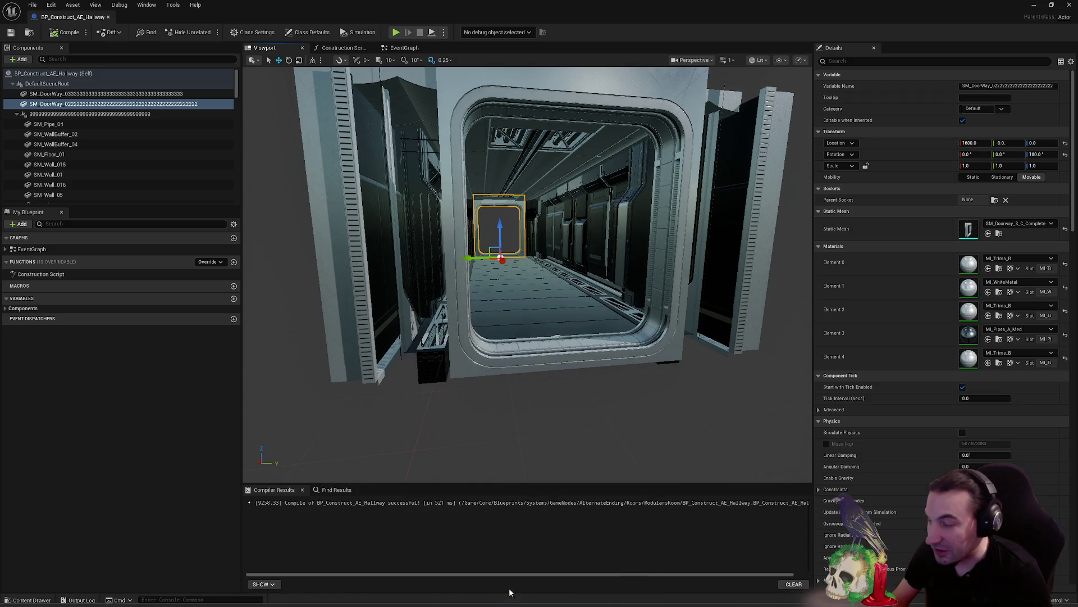
{"action": "key", "text": "super"}
{"action": "mouse_move", "coordinate": [476, 601]}
{"action": "key", "text": "super"}
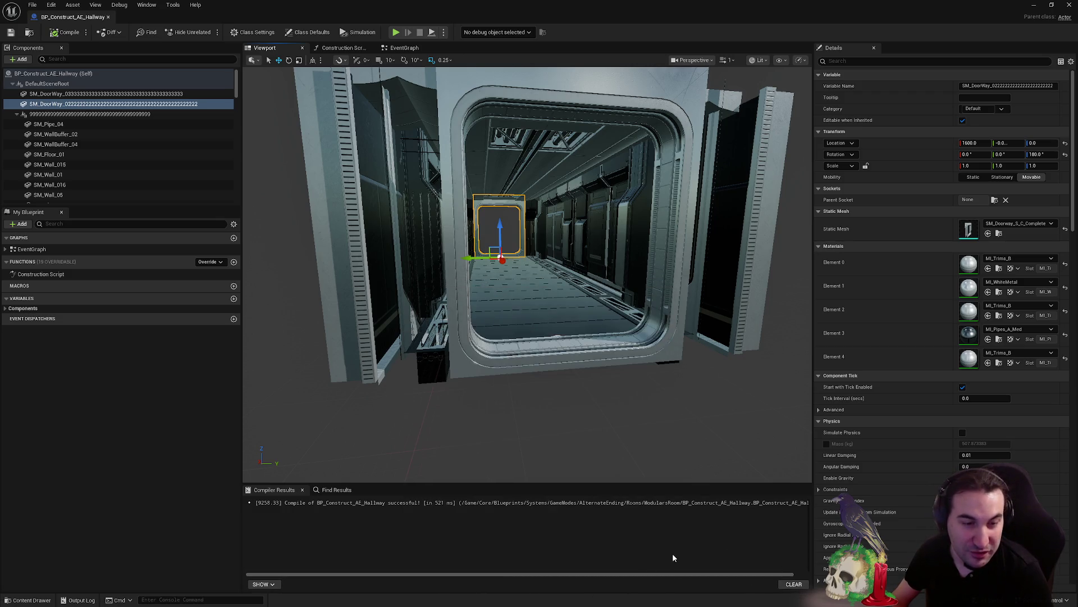
{"action": "key", "text": "super"}
Step: Return to the BP_Construct_AE_Hallway editor from Unreal's taskbar preview
{"action": "mouse_move", "coordinate": [636, 590]}
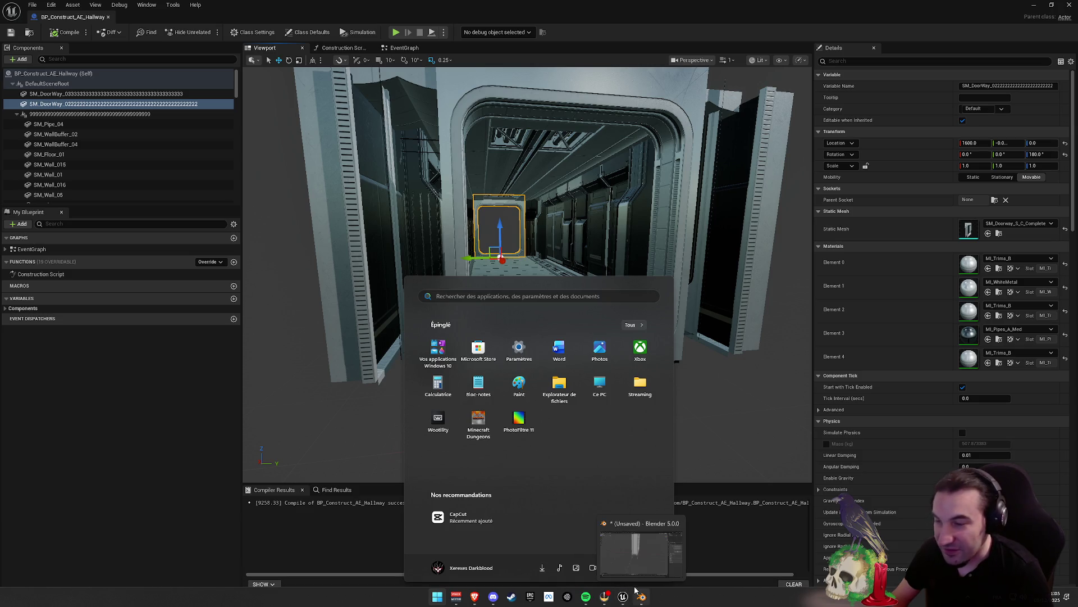
{"action": "mouse_move", "coordinate": [602, 558]}
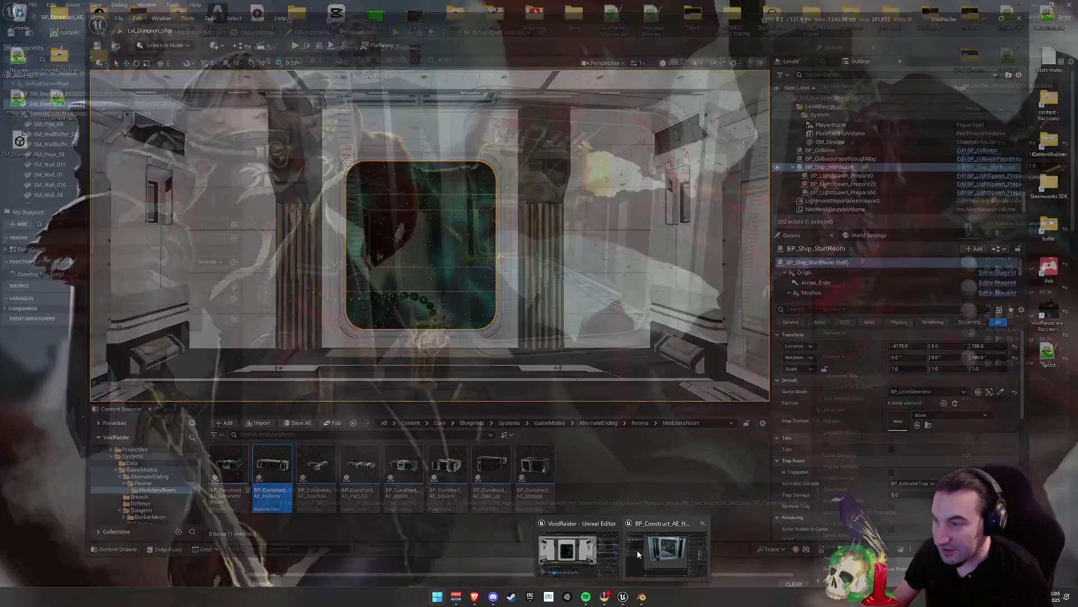
{"action": "left_click", "coordinate": [638, 554]}
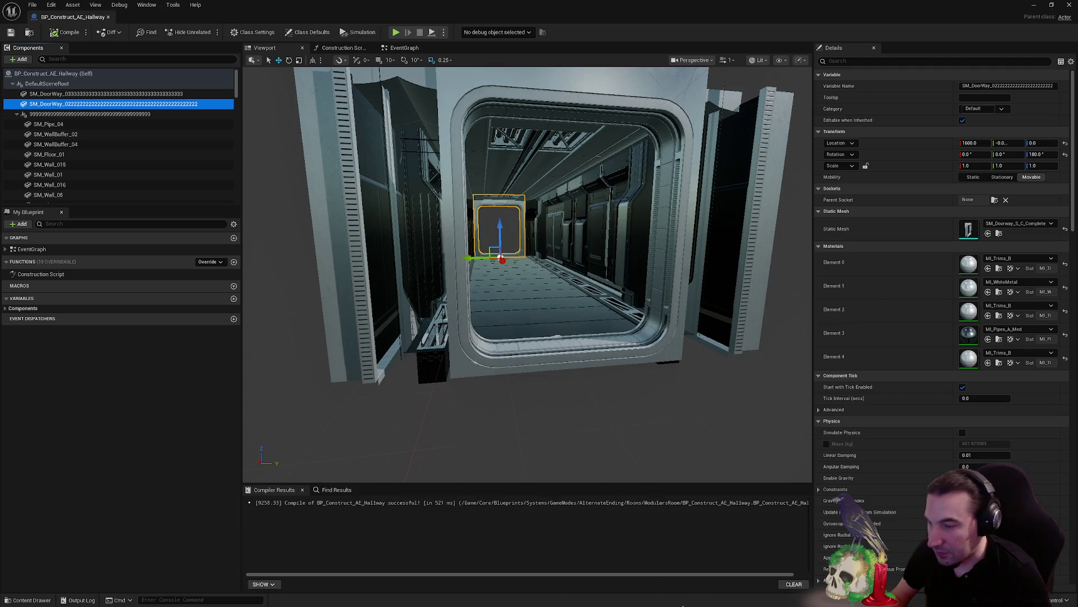
Step: Open the Windows Start menu and dismiss it with Escape
{"action": "key", "text": "super"}
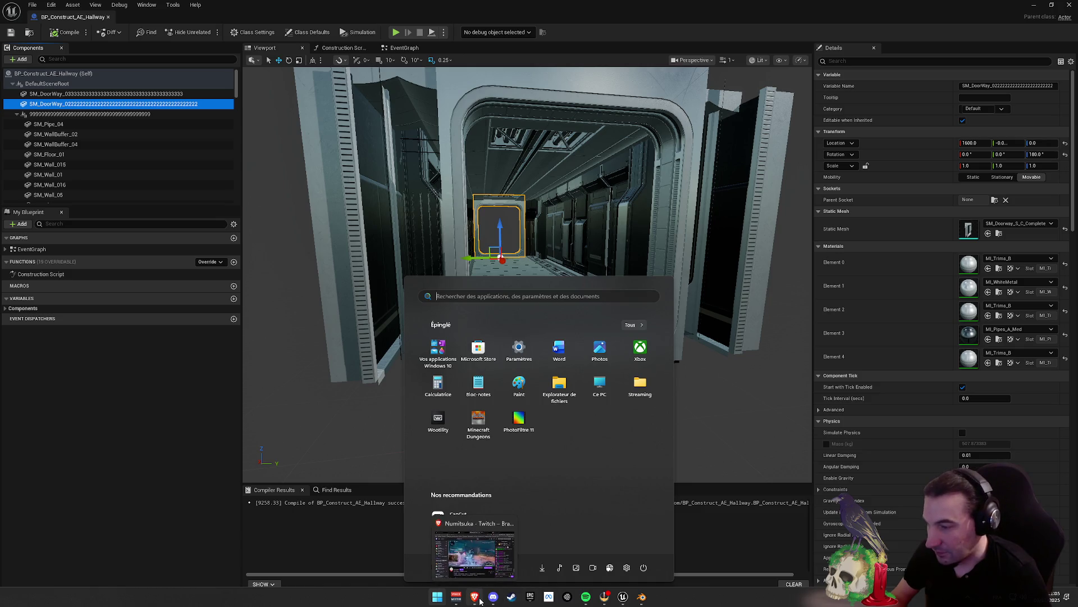
{"action": "mouse_move", "coordinate": [586, 601]}
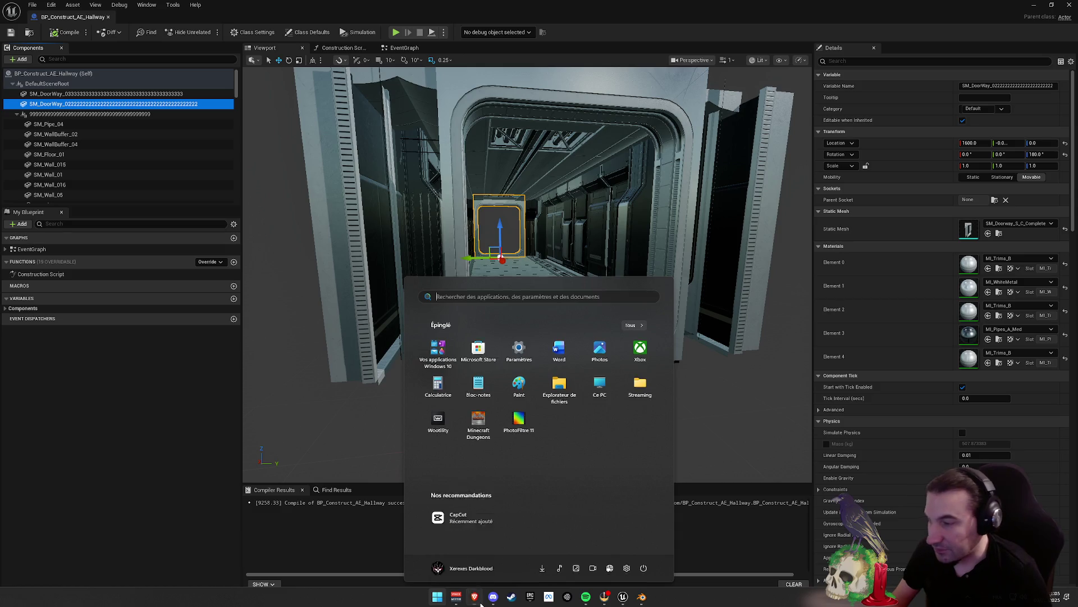
{"action": "key", "text": "Escape"}
{"action": "key", "text": "Escape"}
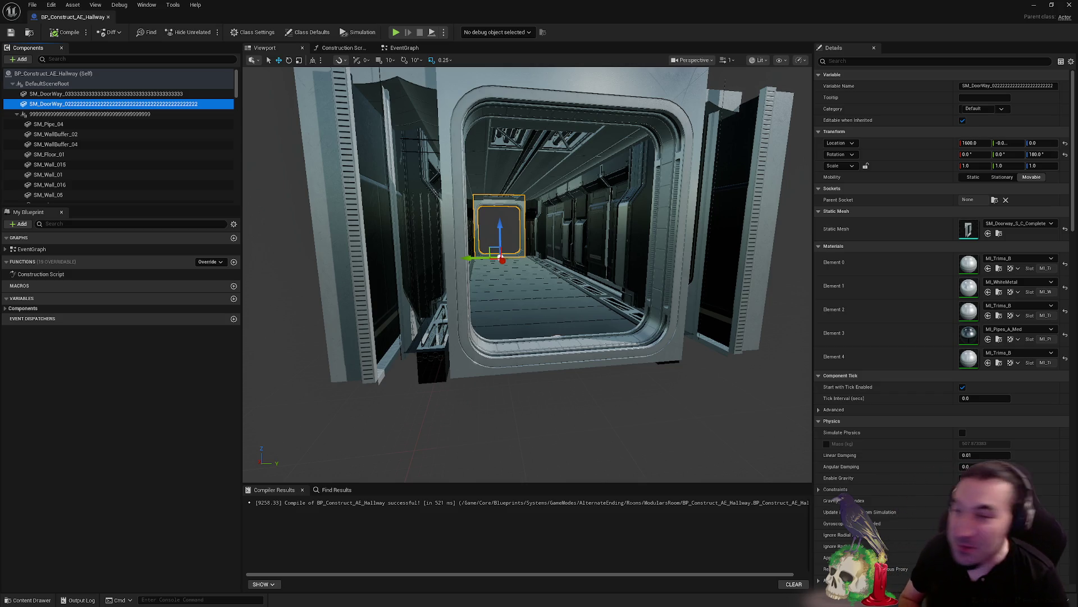
{"action": "key", "text": "f"}
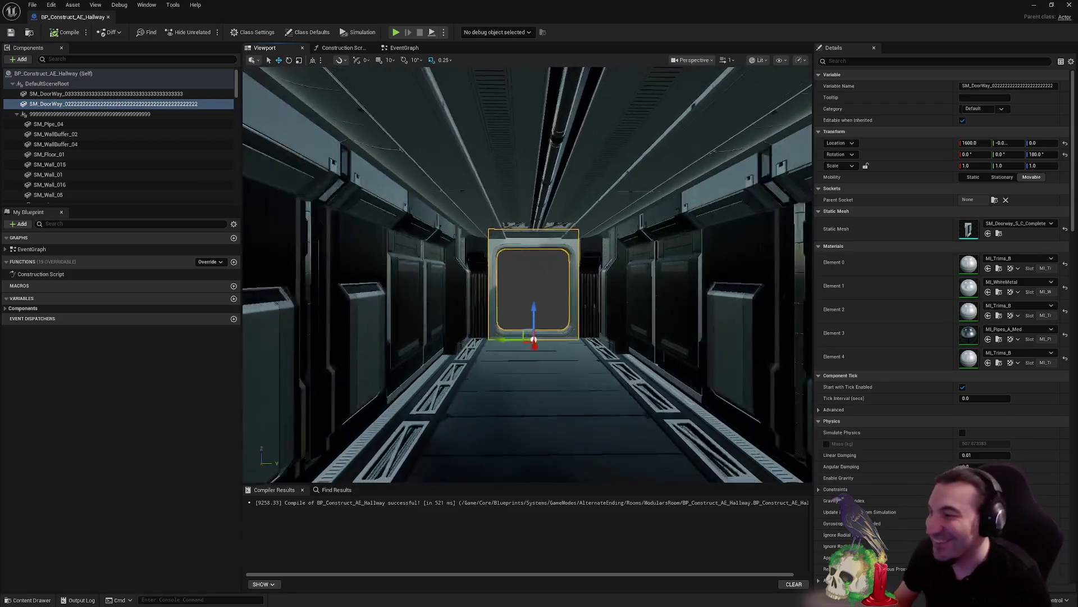
{"action": "mouse_move", "coordinate": [394, 281]}
{"action": "left_mouse_down"}
{"action": "mouse_move", "coordinate": [337, 286]}
{"action": "mouse_move", "coordinate": [394, 281]}
{"action": "mouse_move", "coordinate": [698, 373]}
{"action": "left_mouse_up"}
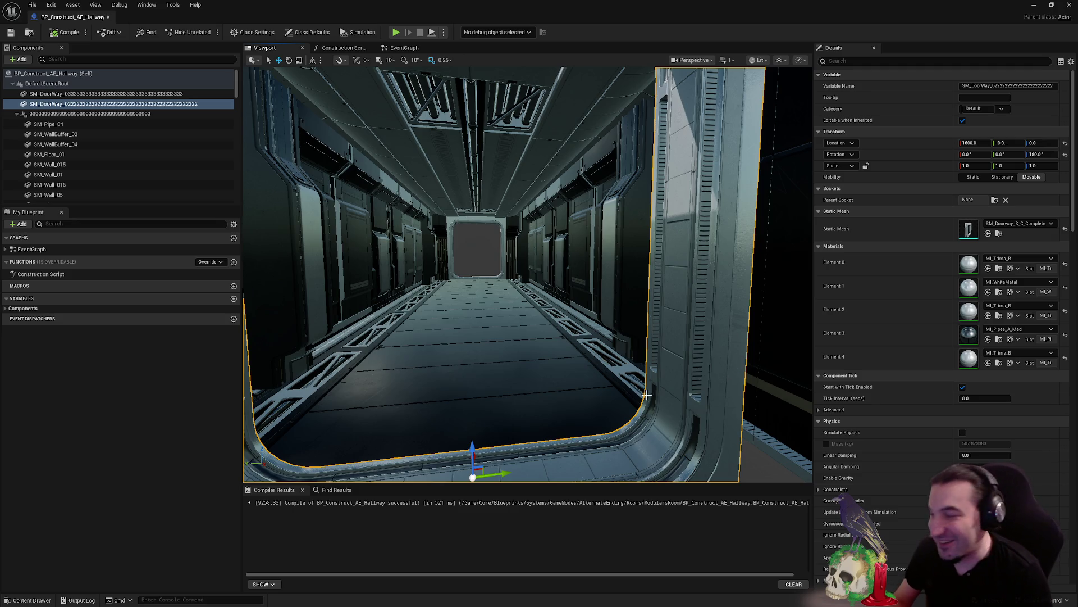
{"action": "scroll", "coordinate": [733, 368], "scroll_direction": "up", "scroll_amount": 2}
{"action": "mouse_move", "coordinate": [528, 275]}
{"action": "left_mouse_down"}
{"action": "mouse_move", "coordinate": [461, 264]}
{"action": "mouse_move", "coordinate": [427, 225]}
{"action": "left_mouse_up"}
{"action": "left_click_drag", "start_coordinate": [585, 348], "coordinate": [607, 366]}
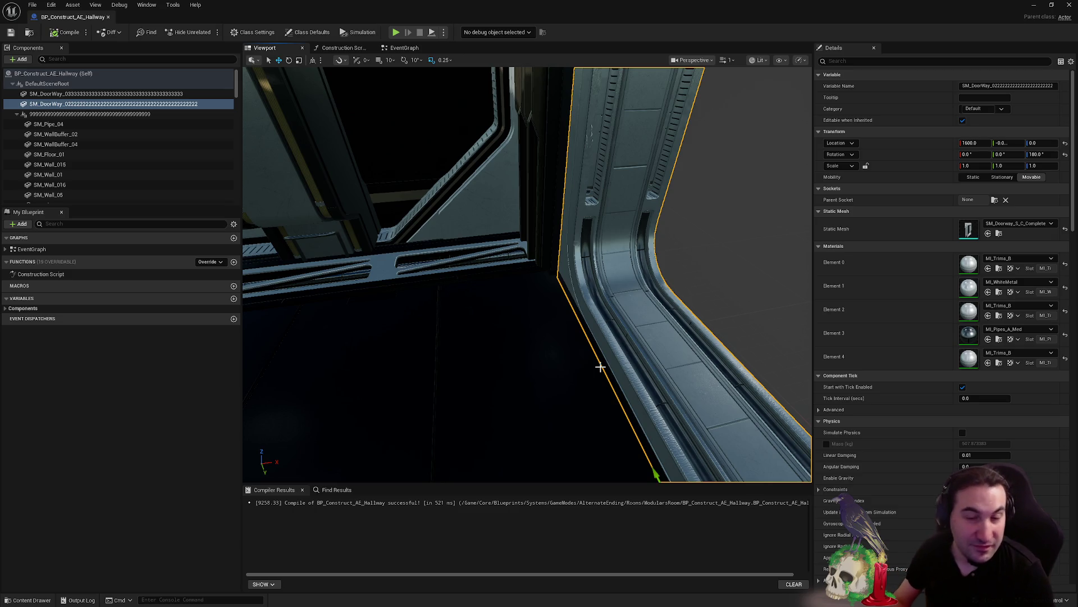
{"action": "mouse_move", "coordinate": [528, 275]}
{"action": "left_mouse_down"}
{"action": "mouse_move", "coordinate": [506, 270]}
{"action": "mouse_move", "coordinate": [474, 309]}
{"action": "left_mouse_up"}
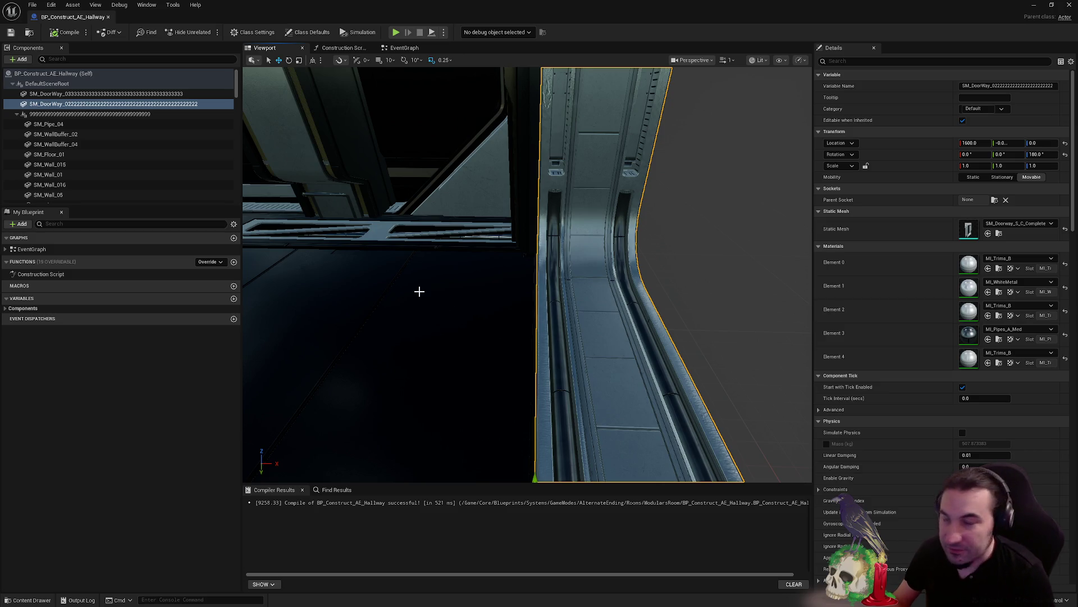
{"action": "mouse_move", "coordinate": [434, 270]}
{"action": "left_mouse_down"}
{"action": "mouse_move", "coordinate": [404, 289]}
{"action": "mouse_move", "coordinate": [464, 273]}
{"action": "mouse_move", "coordinate": [431, 270]}
{"action": "left_mouse_up"}
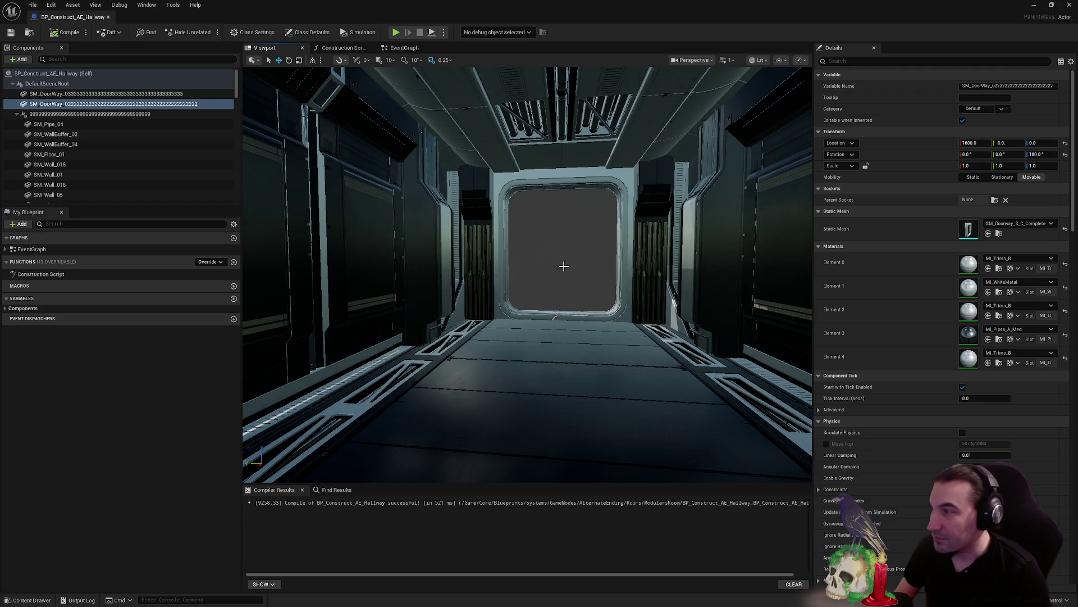
Step: Open BP_Construct_AE_Junction full-screen in its 3D viewport
{"action": "mouse_move", "coordinate": [311, 16]}
{"action": "left_mouse_down"}
{"action": "mouse_move", "coordinate": [427, 28]}
{"action": "mouse_move", "coordinate": [399, 46]}
{"action": "left_mouse_up"}
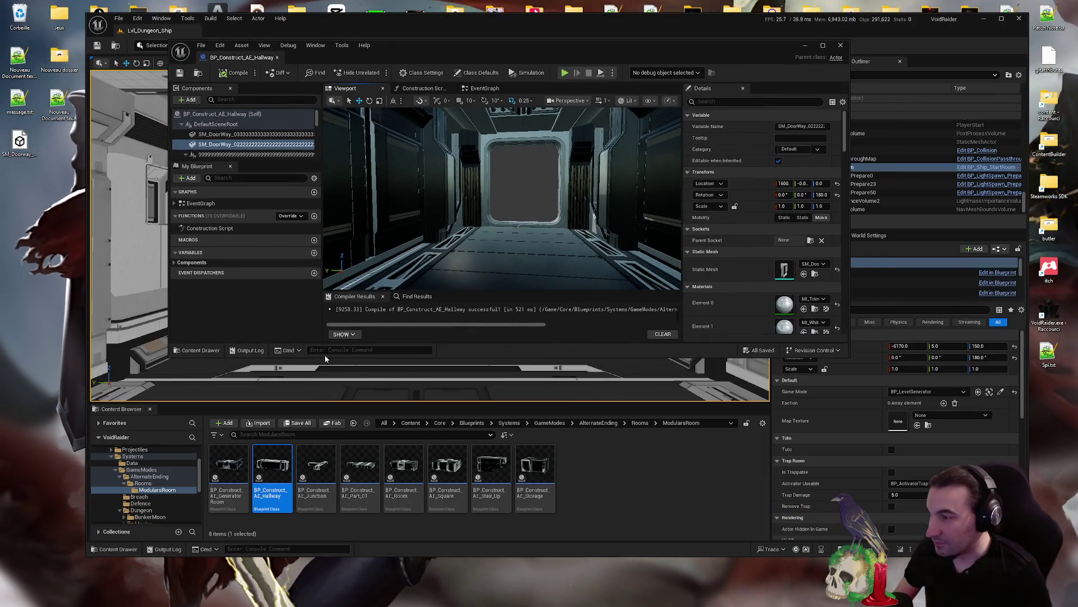
{"action": "double_click", "coordinate": [317, 464]}
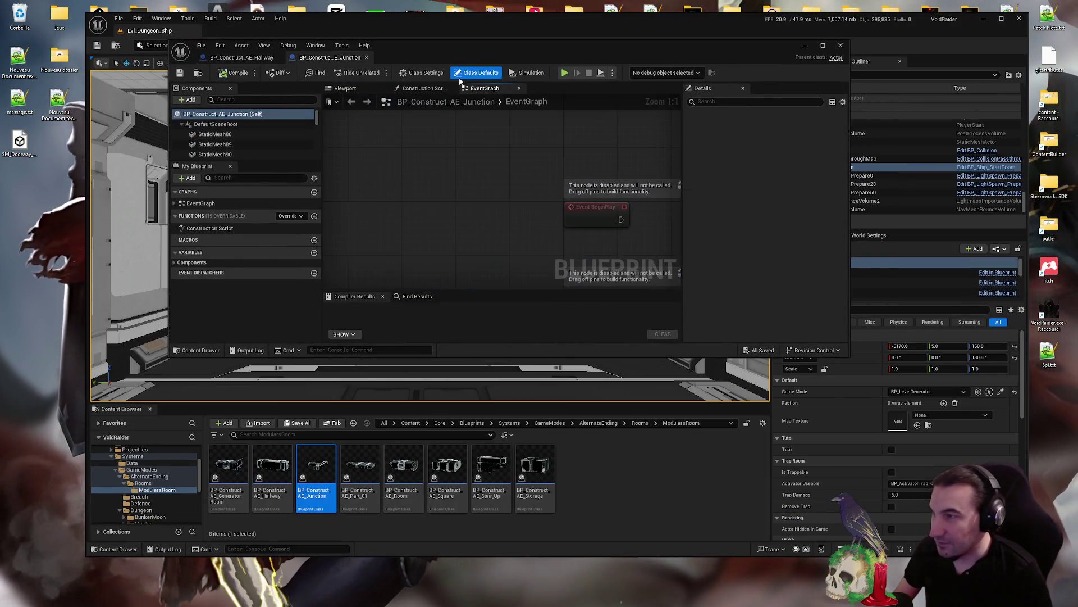
{"action": "double_click", "coordinate": [459, 48]}
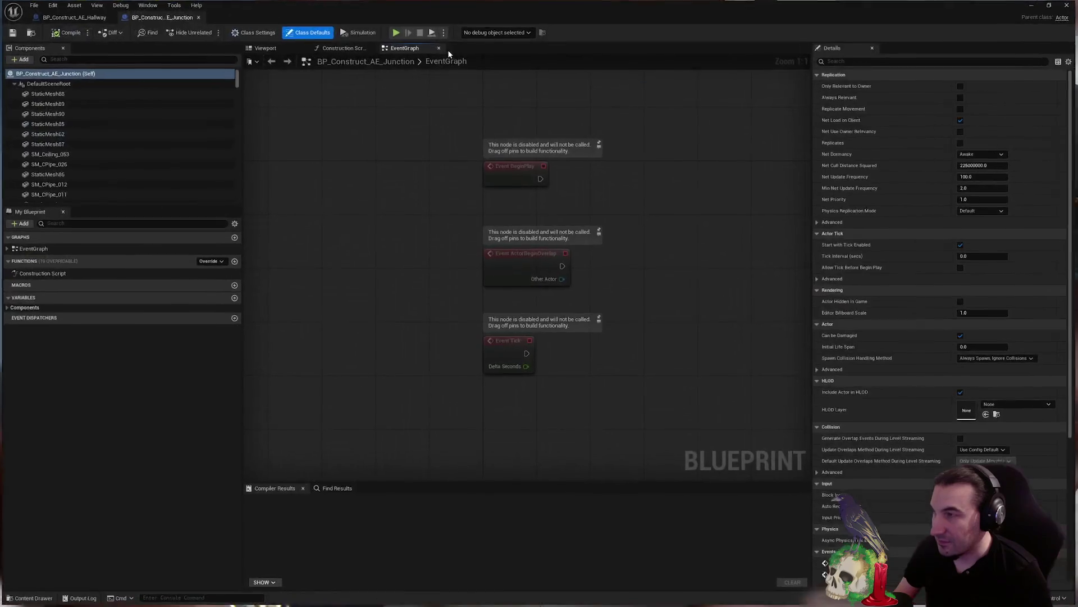
{"action": "left_click", "coordinate": [260, 48]}
Step: Select the junction doorway, centre it at Location Y 0, and inspect its frame up close
{"action": "mouse_move", "coordinate": [393, 253]}
{"action": "left_mouse_down"}
{"action": "mouse_move", "coordinate": [483, 247]}
{"action": "mouse_move", "coordinate": [489, 278]}
{"action": "left_mouse_up"}
{"action": "left_click", "coordinate": [489, 278]}
{"action": "key", "text": "f"}
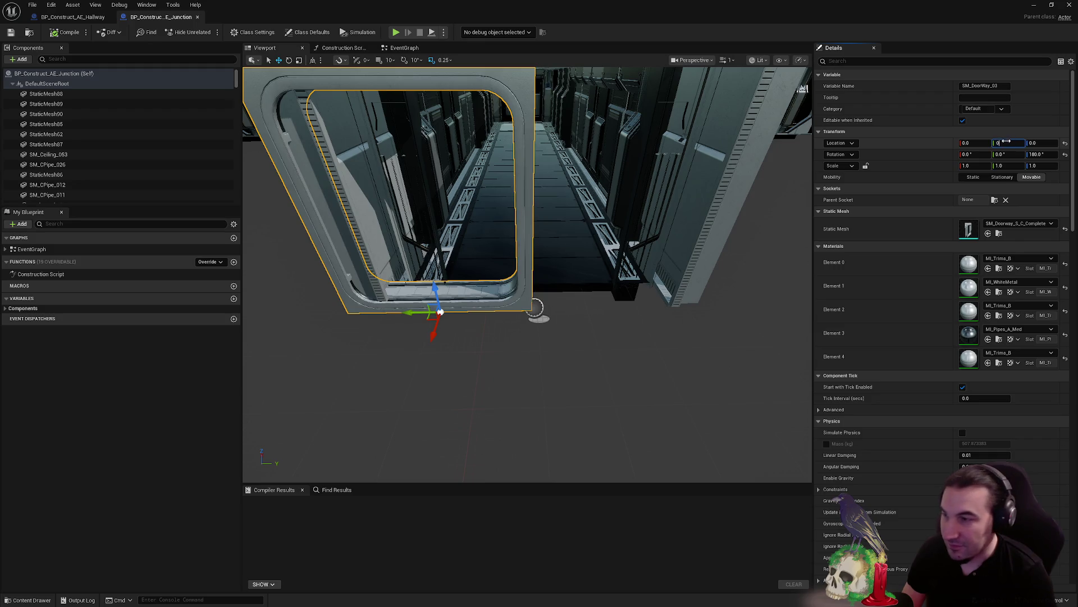
{"action": "key", "text": "Return"}
{"action": "key", "text": "f"}
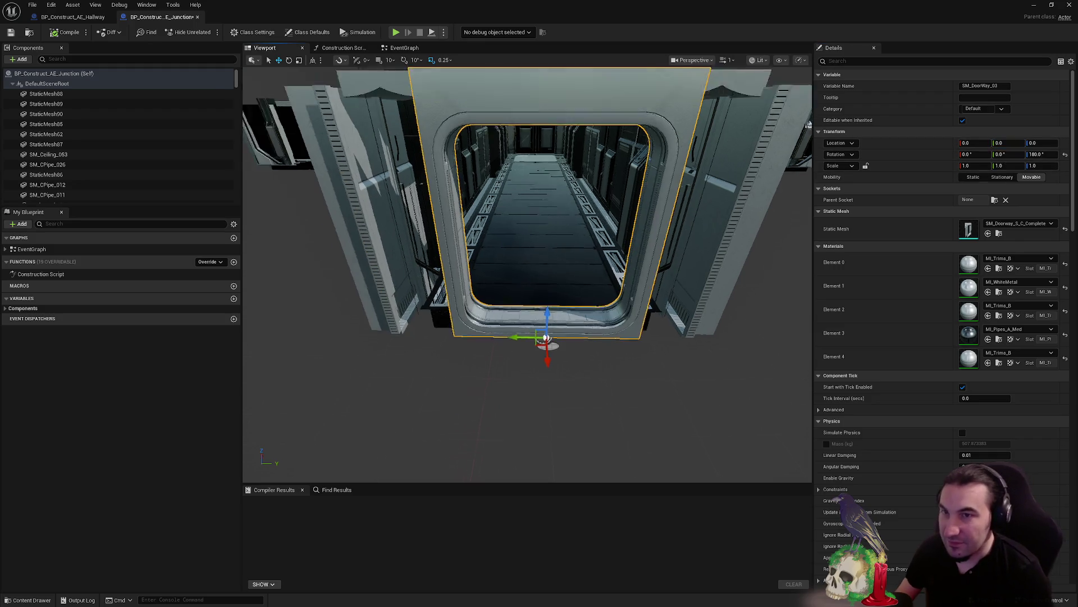
{"action": "key", "text": "w"}
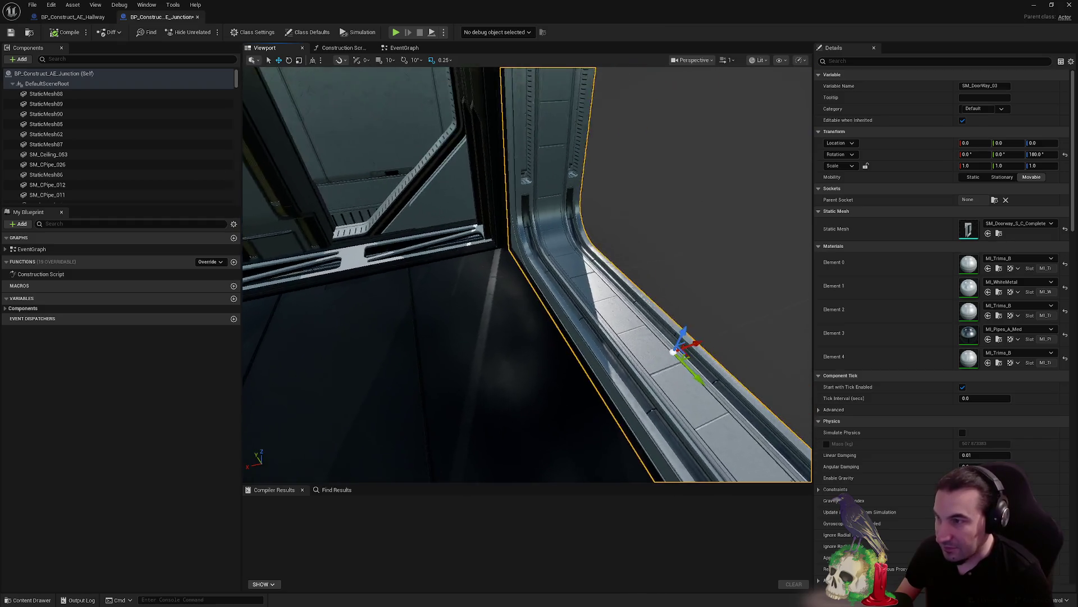
{"action": "key", "text": "w"}
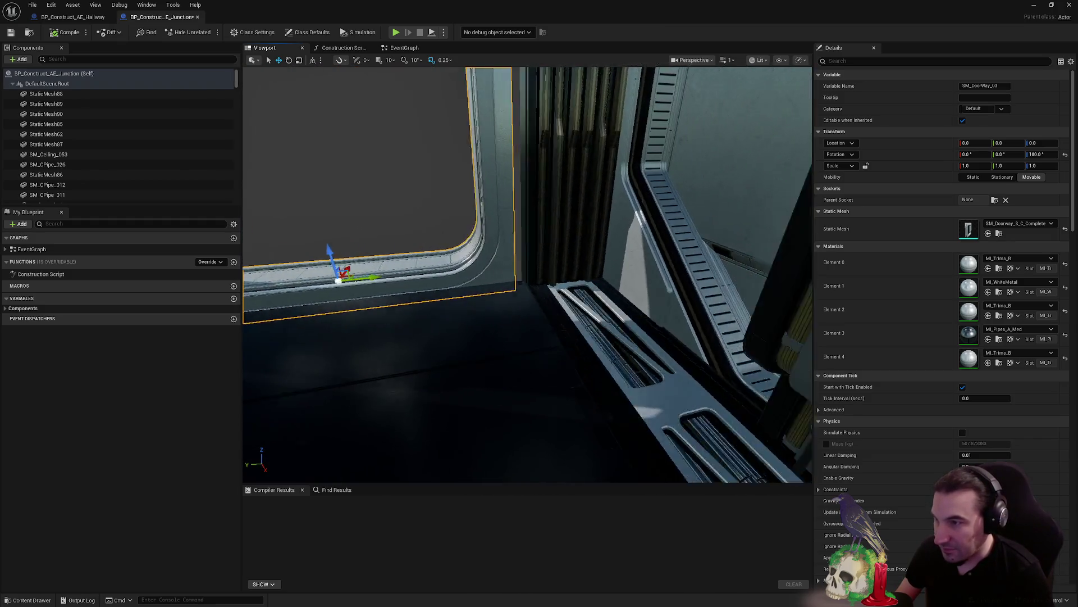
{"action": "key", "text": "s"}
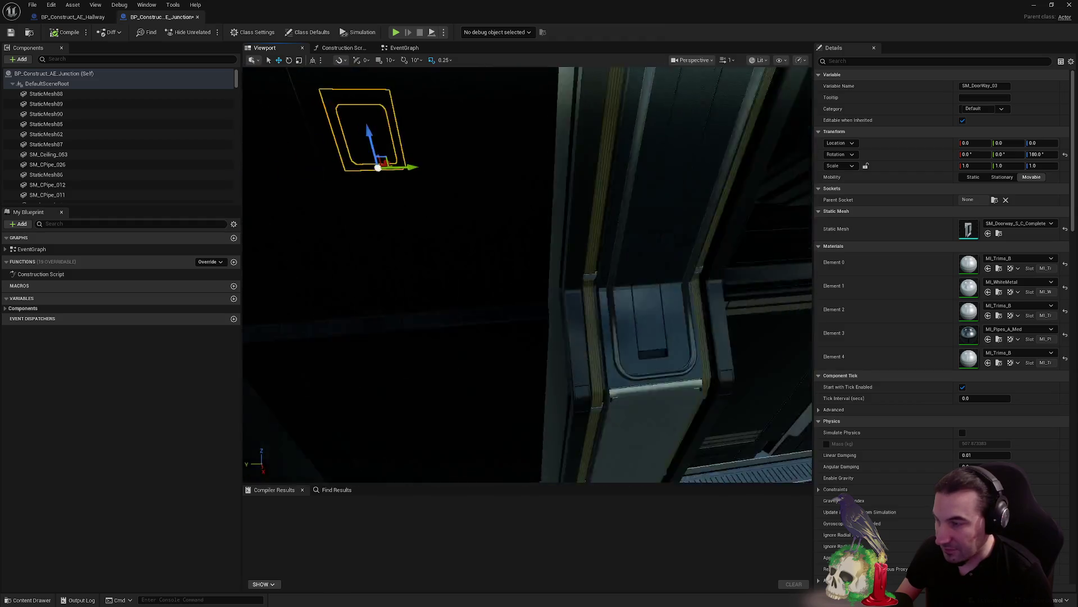
{"action": "key", "text": "s"}
Step: Scroll the Components list to SM_DoorWay_03 and start renaming it
{"action": "scroll", "coordinate": [140, 157], "scroll_direction": "down", "scroll_amount": 3}
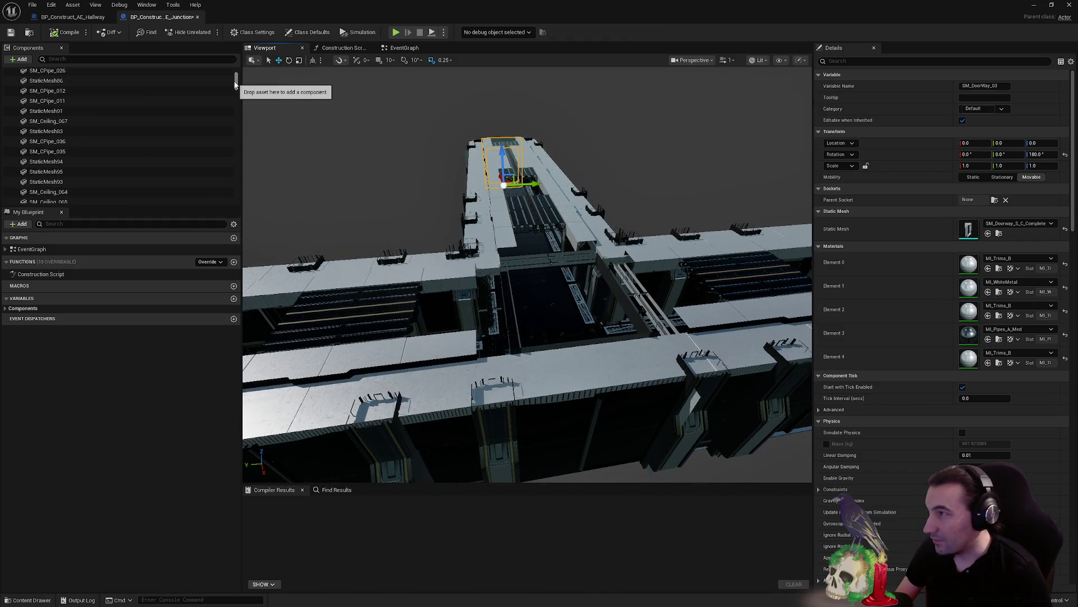
{"action": "left_click_drag", "start_coordinate": [235, 84], "coordinate": [246, 141]}
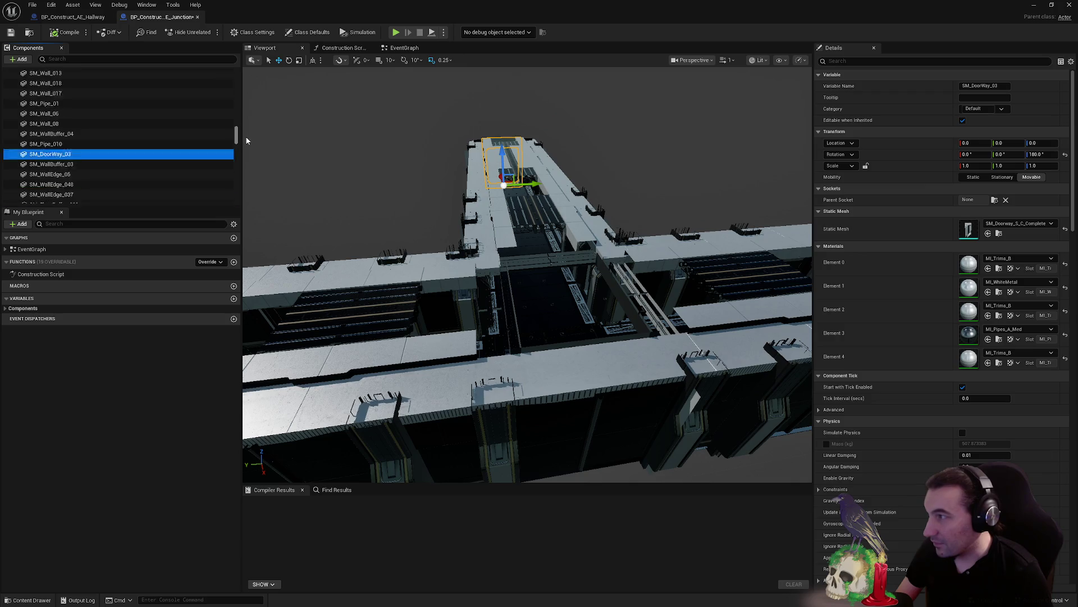
{"action": "scroll", "coordinate": [84, 112], "scroll_direction": "down", "scroll_amount": 2}
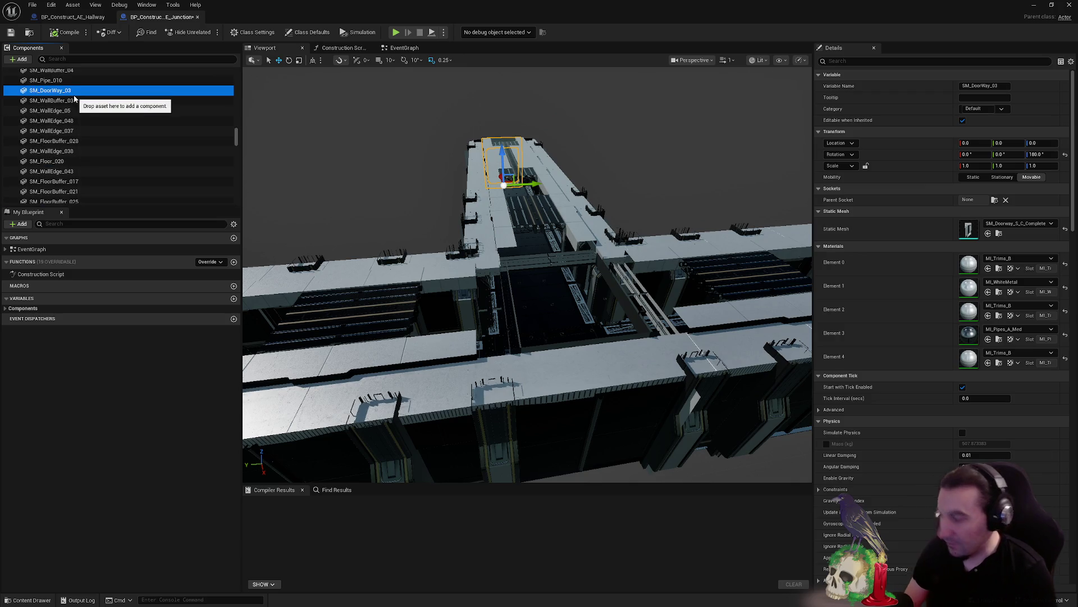
{"action": "key", "text": "F2"}
Step: Append a long run of 3s to SM_DoorWay_03's name to tag it aligned
{"action": "type", "text": "33333333333333333333333333333"}
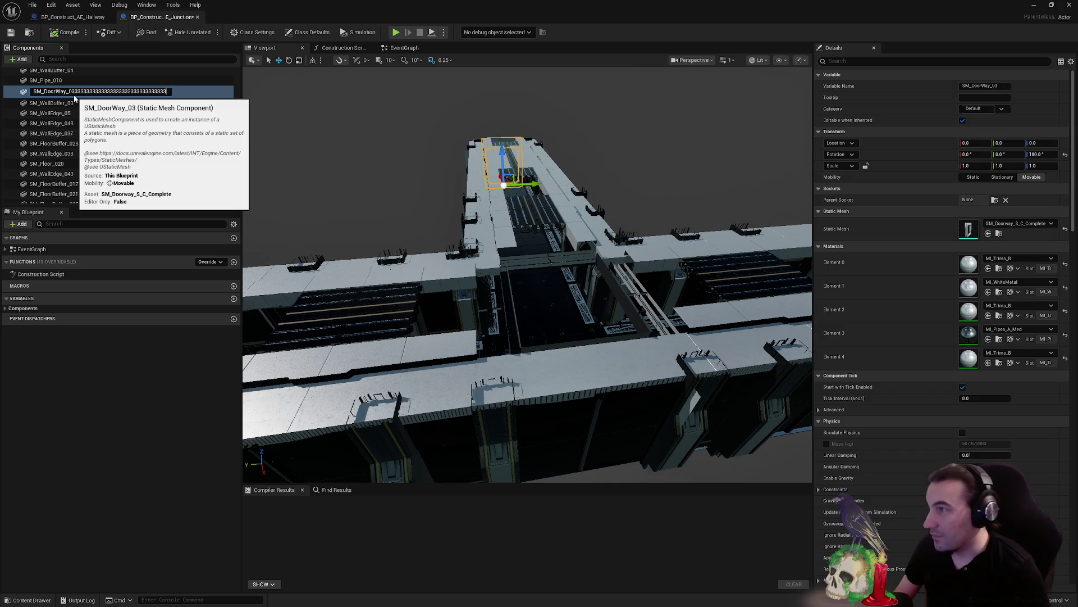
{"action": "key", "text": "Return"}
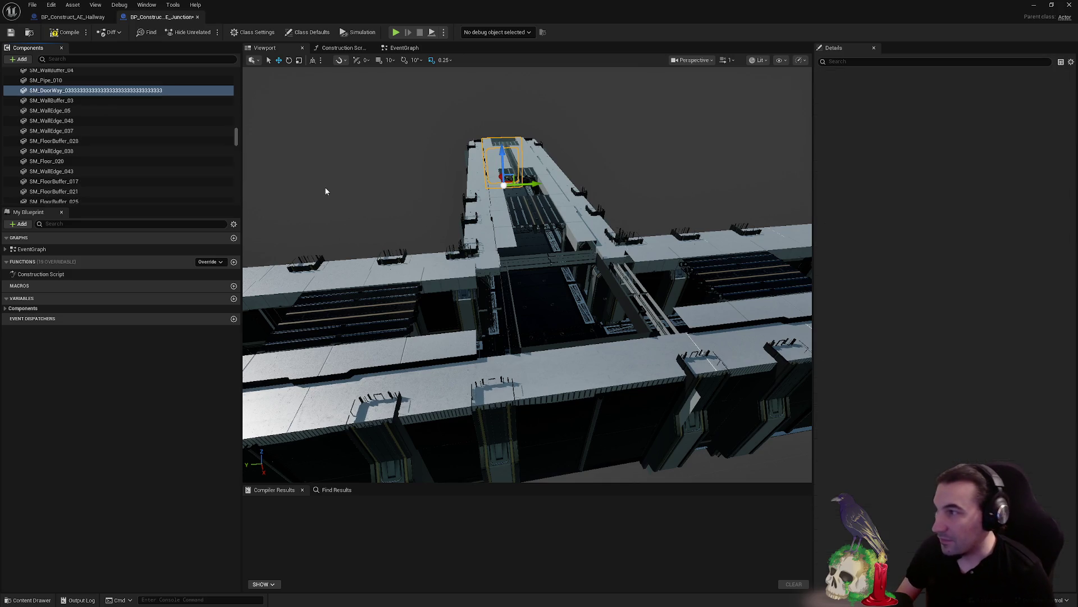
{"action": "key", "text": "f"}
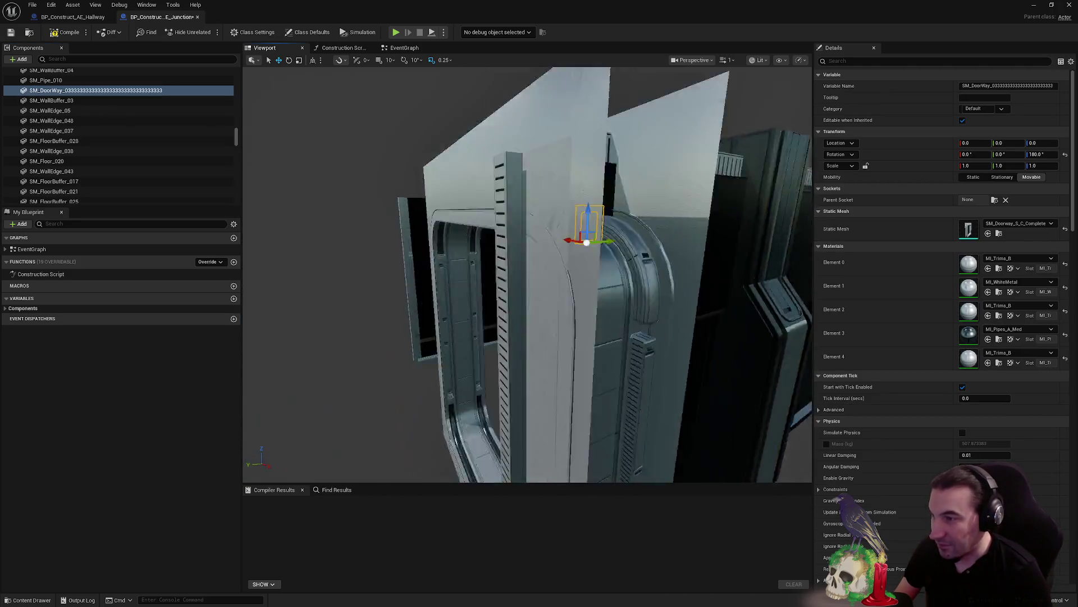
Step: Select SM_DoorWay_05 and turn it to yaw 270
{"action": "left_click", "coordinate": [577, 337]}
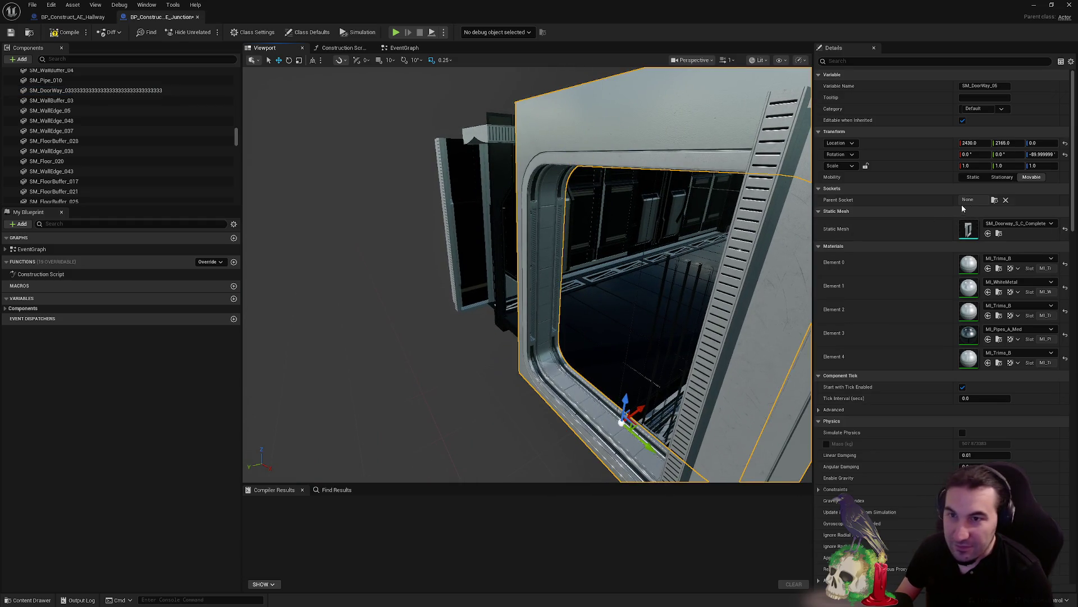
{"action": "left_click_drag", "start_coordinate": [645, 291], "coordinate": [788, 285]}
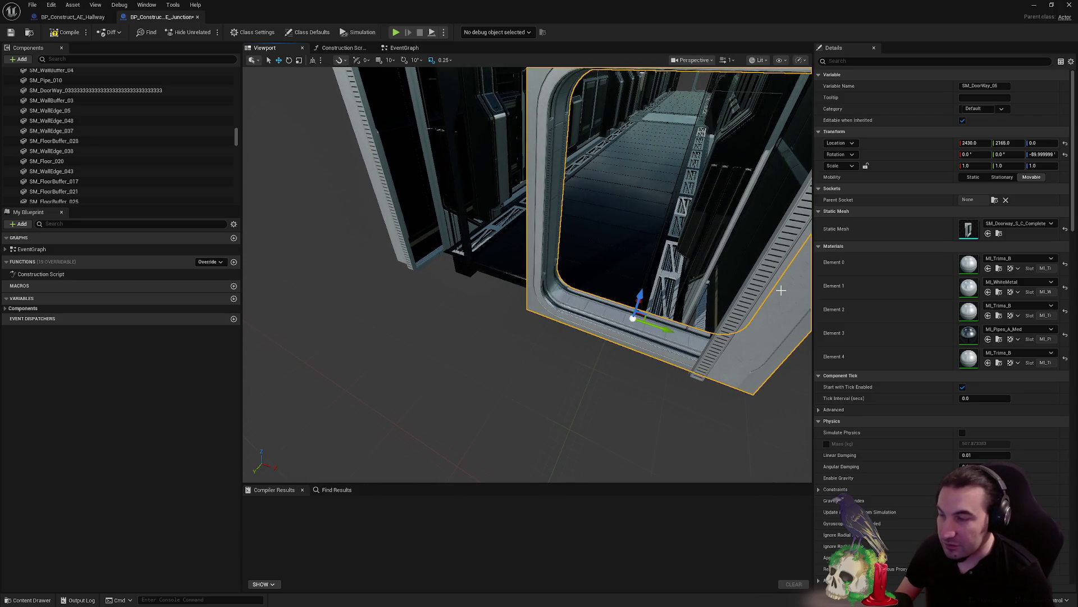
{"action": "left_click", "coordinate": [1042, 153]}
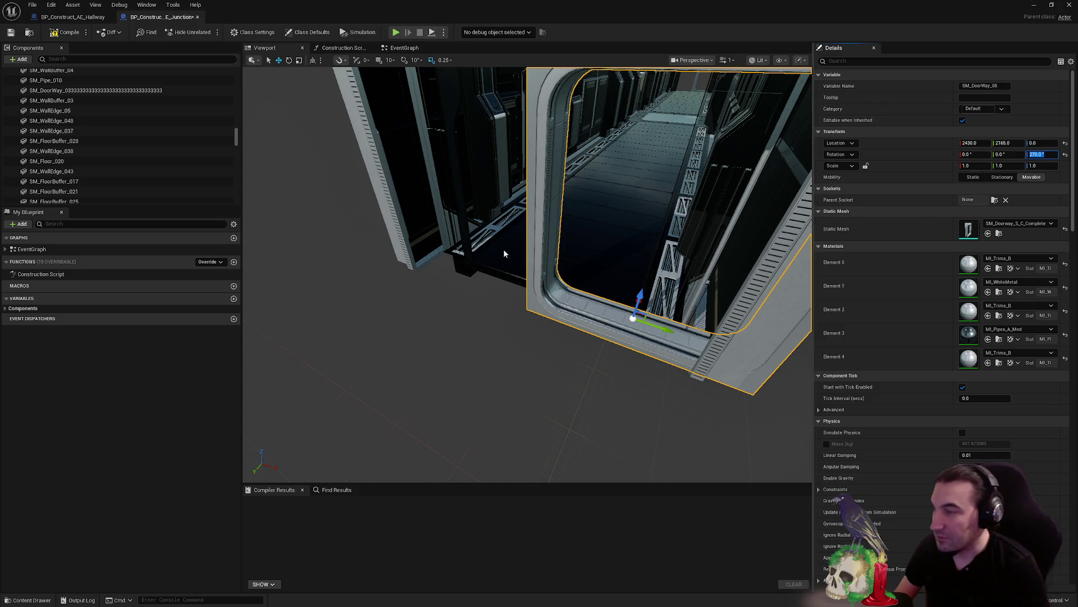
{"action": "left_click_drag", "start_coordinate": [503, 249], "coordinate": [539, 247]}
{"action": "mouse_move", "coordinate": [524, 293]}
{"action": "left_mouse_down"}
{"action": "mouse_move", "coordinate": [631, 284]}
{"action": "mouse_move", "coordinate": [523, 297]}
{"action": "left_mouse_up"}
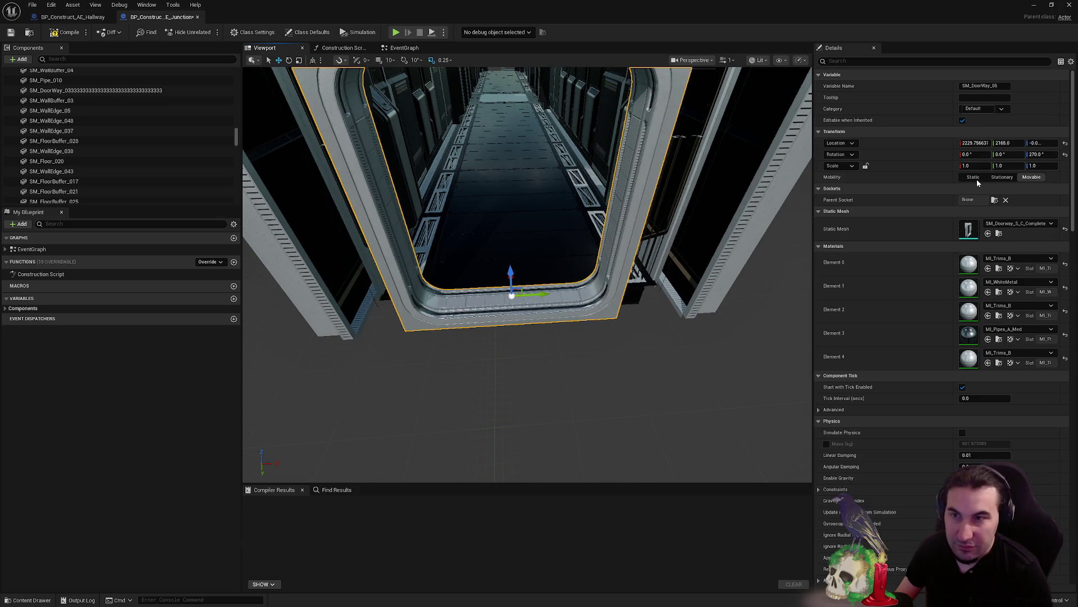
Step: Set SM_DoorWay_05's Location X to 2230
{"action": "left_click", "coordinate": [975, 144]}
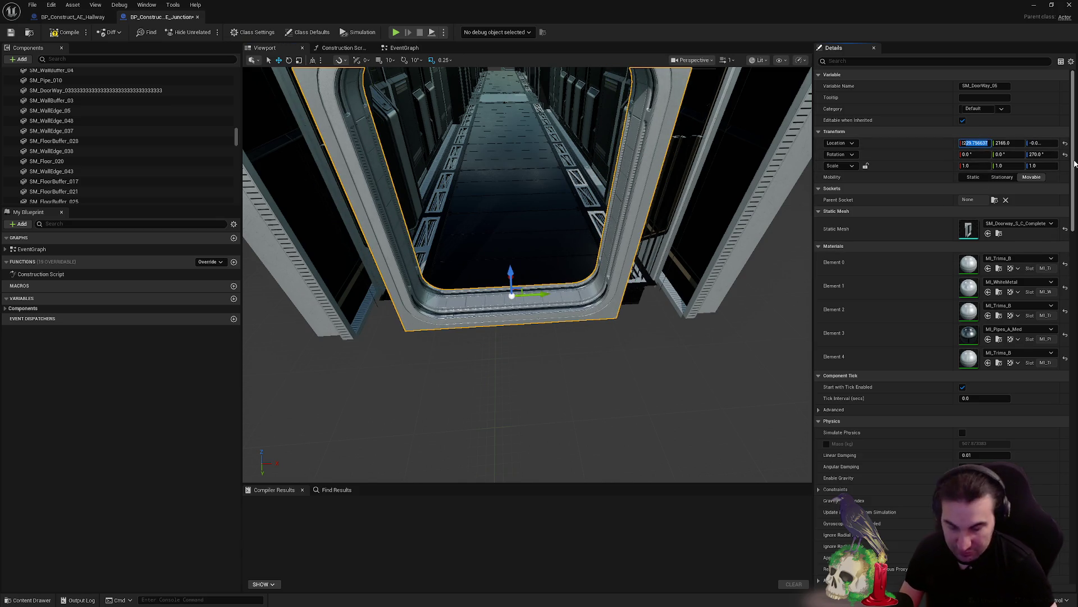
{"action": "type", "text": "2230"}
{"action": "key", "text": "Return"}
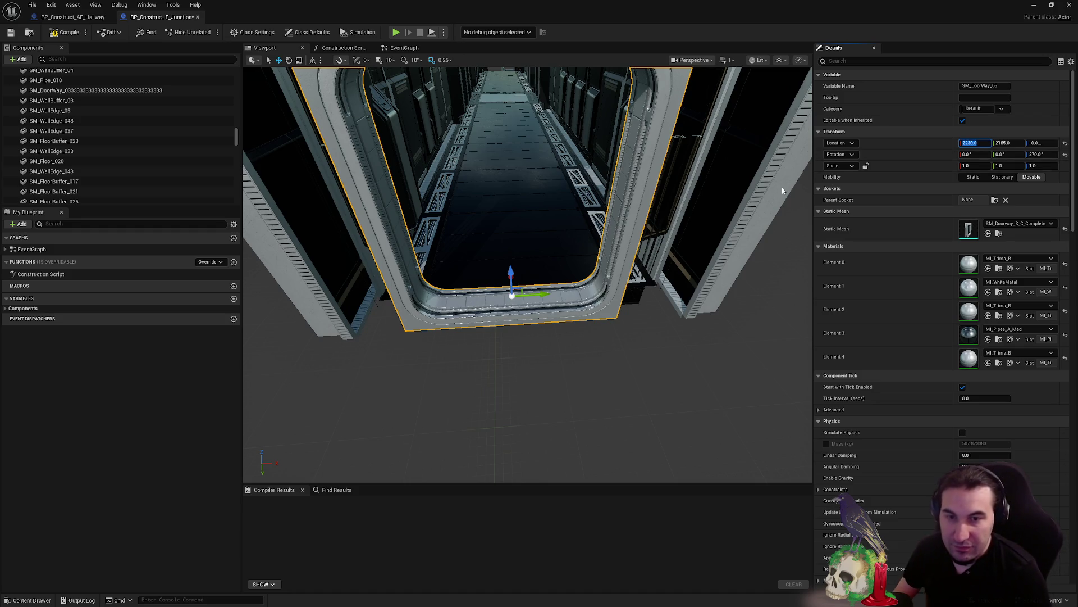
{"action": "mouse_move", "coordinate": [602, 268]}
{"action": "left_mouse_down"}
{"action": "mouse_move", "coordinate": [587, 250]}
{"action": "mouse_move", "coordinate": [587, 196]}
{"action": "mouse_move", "coordinate": [586, 264]}
{"action": "left_mouse_up"}
{"action": "scroll", "coordinate": [169, 163], "scroll_direction": "down", "scroll_amount": 5}
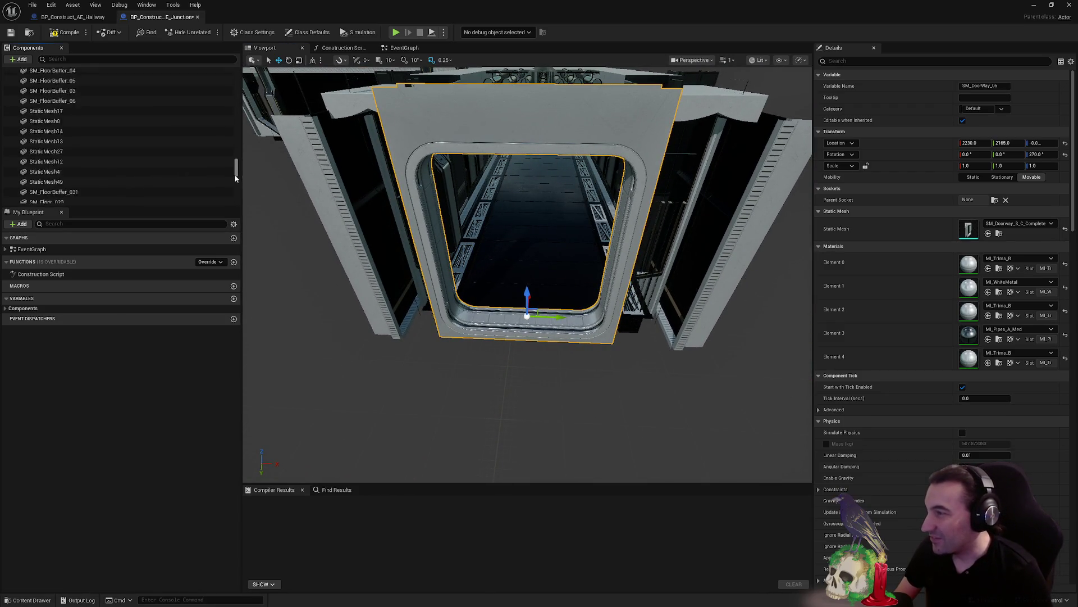
Step: Tag SM_DoorWay_05 with a run of 5s and select the far doorway SM_DoorWay_06
{"action": "mouse_move", "coordinate": [235, 175]}
{"action": "left_mouse_down"}
{"action": "mouse_move", "coordinate": [235, 191]}
{"action": "mouse_move", "coordinate": [234, 95]}
{"action": "left_mouse_up"}
{"action": "left_click", "coordinate": [101, 137]}
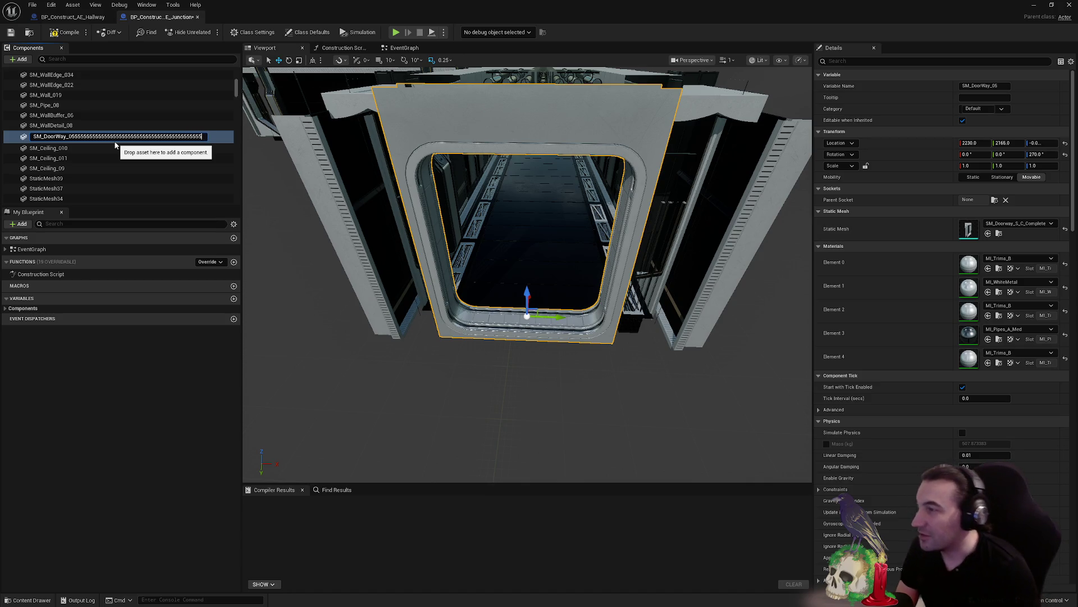
{"action": "left_click_drag", "start_coordinate": [243, 218], "coordinate": [253, 152]}
{"action": "left_click_drag", "start_coordinate": [430, 287], "coordinate": [429, 266]}
{"action": "left_click", "coordinate": [518, 264]}
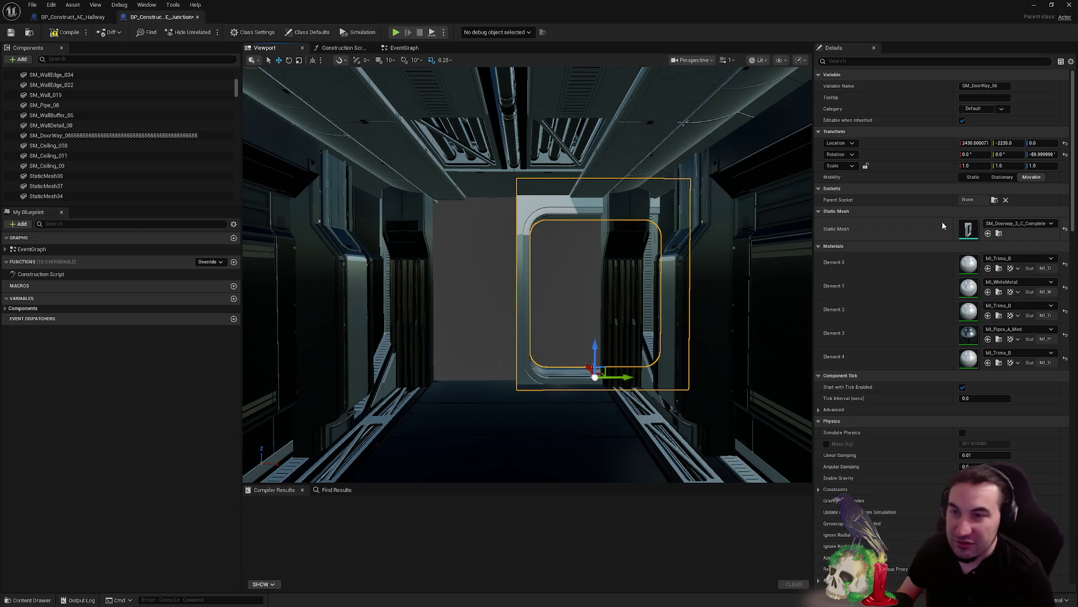
{"action": "key", "text": "f"}
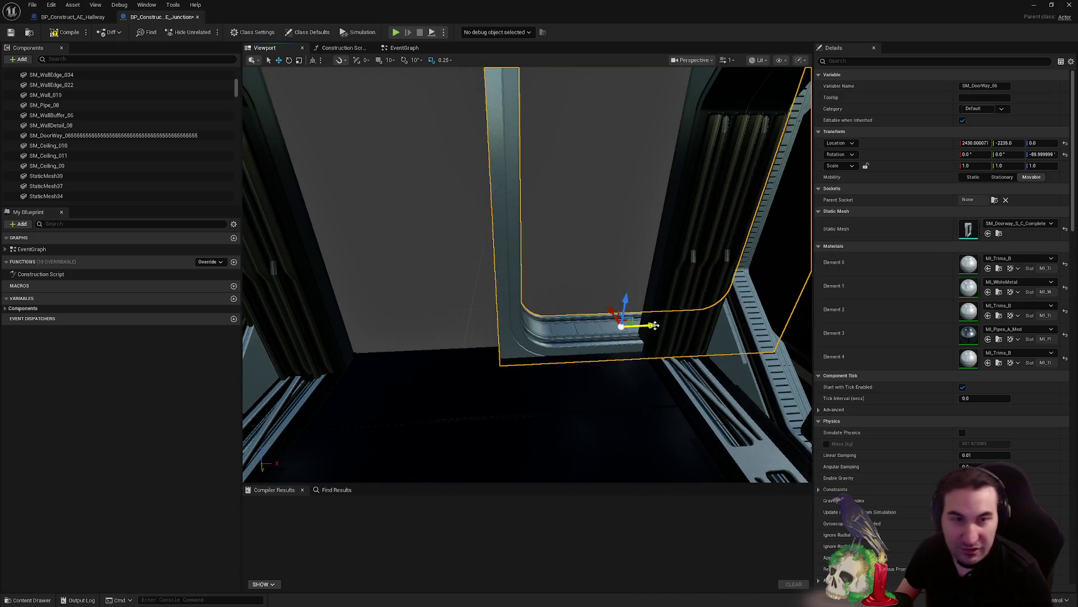
Step: Place SM_DoorWay_06 at X 2250, Y -2235, Z 0 with yaw 270
{"action": "mouse_move", "coordinate": [657, 325]}
{"action": "left_mouse_down"}
{"action": "mouse_move", "coordinate": [511, 337]}
{"action": "mouse_move", "coordinate": [551, 338]}
{"action": "mouse_move", "coordinate": [537, 337]}
{"action": "left_mouse_up"}
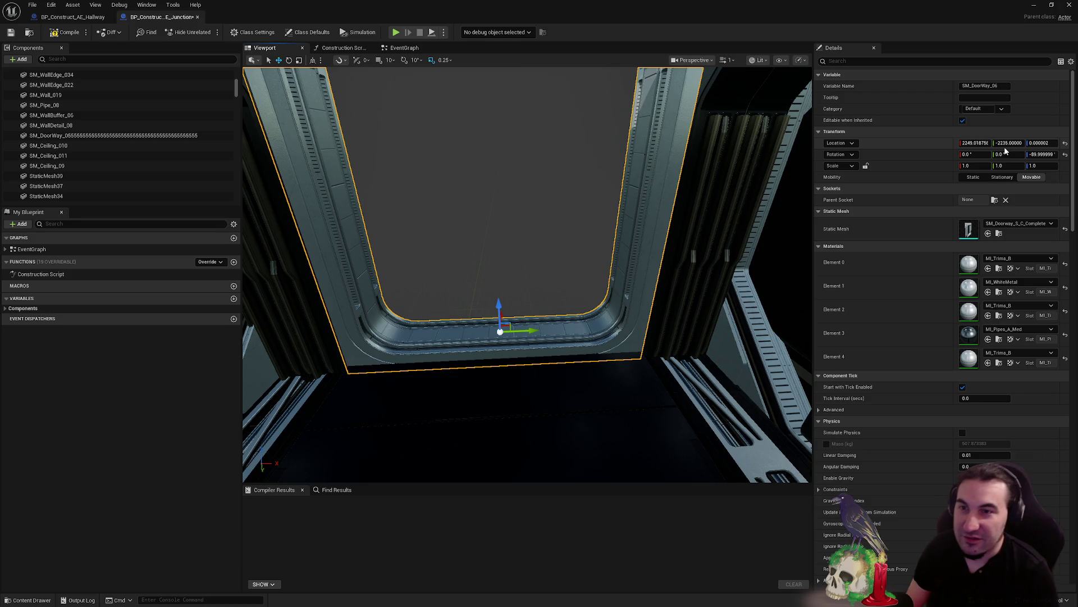
{"action": "key", "text": "BackSpace"}
{"action": "key", "text": "BackSpace"}
{"action": "key", "text": "BackSpace"}
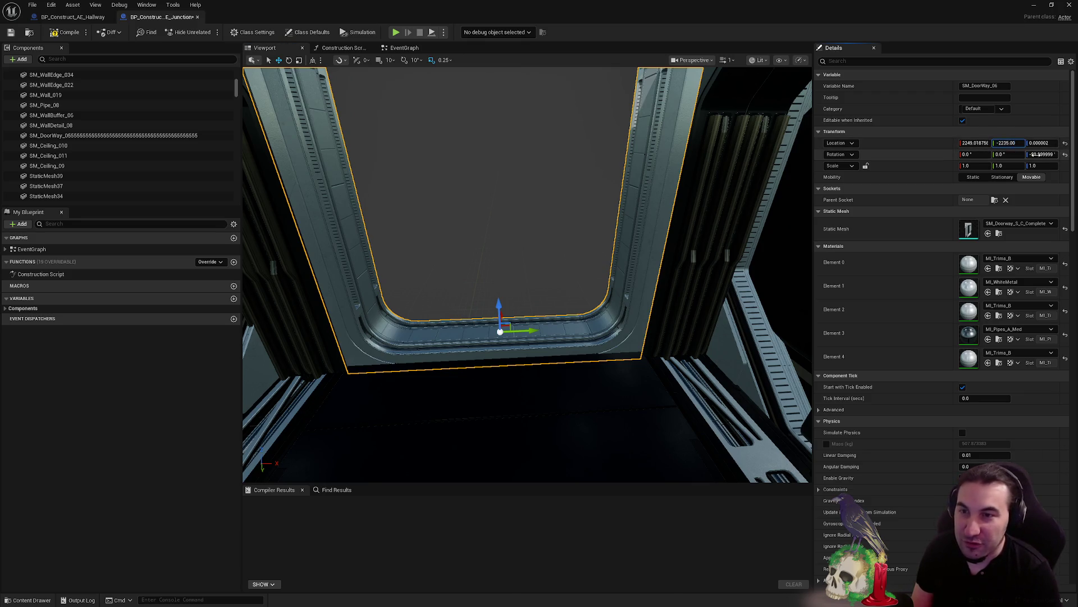
{"action": "left_click", "coordinate": [969, 143]}
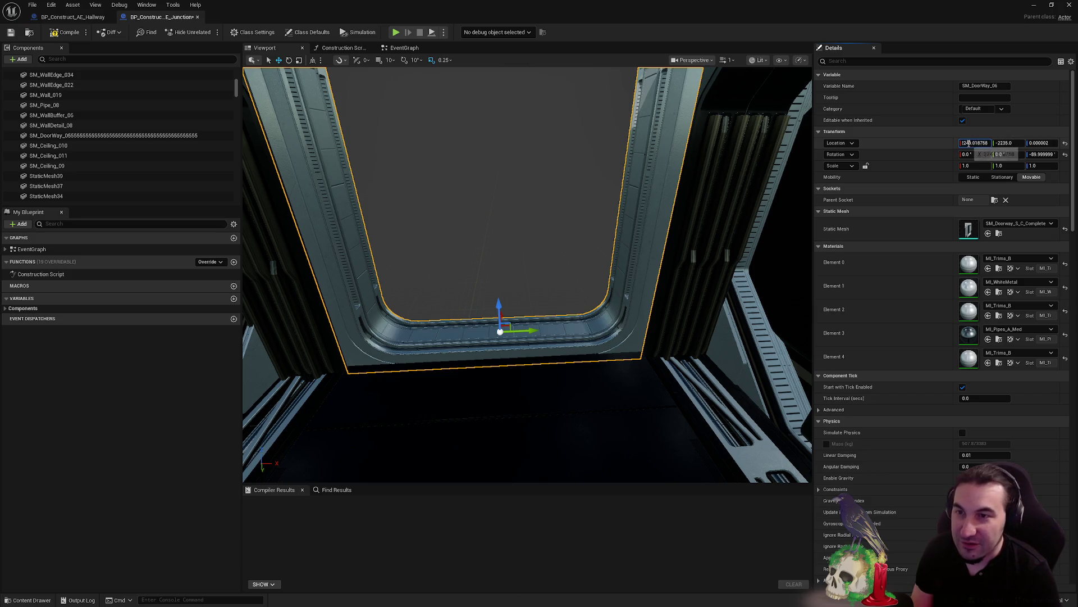
{"action": "type", "text": "2250"}
{"action": "key", "text": "Return"}
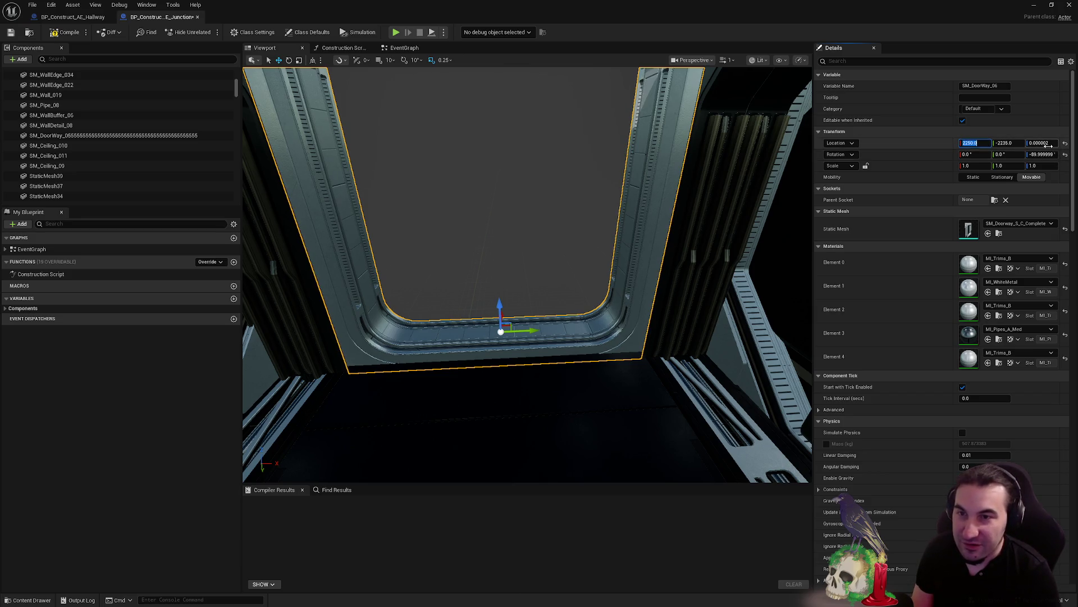
{"action": "type", "text": "0"}
{"action": "left_click", "coordinate": [1046, 155]}
{"action": "type", "text": "270"}
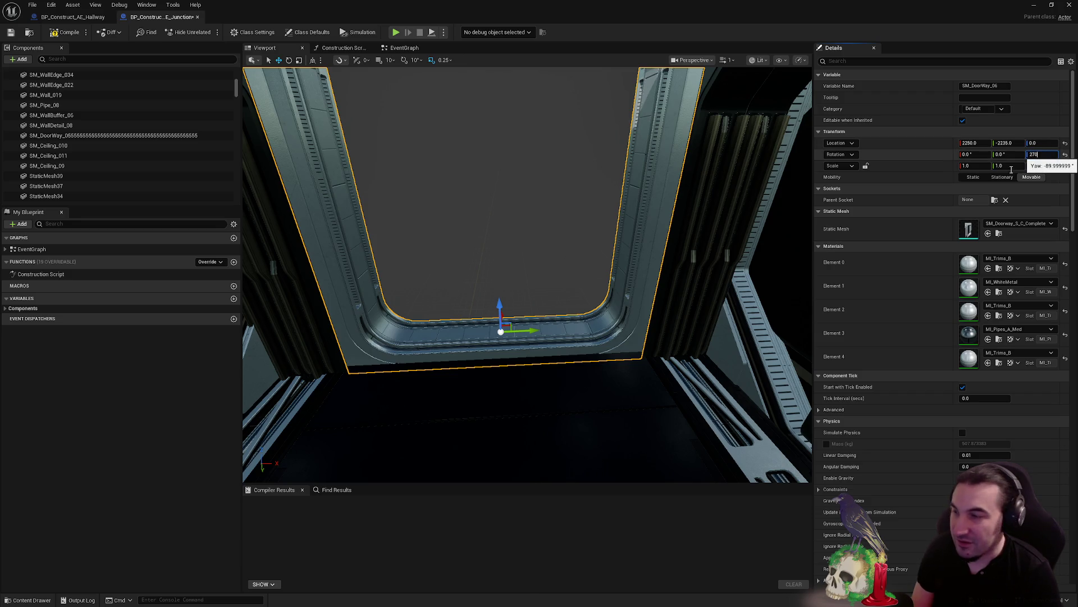
{"action": "key", "text": "Return"}
Step: View SM_DoorWay_06 from outside and reselect it in the Components list
{"action": "mouse_move", "coordinate": [573, 243]}
{"action": "left_mouse_down"}
{"action": "mouse_move", "coordinate": [505, 243]}
{"action": "mouse_move", "coordinate": [556, 245]}
{"action": "left_mouse_up"}
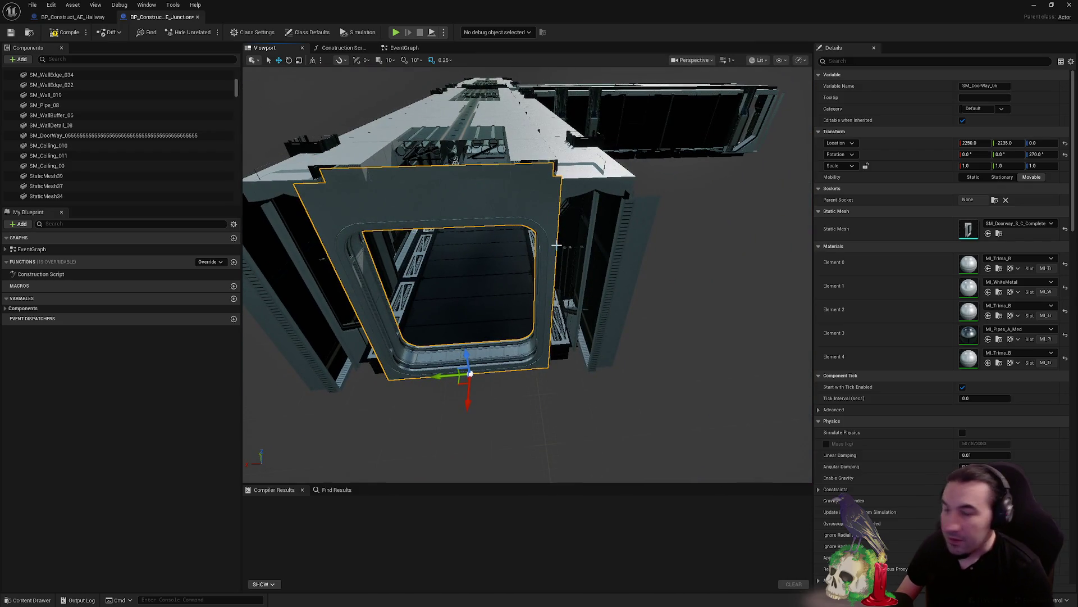
{"action": "scroll", "coordinate": [220, 122], "scroll_direction": "down", "scroll_amount": 5}
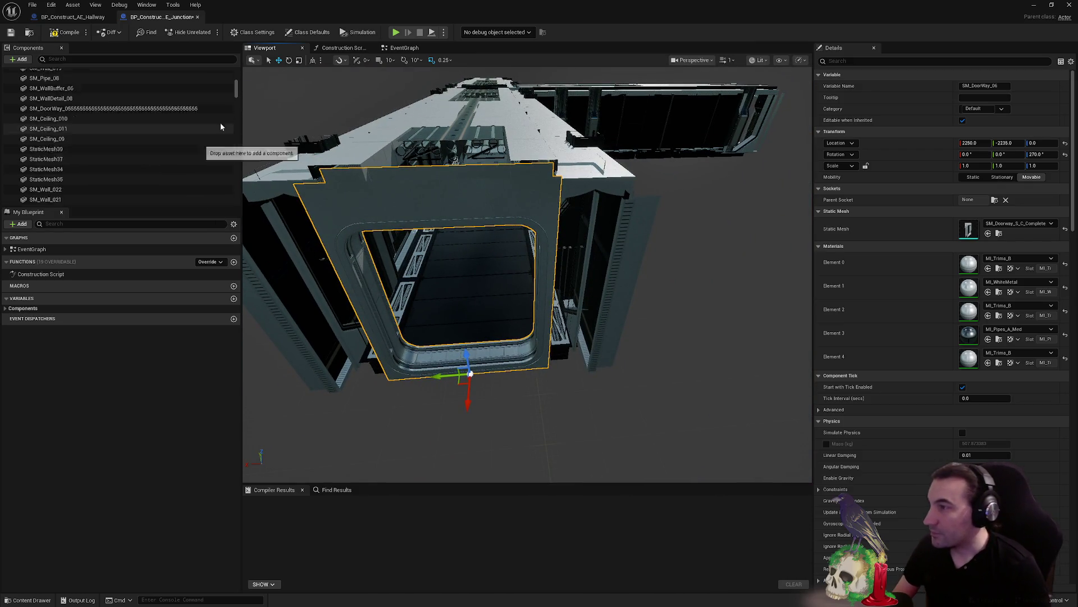
{"action": "left_click", "coordinate": [230, 92]}
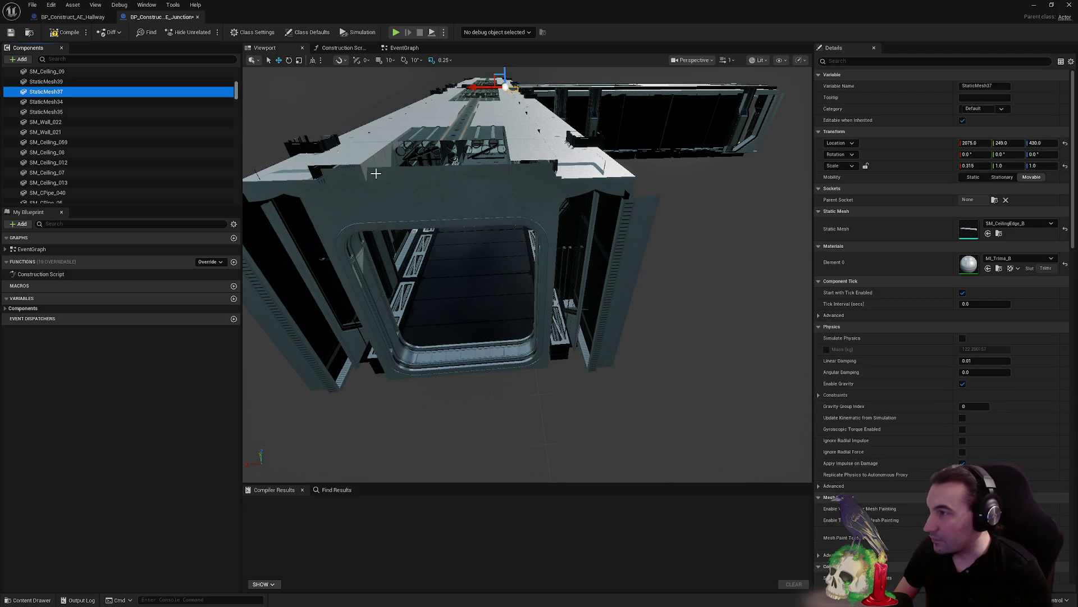
{"action": "left_click", "coordinate": [404, 193]}
{"action": "scroll", "coordinate": [236, 131], "scroll_direction": "down", "scroll_amount": 10}
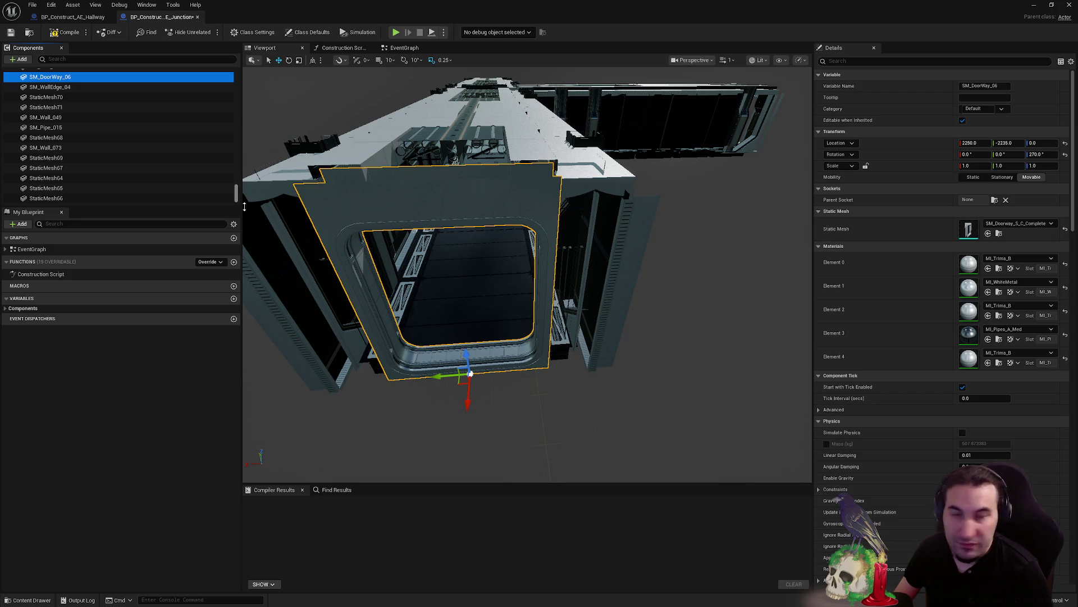
{"action": "mouse_move", "coordinate": [236, 199]}
{"action": "left_mouse_down"}
{"action": "mouse_move", "coordinate": [236, 86]}
{"action": "mouse_move", "coordinate": [244, 210]}
{"action": "left_mouse_up"}
Step: Rename SM_DoorWay_06 so its name ends with a long run of 6s
{"action": "left_click", "coordinate": [78, 77]}
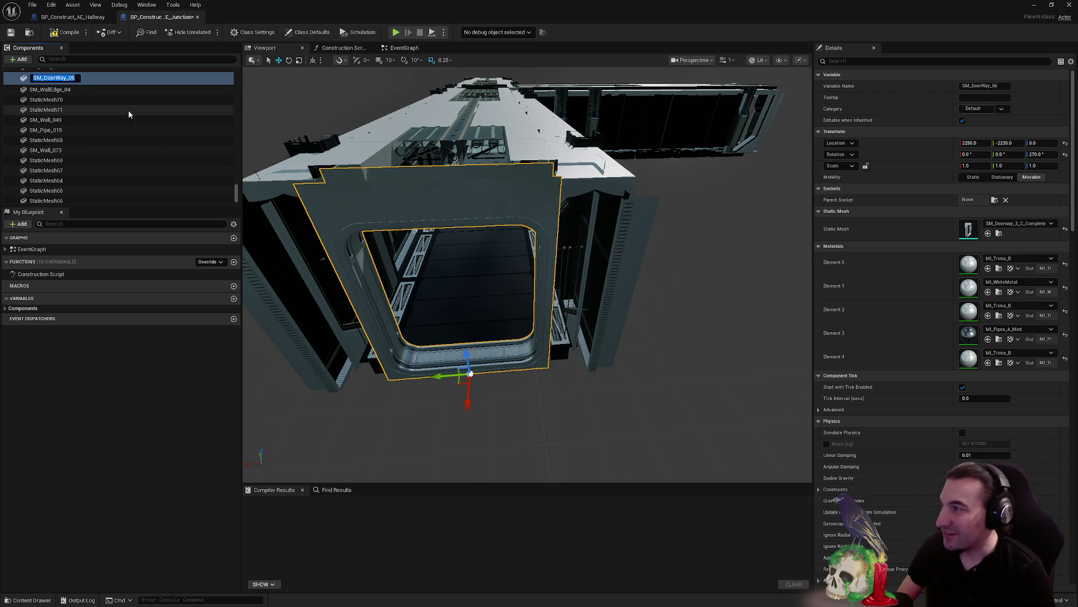
{"action": "key", "text": "Escape"}
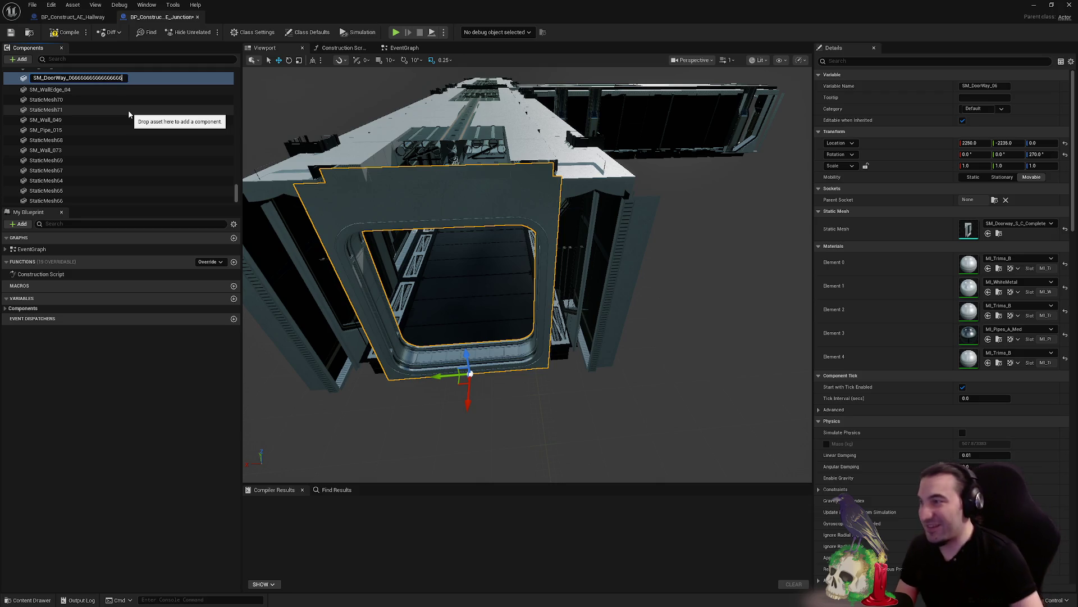
{"action": "key", "text": "Return"}
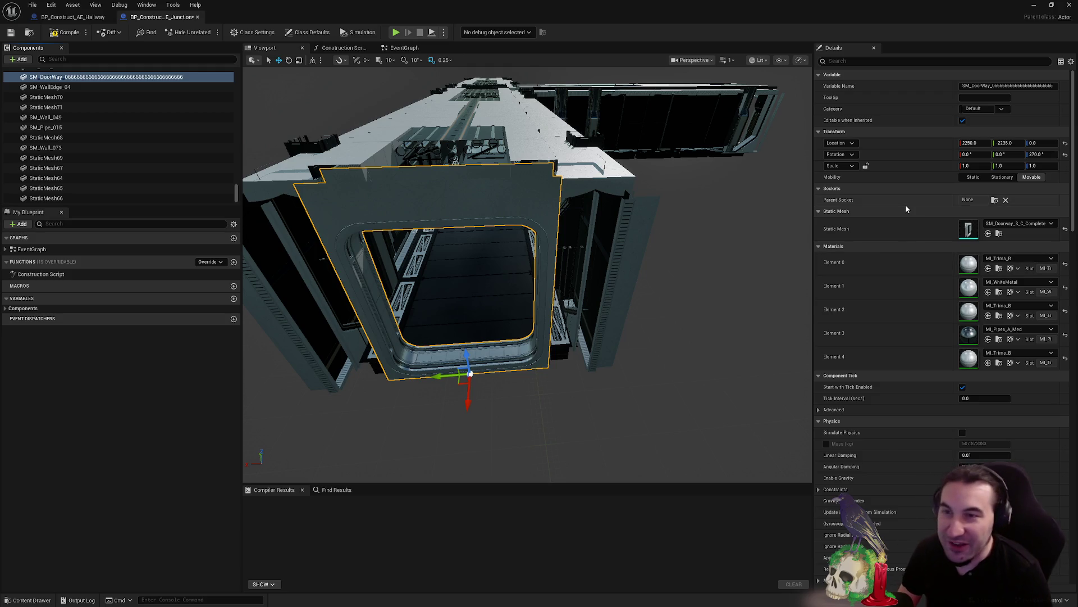
Step: Browse the junction's components, selecting DefaultSceneRoot and dismissing the Add component list
{"action": "left_click_drag", "start_coordinate": [528, 281], "coordinate": [494, 314]}
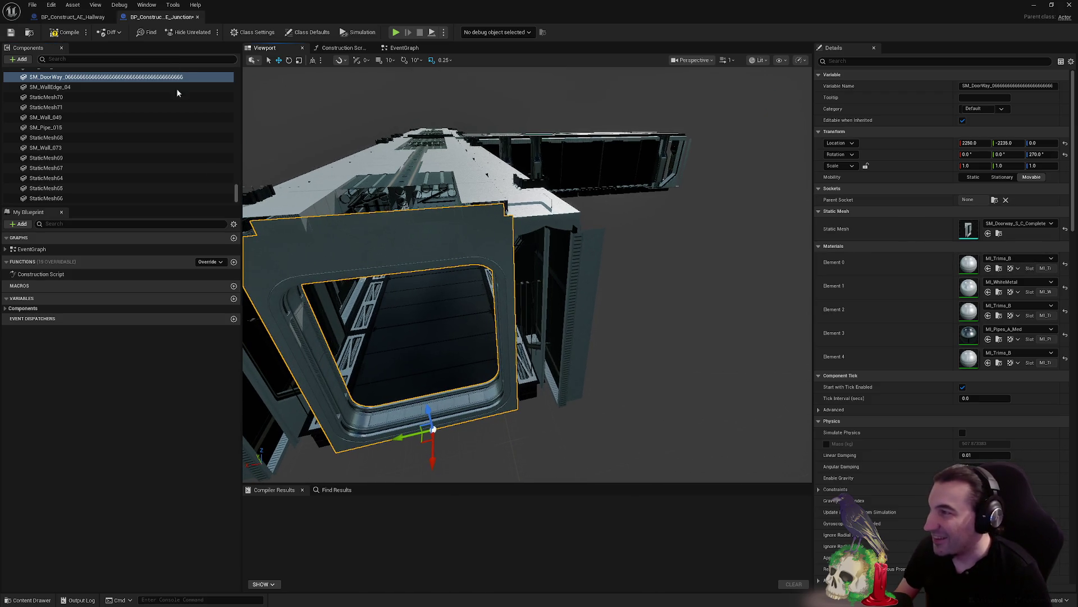
{"action": "left_click_drag", "start_coordinate": [236, 196], "coordinate": [238, 78]}
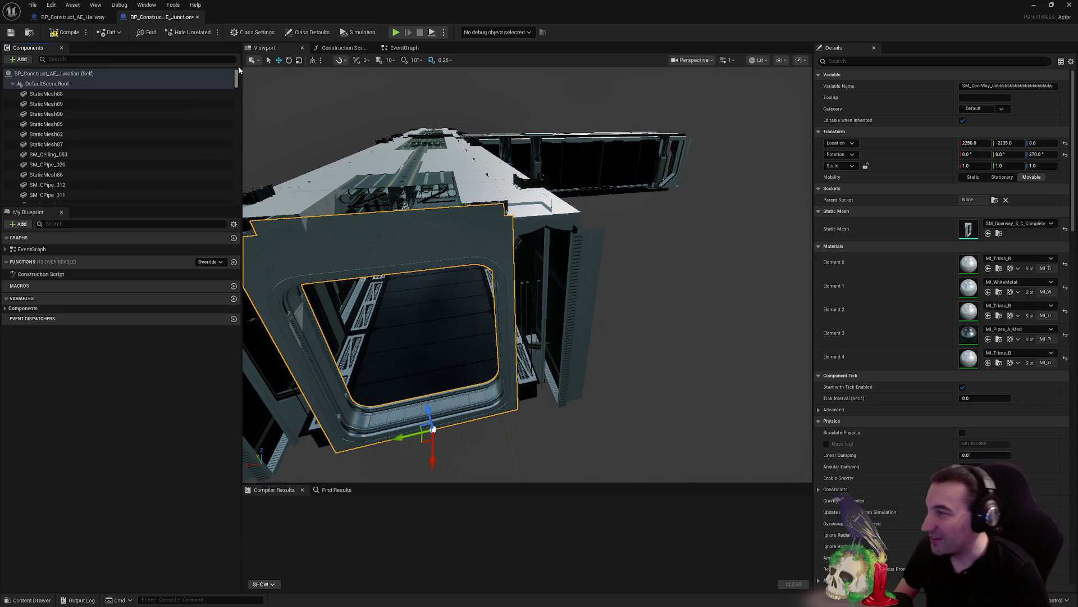
{"action": "left_click", "coordinate": [86, 101]}
{"action": "left_click", "coordinate": [47, 83]}
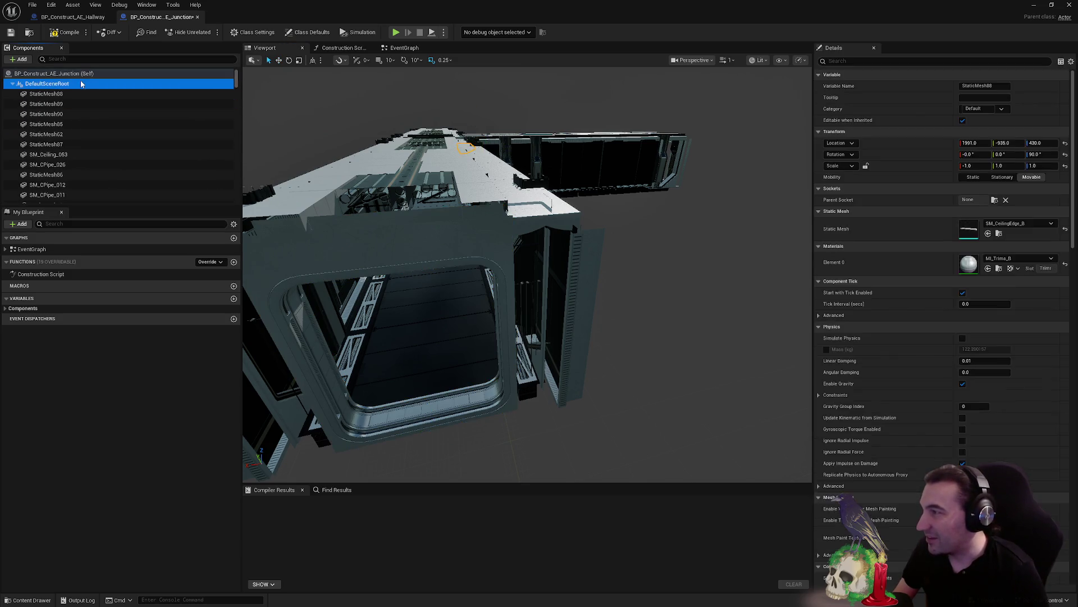
{"action": "left_click", "coordinate": [20, 59]}
{"action": "key", "text": "Escape"}
Step: Compile and save the BP_Construct_AE_Junction blueprint
{"action": "left_click", "coordinate": [64, 32]}
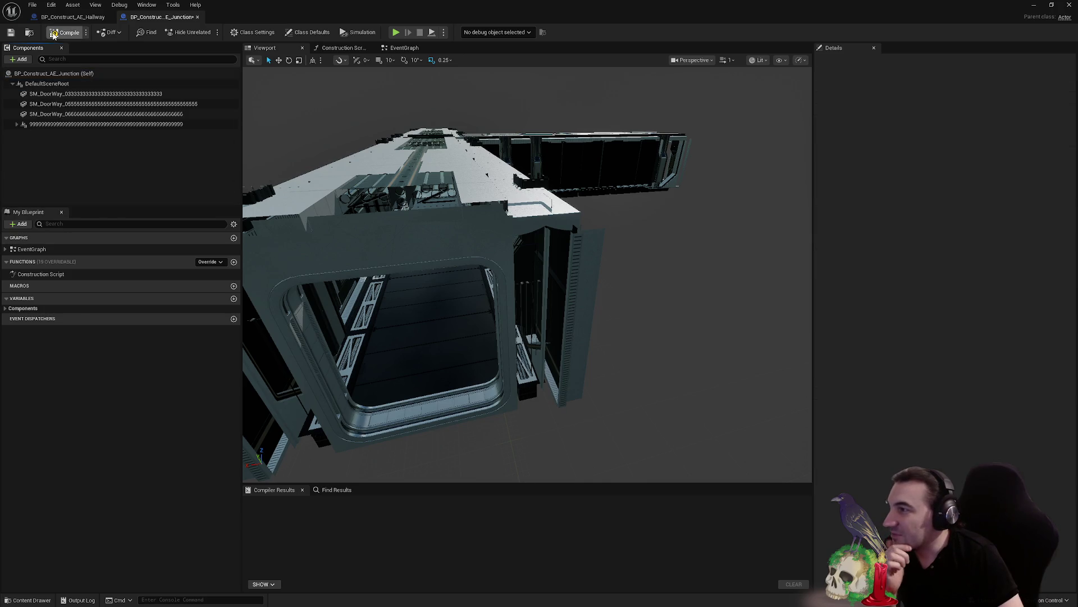
{"action": "left_click", "coordinate": [12, 33]}
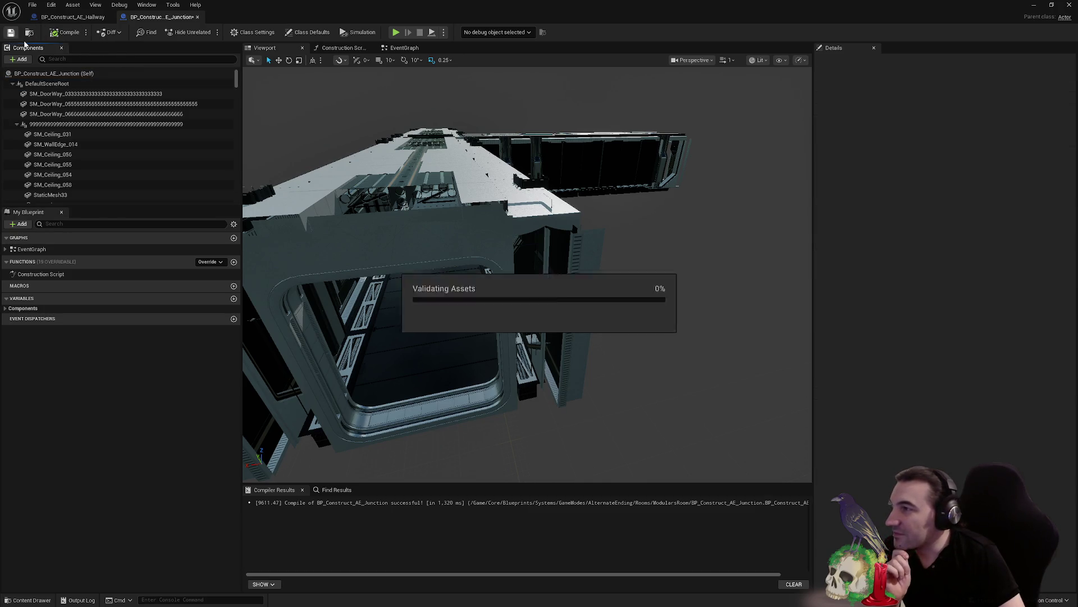
{"action": "left_click", "coordinate": [138, 124]}
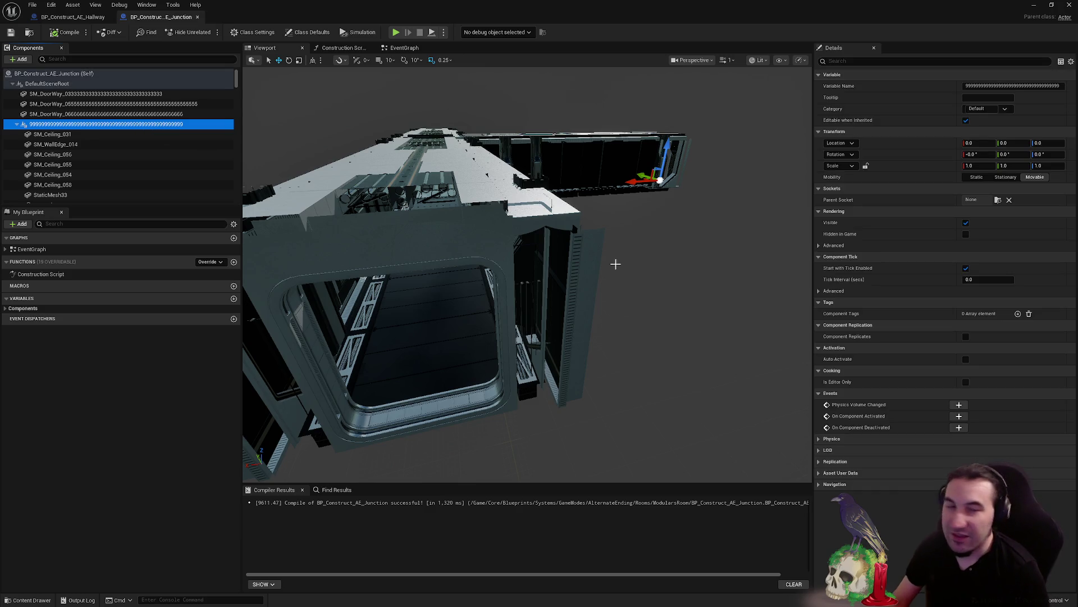
{"action": "mouse_move", "coordinate": [615, 264]}
{"action": "left_mouse_down"}
{"action": "mouse_move", "coordinate": [517, 298]}
{"action": "mouse_move", "coordinate": [637, 265]}
{"action": "left_mouse_up"}
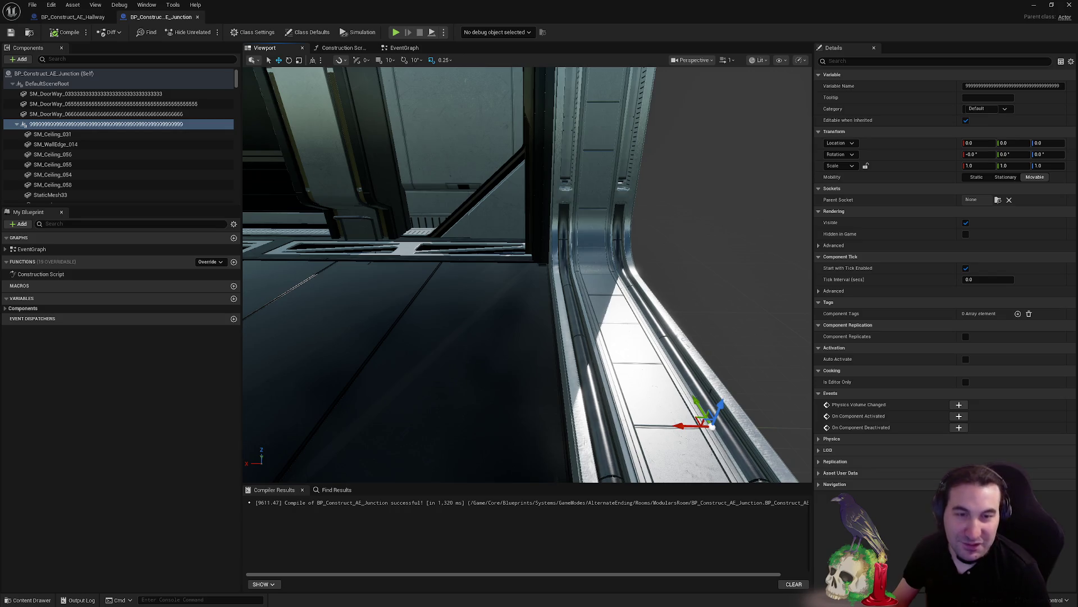
Step: Shift the 9999 room group to Location Y 10.0 to line its opening up with the doorway
{"action": "mouse_move", "coordinate": [315, 173]}
{"action": "left_mouse_down"}
{"action": "mouse_move", "coordinate": [348, 163]}
{"action": "mouse_move", "coordinate": [315, 173]}
{"action": "left_mouse_up"}
{"action": "left_click", "coordinate": [17, 124]}
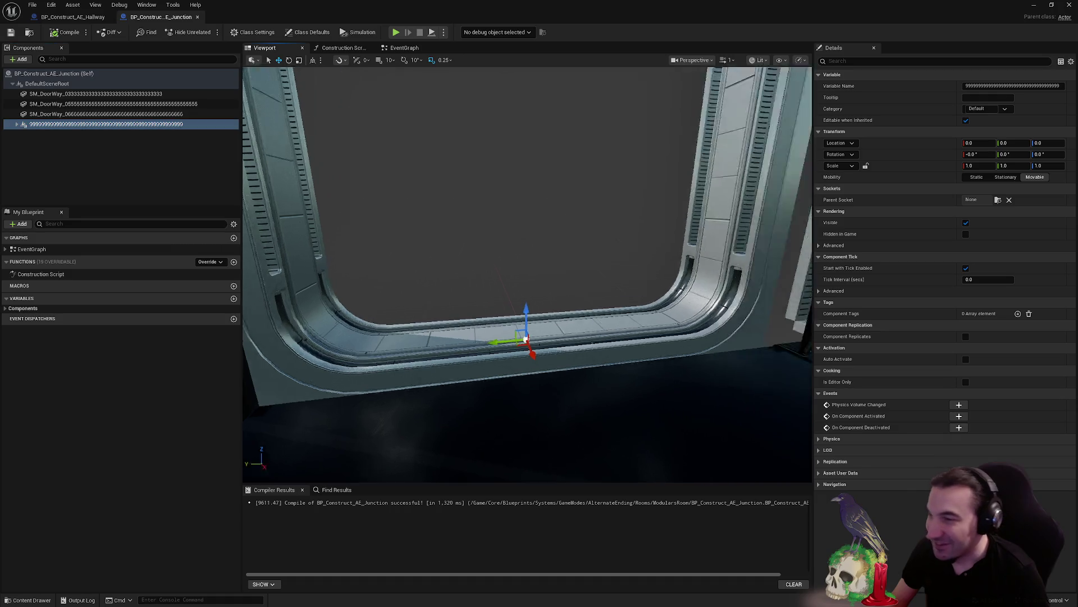
{"action": "mouse_move", "coordinate": [620, 224]}
{"action": "left_mouse_down"}
{"action": "mouse_move", "coordinate": [625, 272]}
{"action": "mouse_move", "coordinate": [620, 225]}
{"action": "left_mouse_up"}
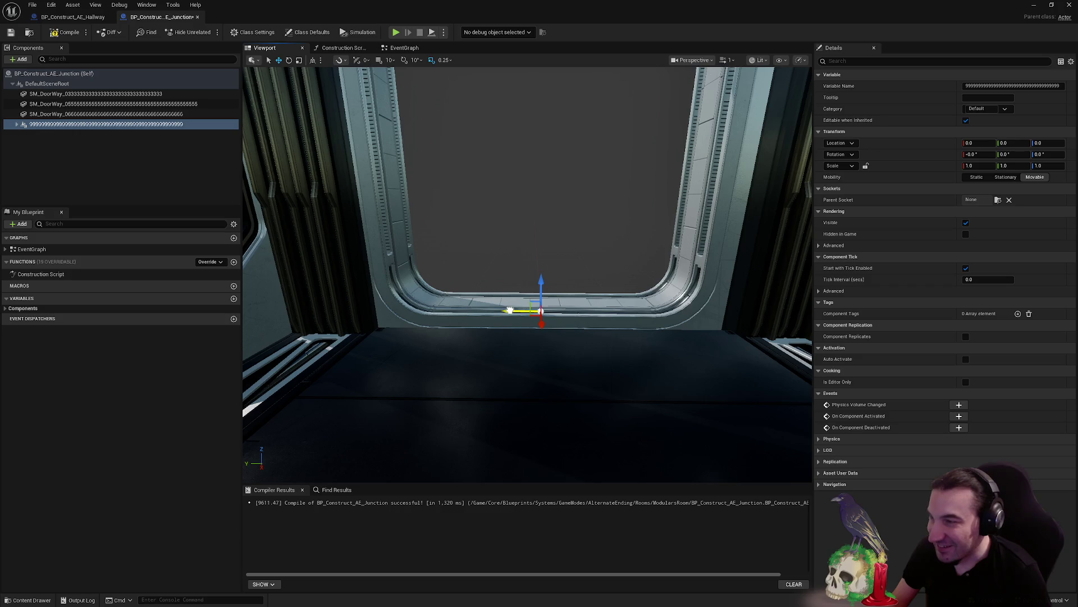
{"action": "left_click_drag", "start_coordinate": [509, 310], "coordinate": [504, 310]}
{"action": "left_click", "coordinate": [1017, 144]}
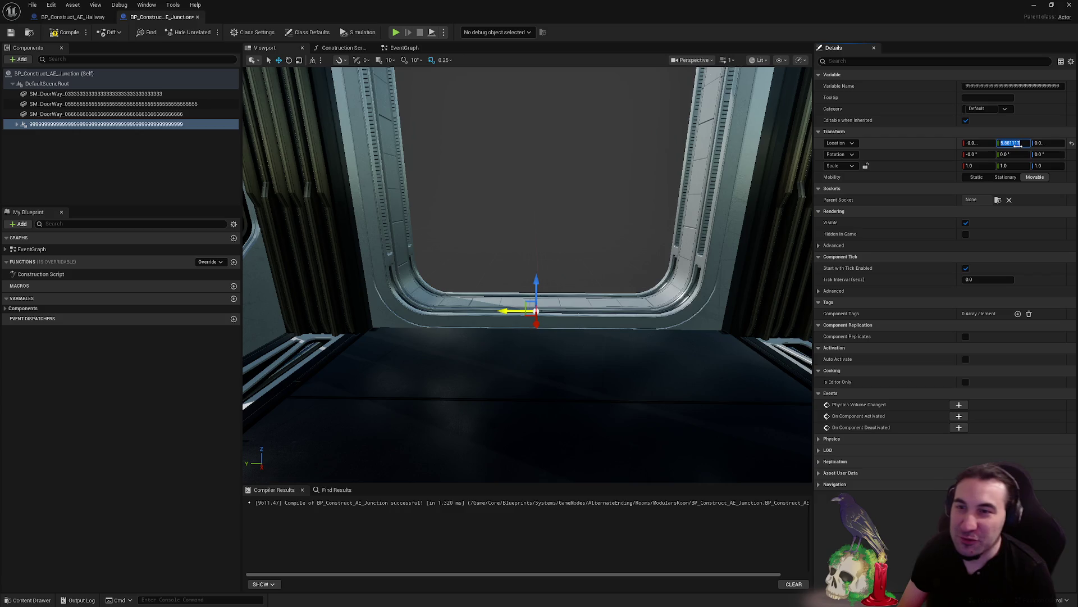
{"action": "key", "text": "Return"}
{"action": "mouse_move", "coordinate": [708, 240]}
{"action": "left_mouse_down"}
{"action": "mouse_move", "coordinate": [742, 230]}
{"action": "mouse_move", "coordinate": [725, 208]}
{"action": "mouse_move", "coordinate": [679, 225]}
{"action": "mouse_move", "coordinate": [702, 236]}
{"action": "mouse_move", "coordinate": [660, 240]}
{"action": "mouse_move", "coordinate": [685, 247]}
{"action": "mouse_move", "coordinate": [601, 242]}
{"action": "mouse_move", "coordinate": [627, 365]}
{"action": "mouse_move", "coordinate": [575, 337]}
{"action": "left_mouse_up"}
Step: Select the second doorway frame and turn it to 90°
{"action": "left_click", "coordinate": [627, 365]}
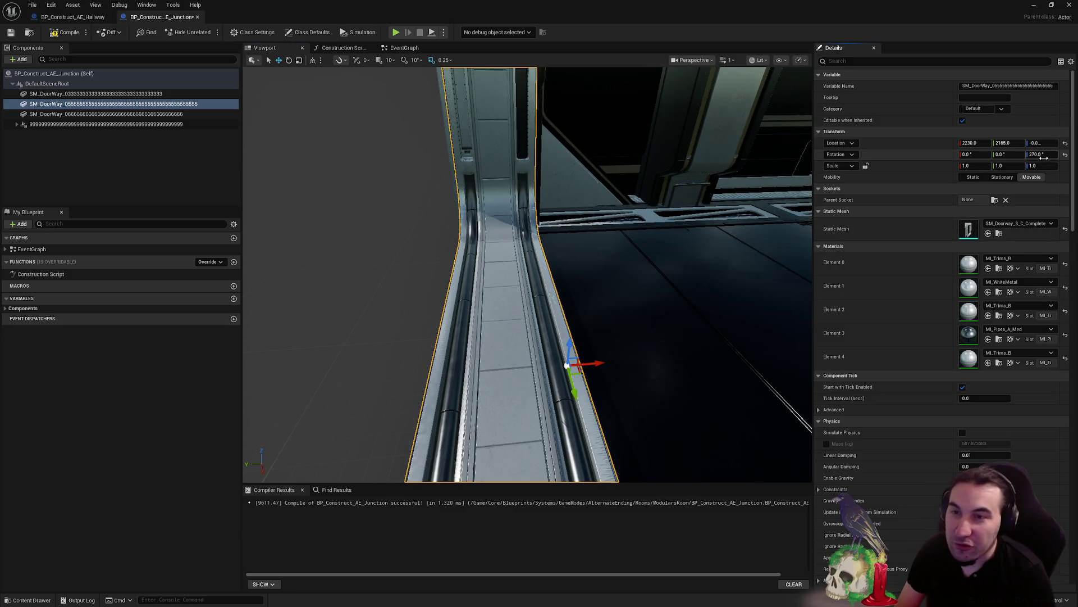
{"action": "type", "text": "90"}
{"action": "key", "text": "Return"}
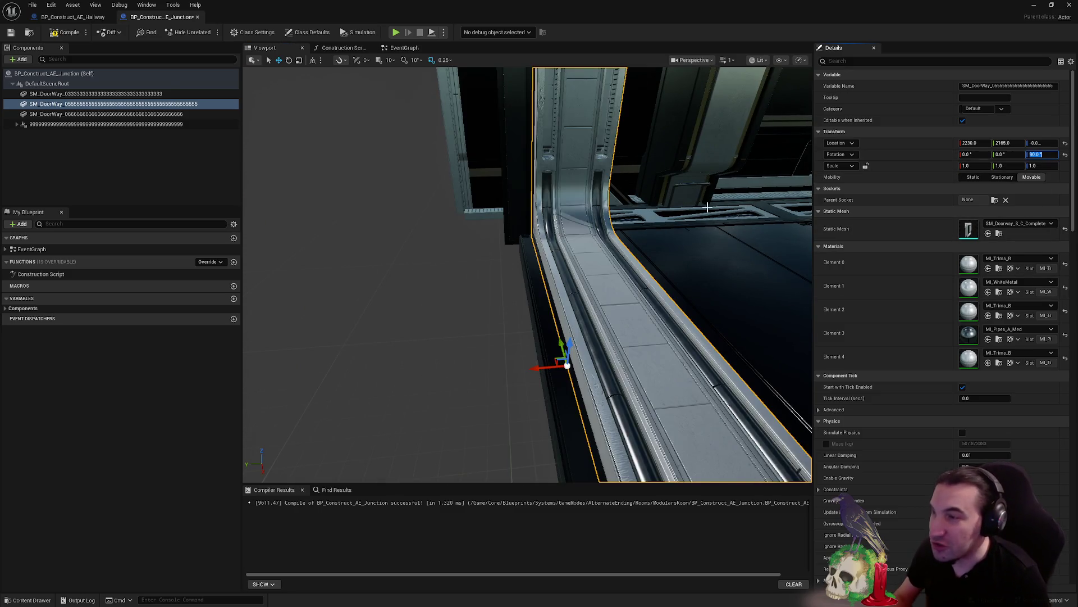
{"action": "left_click_drag", "start_coordinate": [519, 372], "coordinate": [342, 359]}
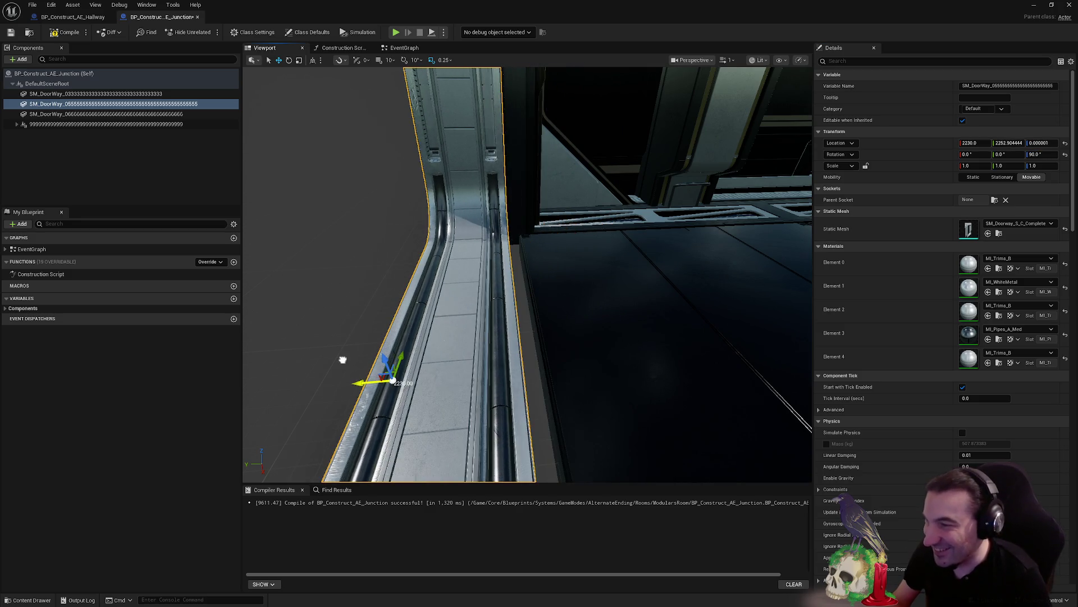
{"action": "mouse_move", "coordinate": [631, 320]}
{"action": "left_mouse_down"}
{"action": "mouse_move", "coordinate": [403, 187]}
{"action": "mouse_move", "coordinate": [398, 172]}
{"action": "mouse_move", "coordinate": [410, 179]}
{"action": "left_mouse_up"}
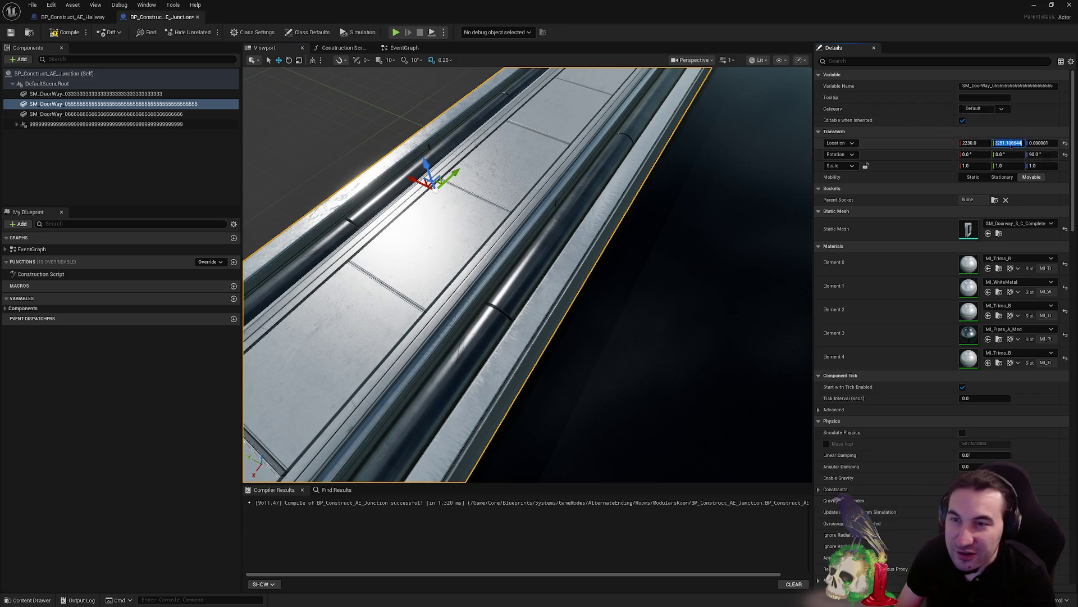
Step: Set the doorway's Location Y to 2250 and Z to 0
{"action": "type", "text": "2250"}
{"action": "key", "text": "Return"}
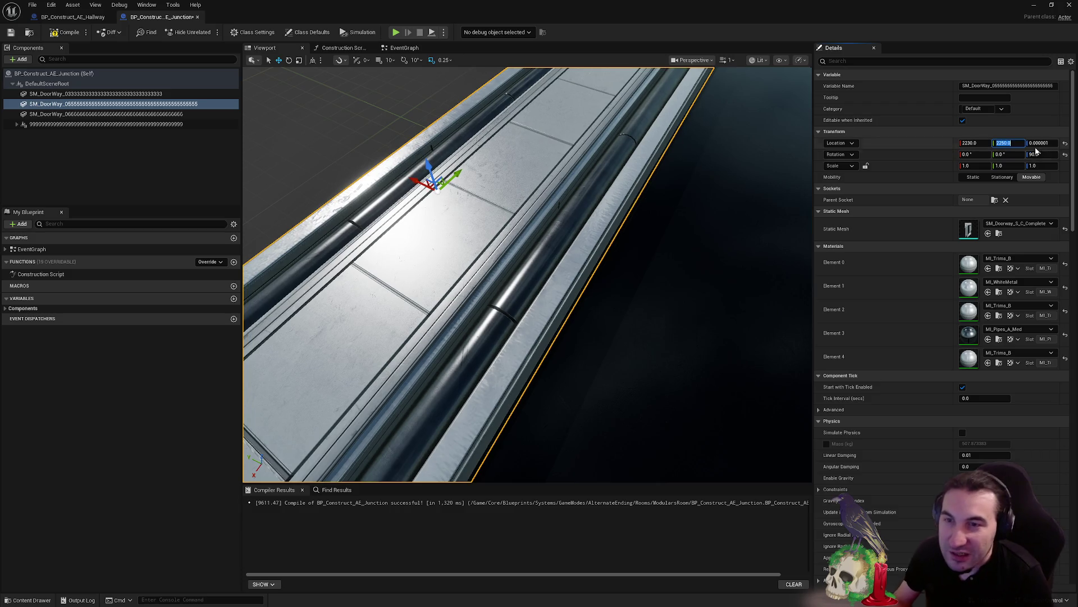
{"action": "left_click", "coordinate": [1039, 143]}
{"action": "type", "text": "0"}
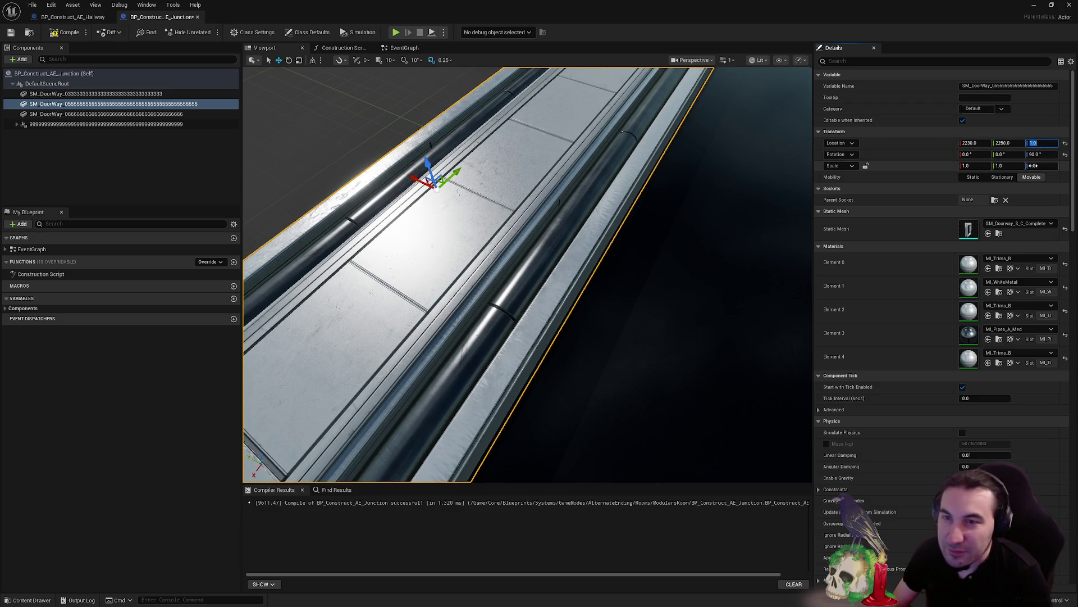
{"action": "key", "text": "Return"}
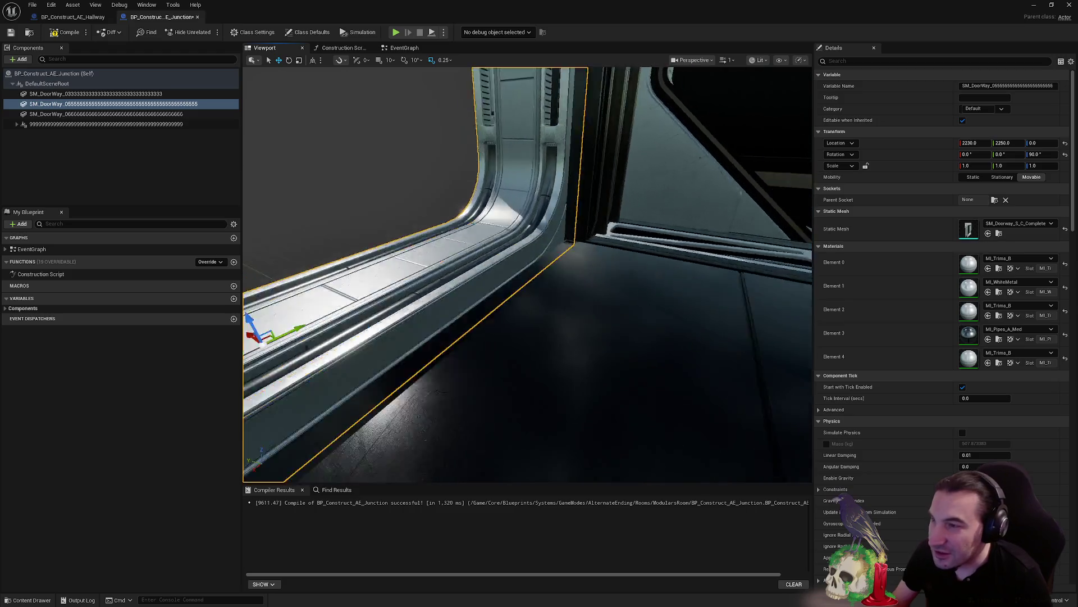
{"action": "key", "text": "w"}
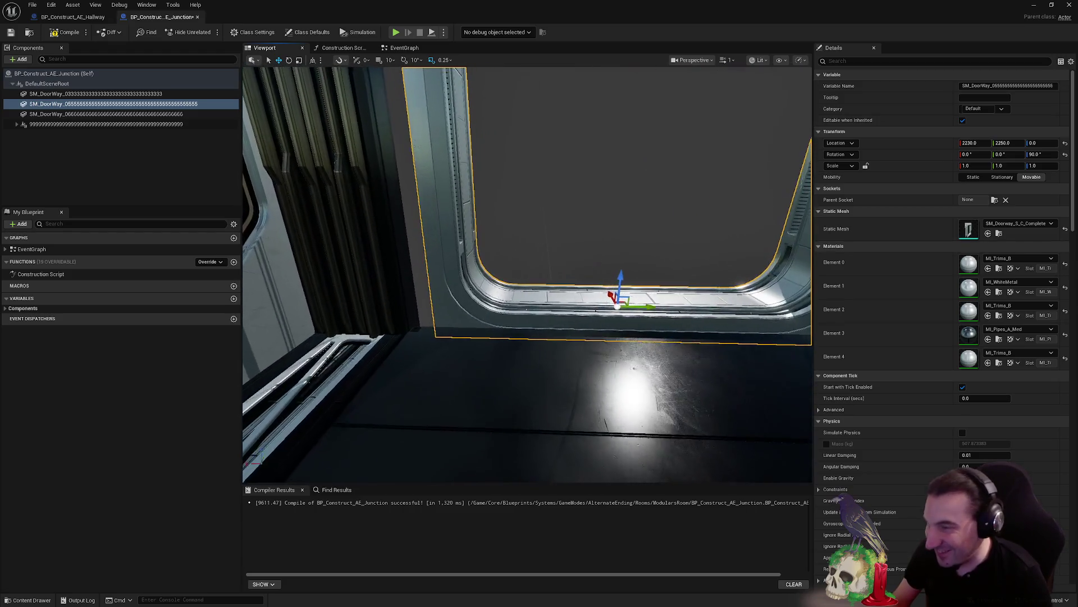
Step: Adjust the doorway frame's X location until it is exactly 2250
{"action": "left_click_drag", "start_coordinate": [649, 304], "coordinate": [631, 304]}
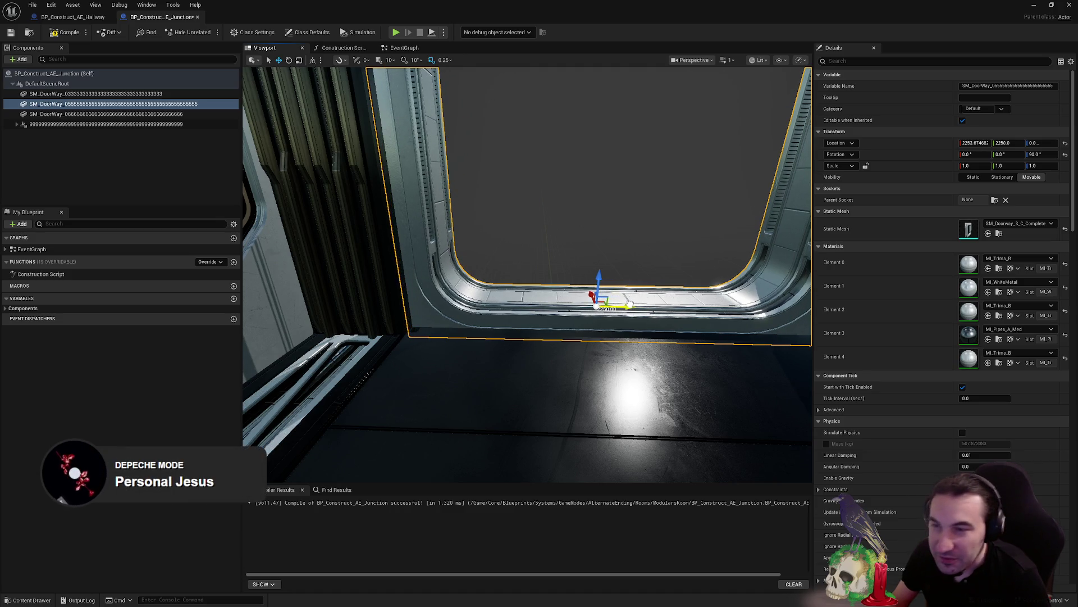
{"action": "left_click", "coordinate": [972, 144]}
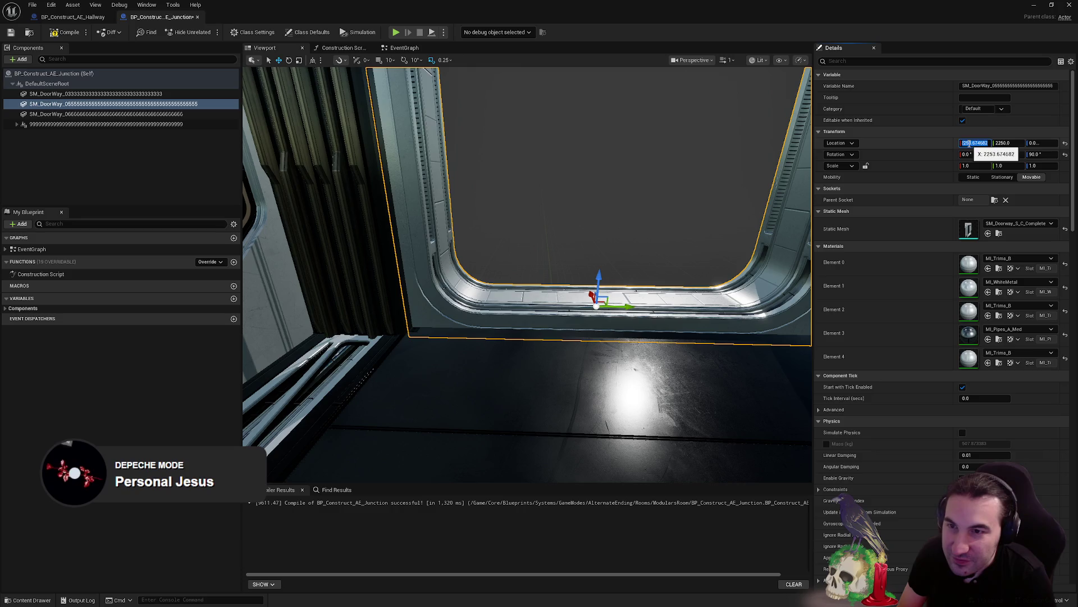
{"action": "type", "text": "2250"}
{"action": "key", "text": "Return"}
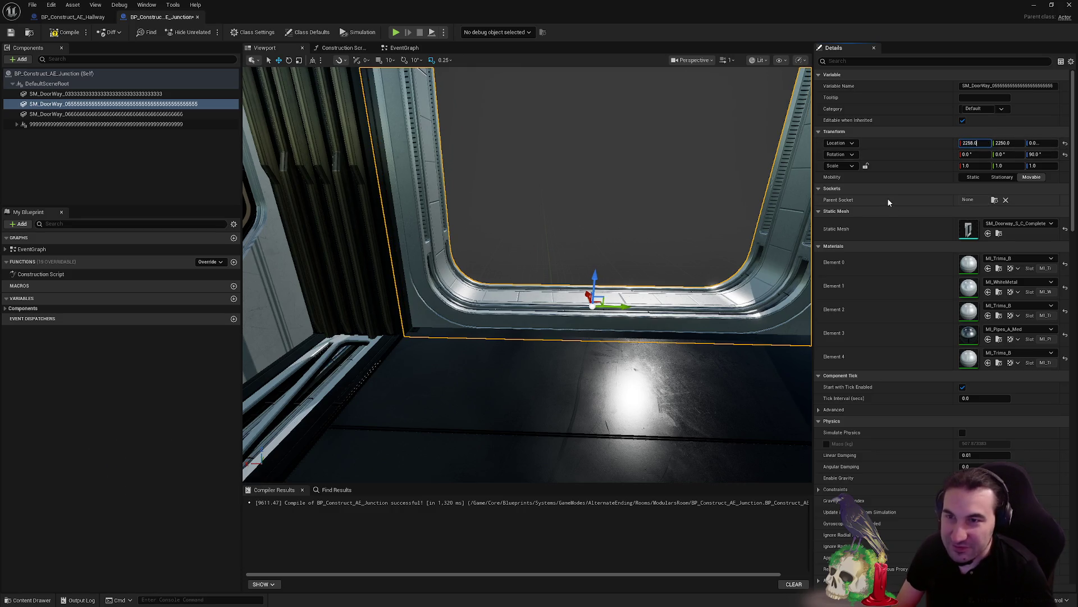
{"action": "type", "text": "."}
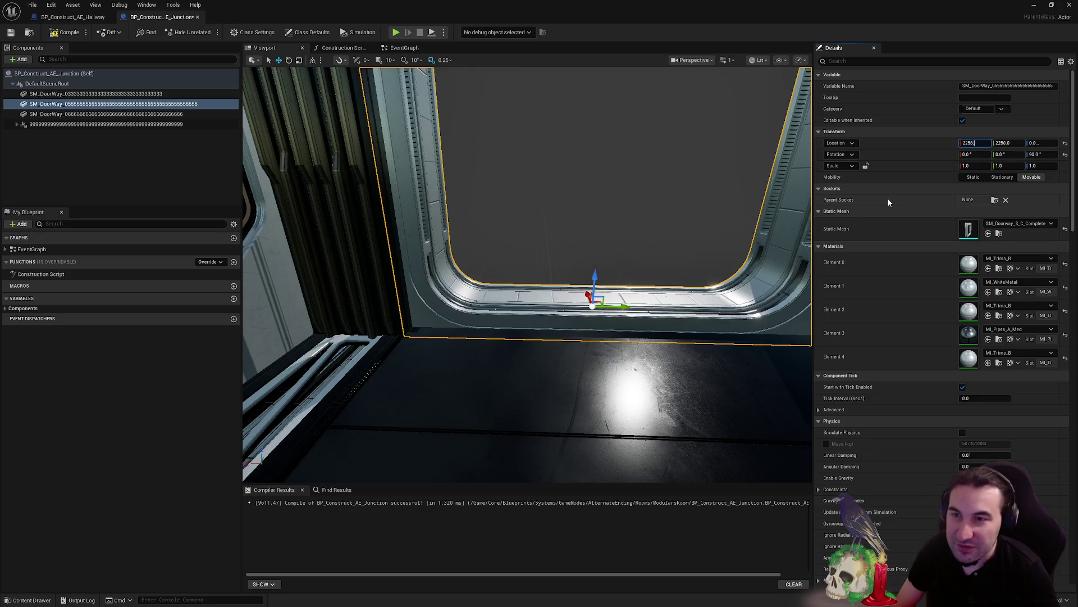
{"action": "type", "text": "5"}
{"action": "key", "text": "Return"}
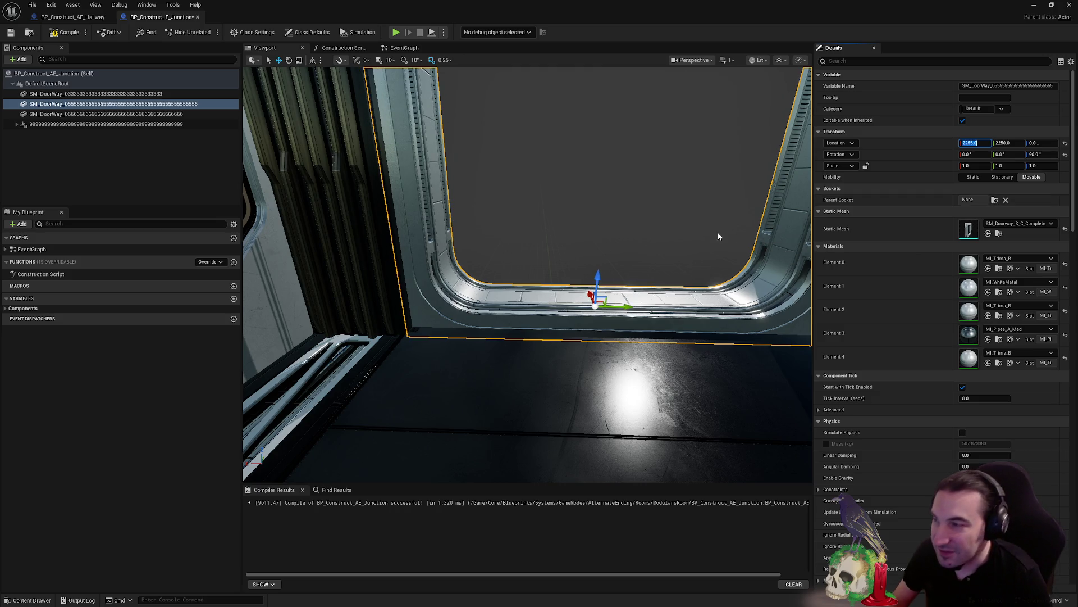
{"action": "scroll", "coordinate": [717, 231], "scroll_direction": "down", "scroll_amount": 3}
{"action": "scroll", "coordinate": [526, 276], "scroll_direction": "down", "scroll_amount": 5}
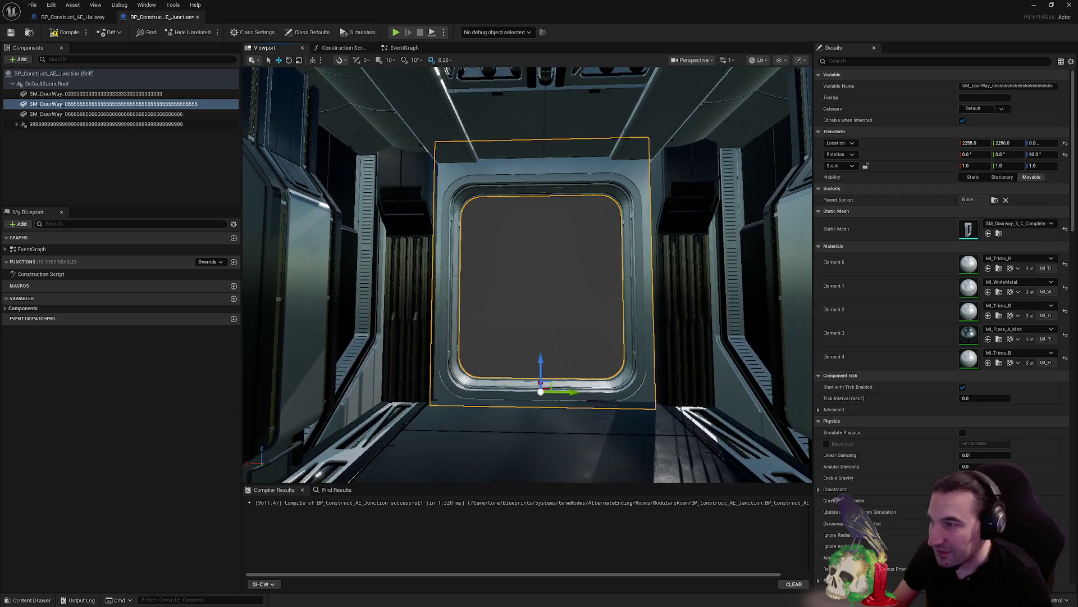
{"action": "scroll", "coordinate": [527, 275], "scroll_direction": "up", "scroll_amount": 5}
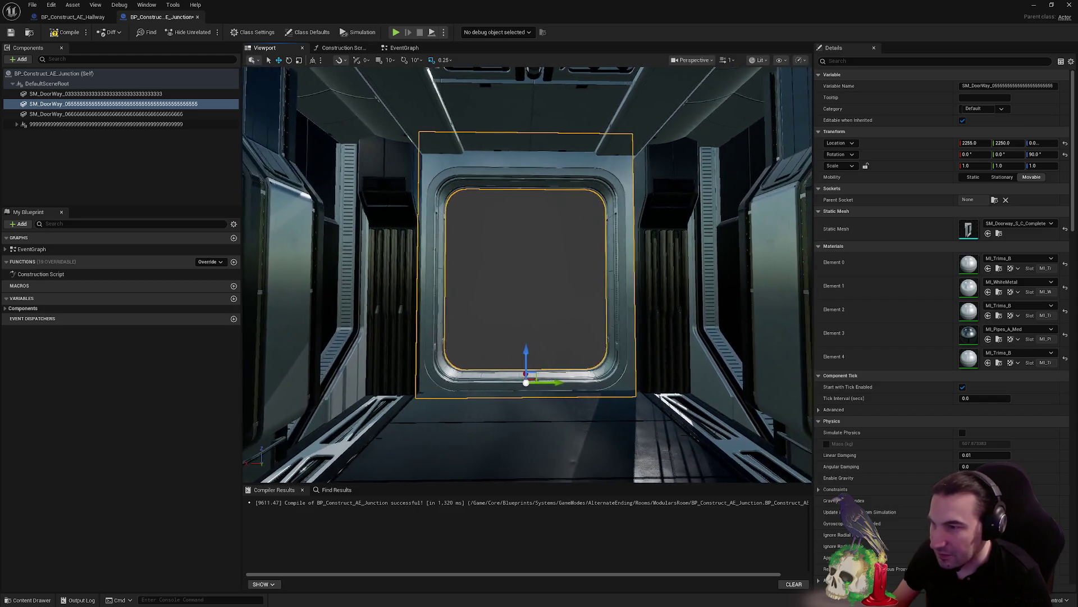
{"action": "mouse_move", "coordinate": [527, 275]}
{"action": "left_mouse_down"}
{"action": "mouse_move", "coordinate": [460, 275]}
{"action": "mouse_move", "coordinate": [539, 275]}
{"action": "left_mouse_up"}
{"action": "key", "text": "f"}
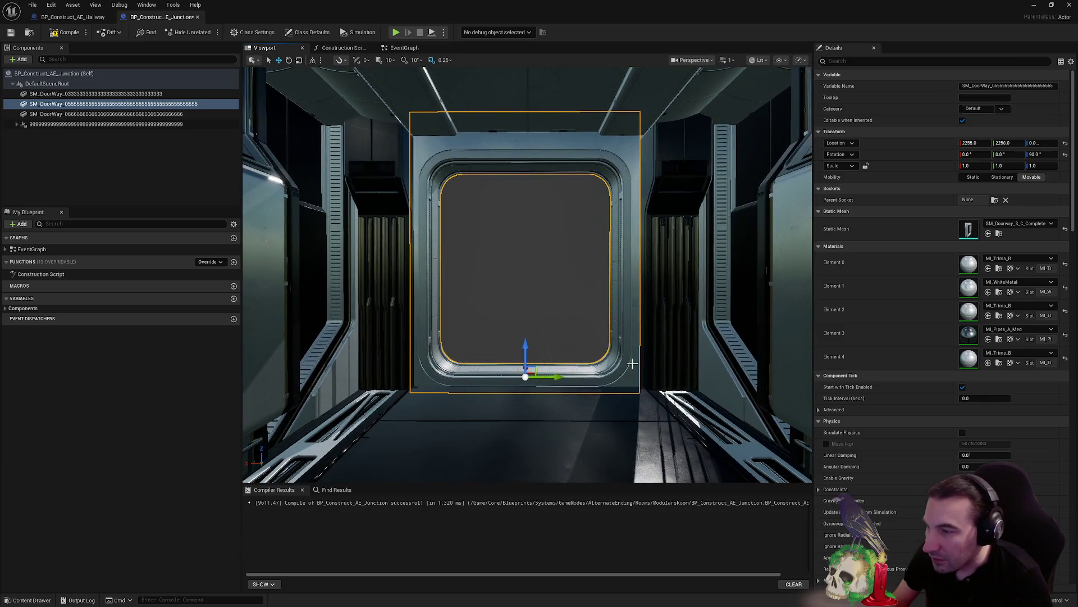
{"action": "left_click_drag", "start_coordinate": [557, 380], "coordinate": [560, 379]}
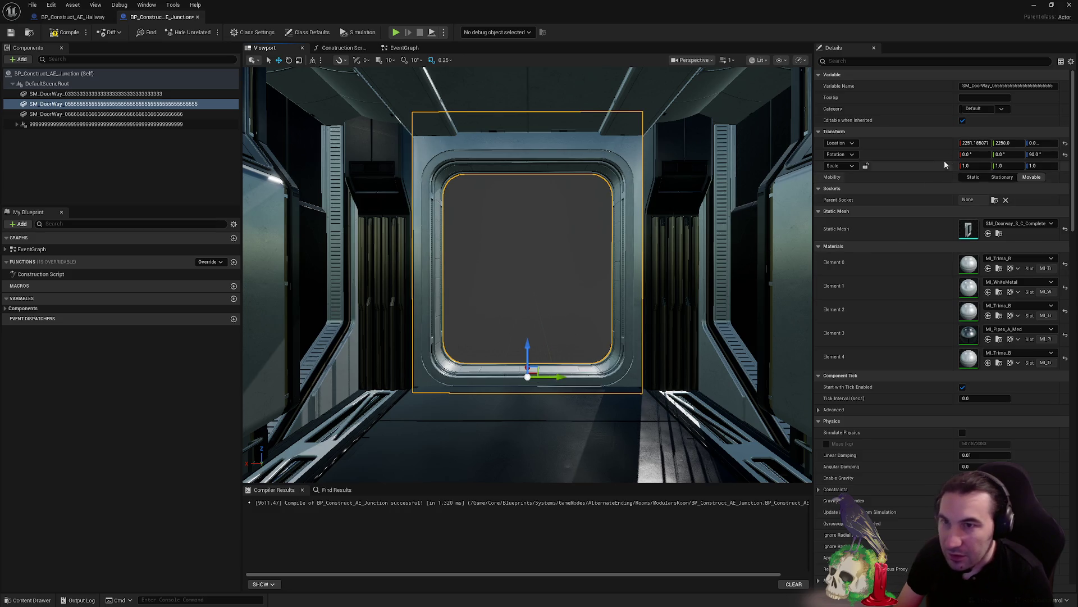
{"action": "type", "text": "2250"}
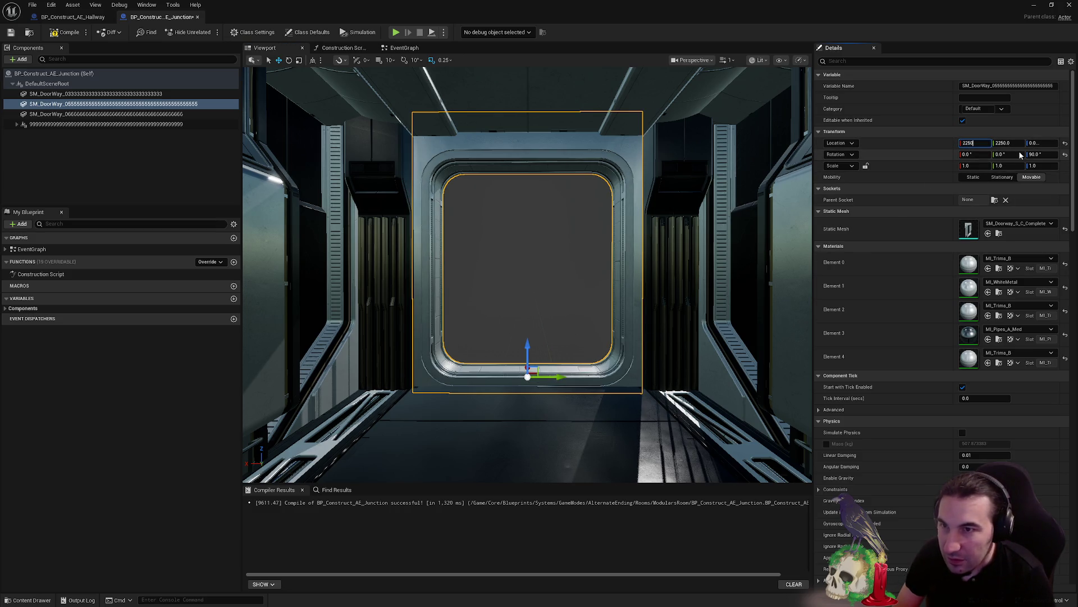
{"action": "key", "text": "Return"}
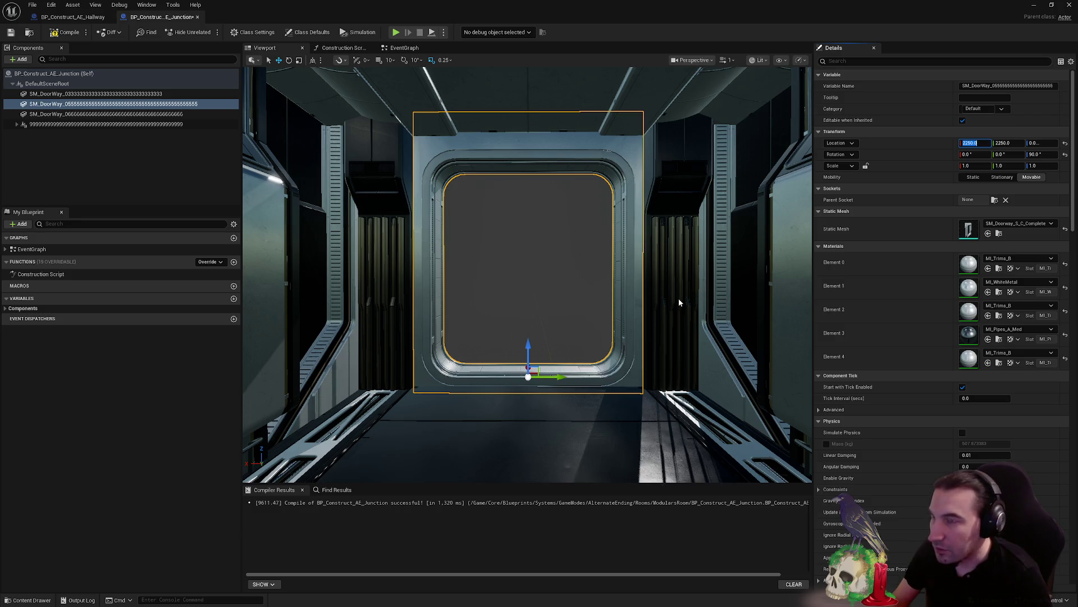
Step: Select the far doorway frame SM_DoorWay_06 and frame it in the viewport
{"action": "mouse_move", "coordinate": [678, 298]}
{"action": "left_mouse_down"}
{"action": "mouse_move", "coordinate": [573, 373]}
{"action": "mouse_move", "coordinate": [505, 359]}
{"action": "left_mouse_up"}
{"action": "left_click", "coordinate": [573, 373]}
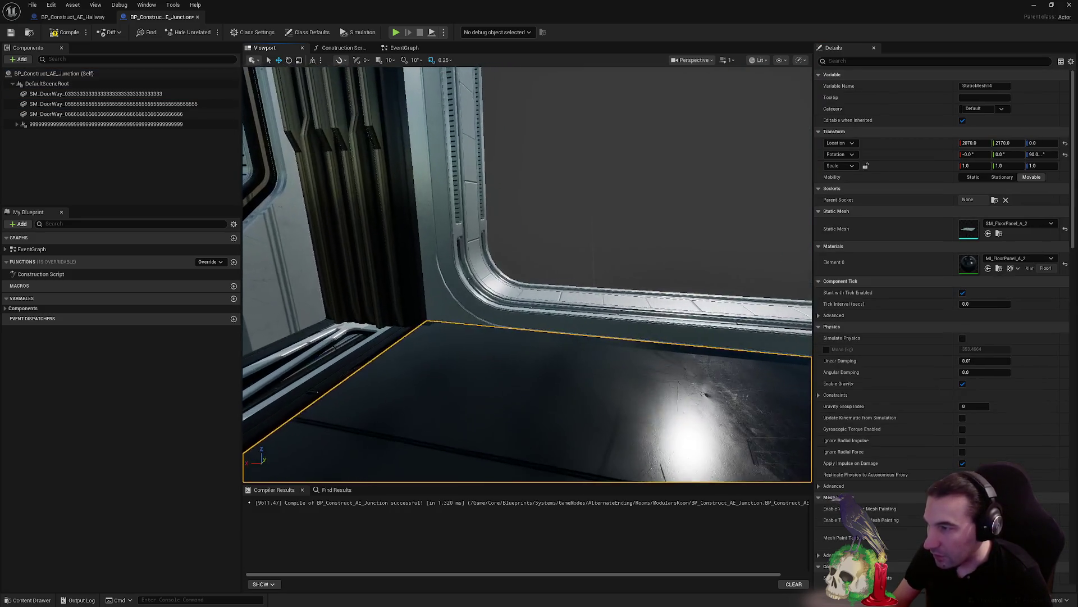
{"action": "left_click_drag", "start_coordinate": [528, 280], "coordinate": [617, 281]}
{"action": "left_click", "coordinate": [112, 104]}
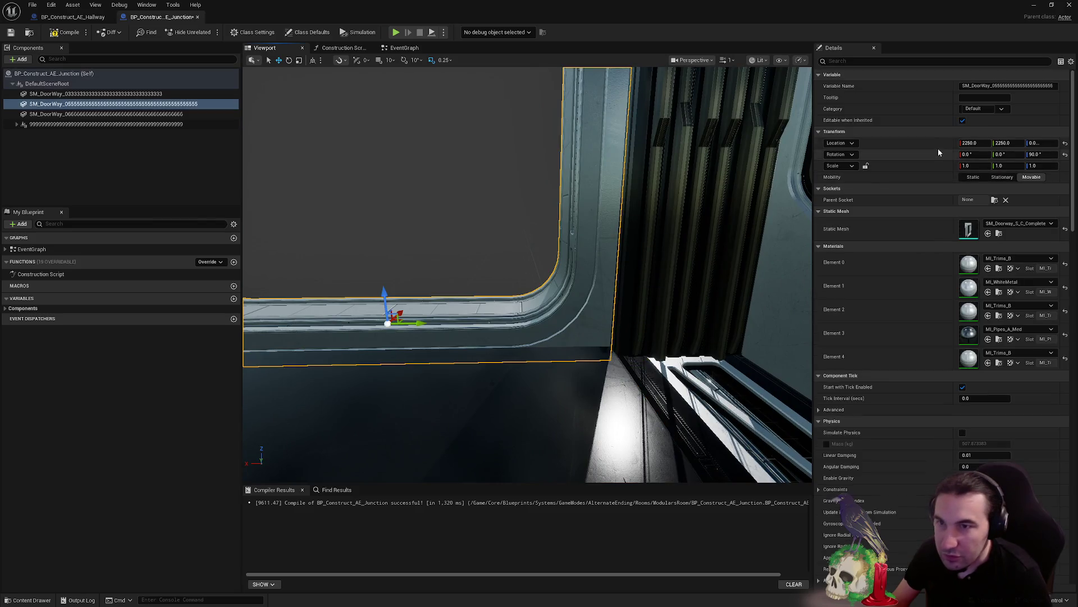
{"action": "key", "text": "w"}
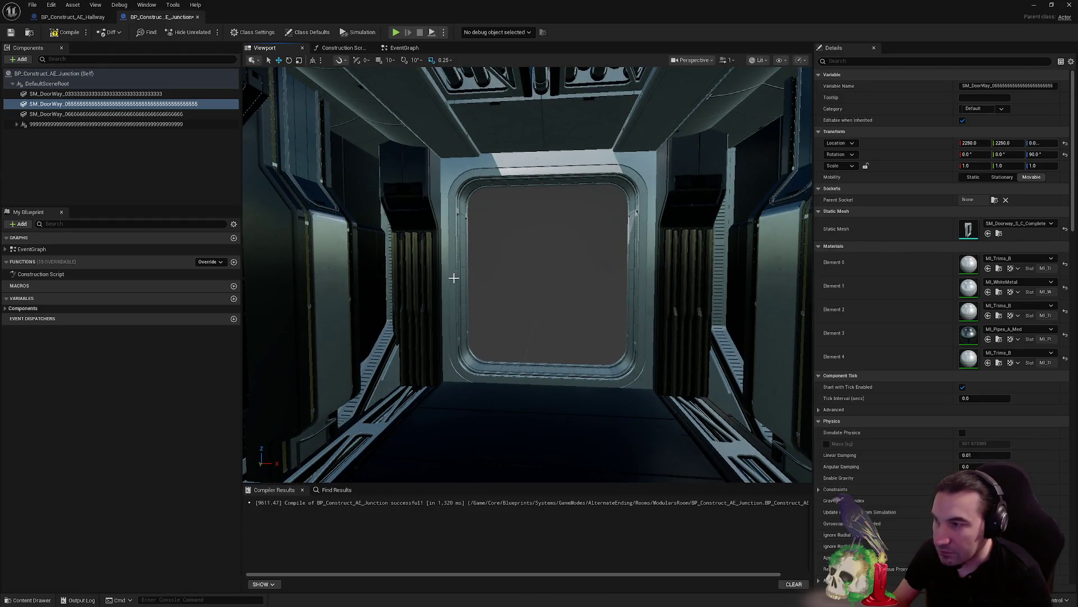
{"action": "left_click", "coordinate": [454, 278]}
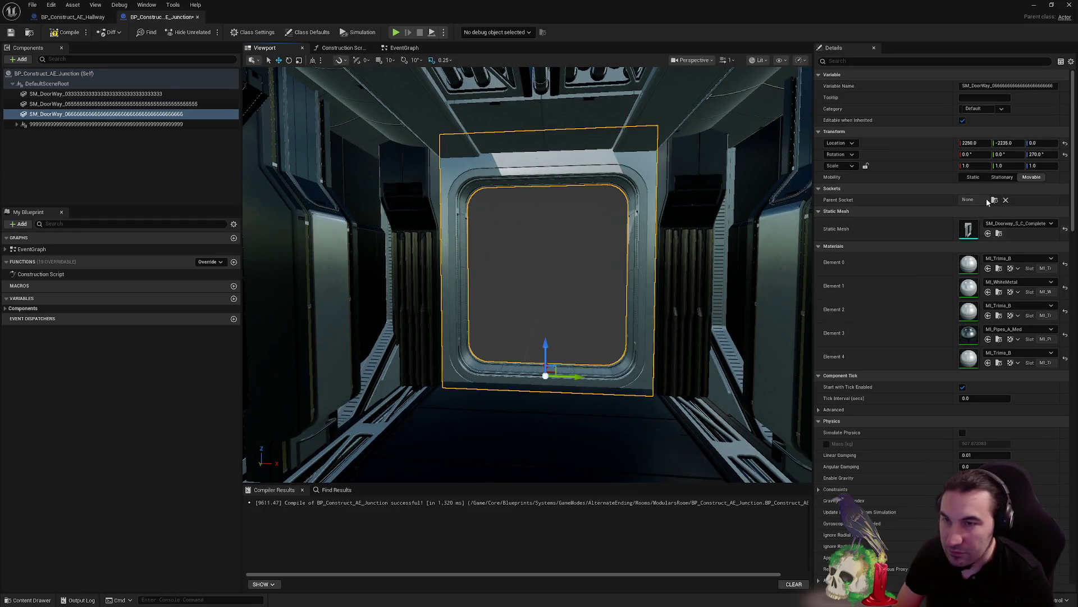
{"action": "key", "text": "f"}
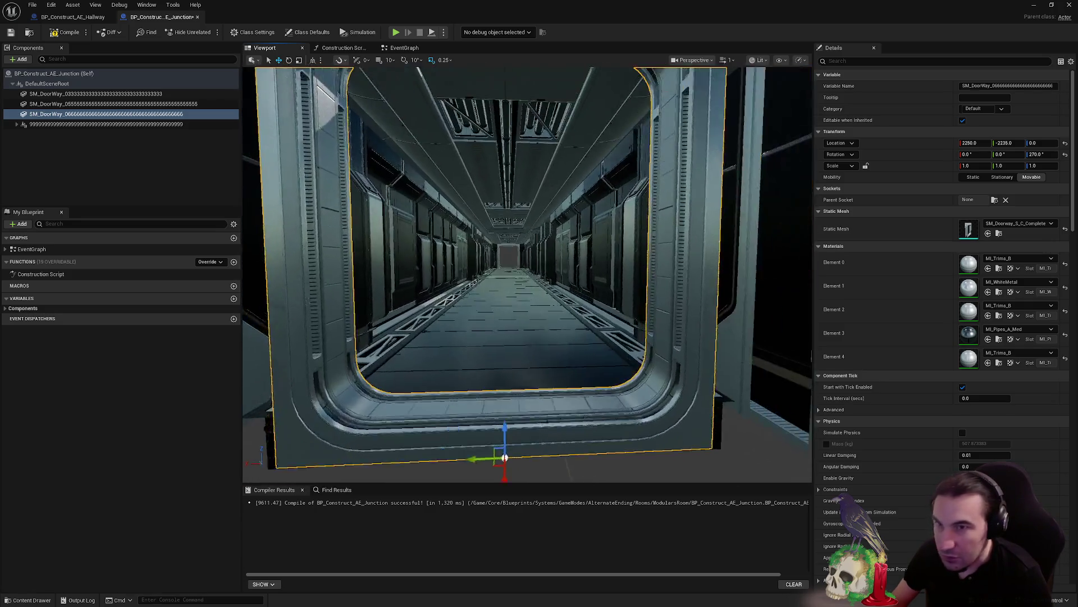
{"action": "scroll", "coordinate": [534, 279], "scroll_direction": "up", "scroll_amount": 5}
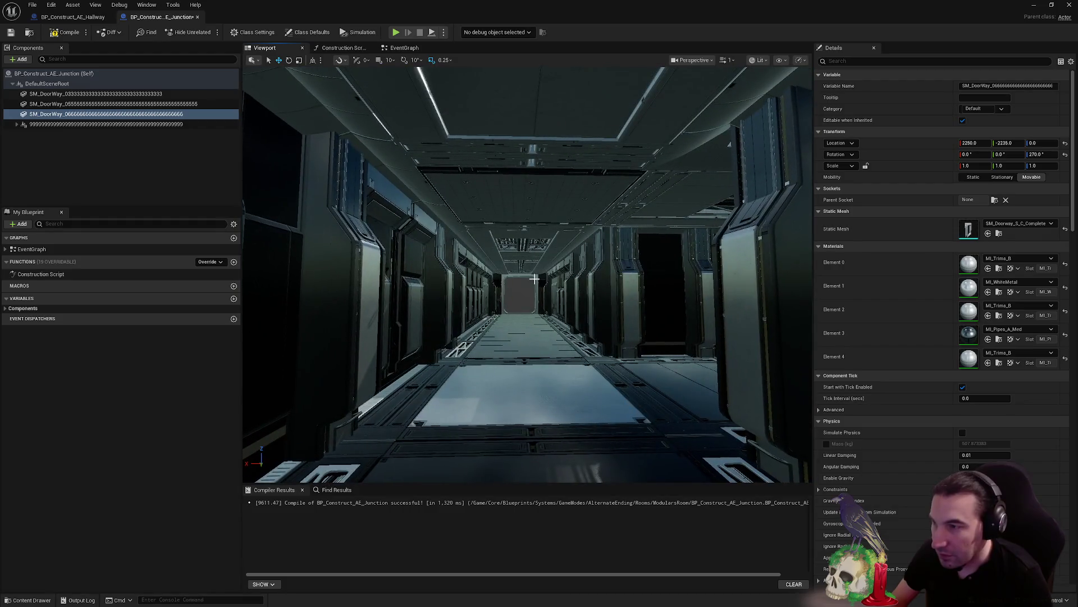
{"action": "left_click", "coordinate": [536, 276]}
{"action": "key", "text": "f"}
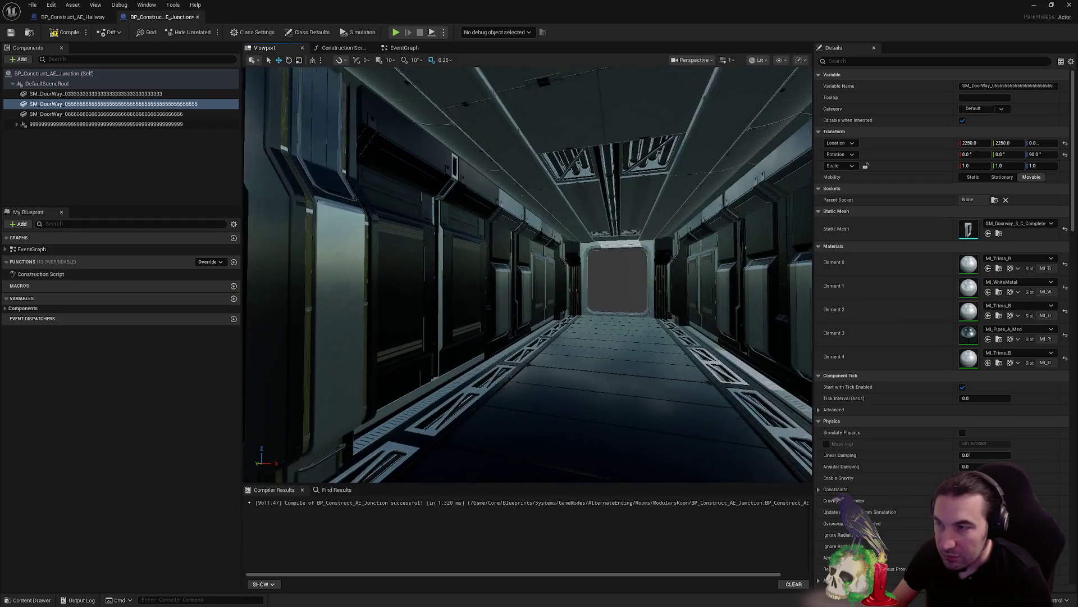
{"action": "left_click", "coordinate": [503, 231]}
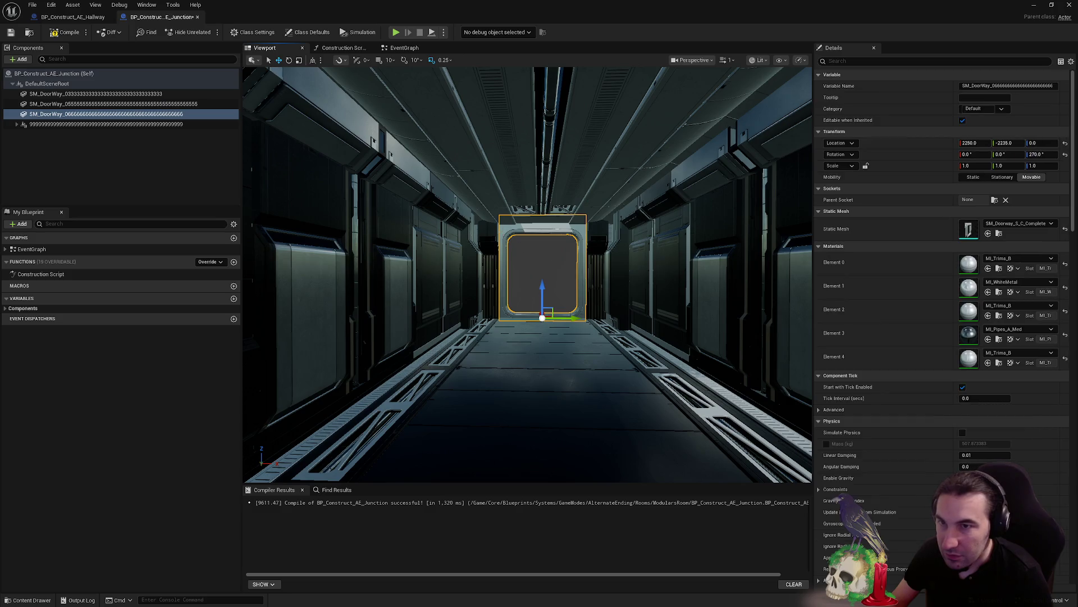
{"action": "key", "text": "f"}
{"action": "left_click_drag", "start_coordinate": [714, 377], "coordinate": [715, 377]}
Step: Set the far doorway's Y location to -2250 and check it against the corridor
{"action": "mouse_move", "coordinate": [727, 419]}
{"action": "left_mouse_down"}
{"action": "mouse_move", "coordinate": [777, 418]}
{"action": "mouse_move", "coordinate": [725, 419]}
{"action": "left_mouse_up"}
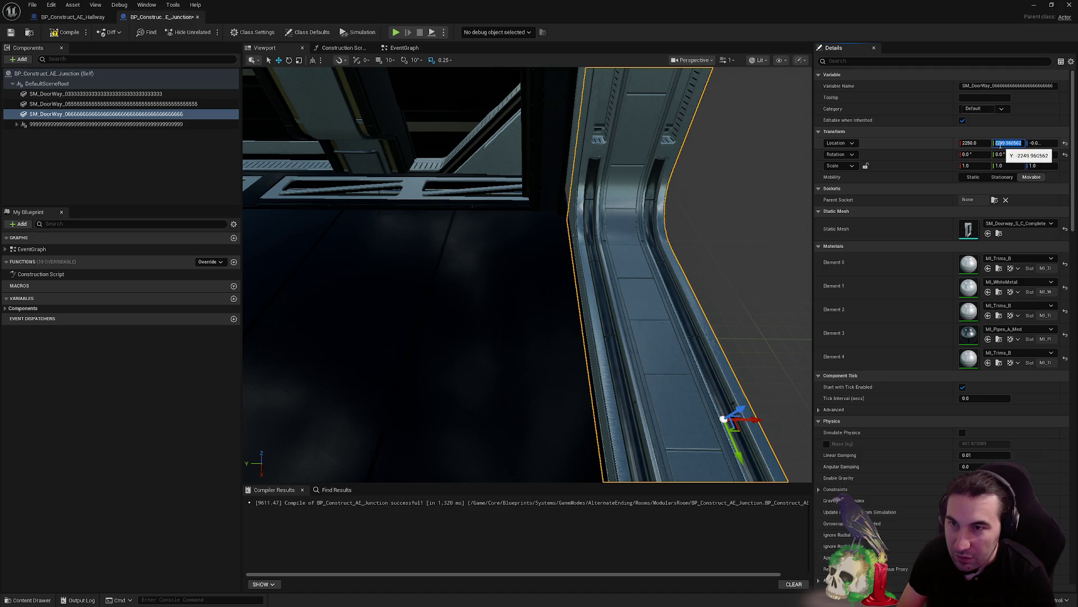
{"action": "type", "text": "-2250"}
{"action": "mouse_move", "coordinate": [732, 242]}
{"action": "left_mouse_down"}
{"action": "mouse_move", "coordinate": [719, 205]}
{"action": "mouse_move", "coordinate": [696, 206]}
{"action": "left_mouse_up"}
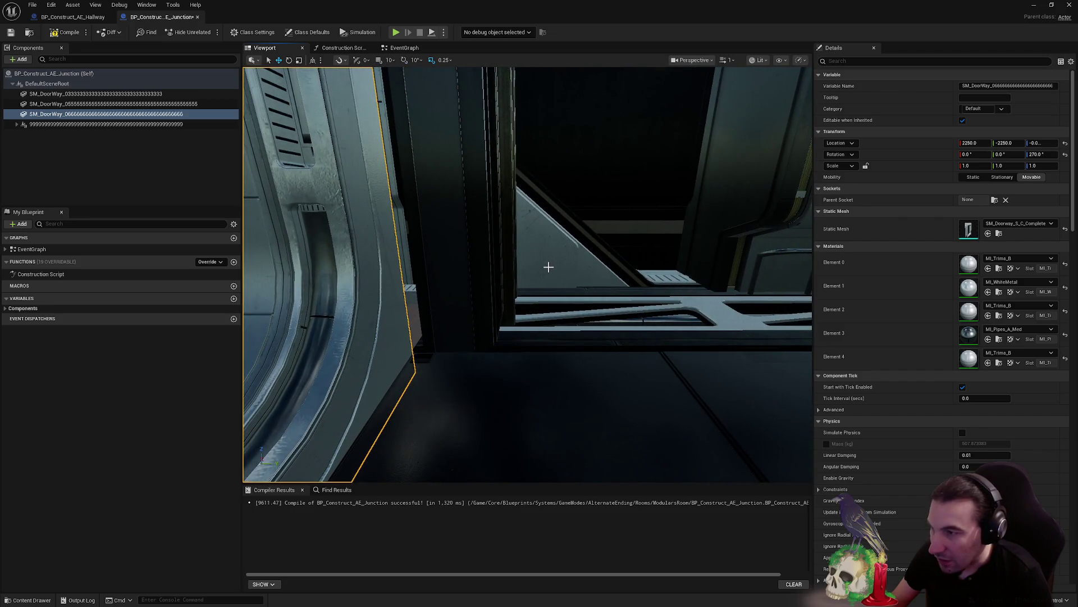
{"action": "mouse_move", "coordinate": [549, 267]}
{"action": "left_mouse_down"}
{"action": "mouse_move", "coordinate": [523, 262]}
{"action": "mouse_move", "coordinate": [522, 236]}
{"action": "mouse_move", "coordinate": [606, 255]}
{"action": "mouse_move", "coordinate": [609, 247]}
{"action": "left_mouse_up"}
{"action": "left_click", "coordinate": [577, 248]}
{"action": "left_click", "coordinate": [444, 253]}
Step: Select the wall buffer and wall detail pieces beside the doorway, then frame the nearest buffer
{"action": "mouse_move", "coordinate": [444, 252]}
{"action": "left_mouse_down"}
{"action": "mouse_move", "coordinate": [405, 269]}
{"action": "mouse_move", "coordinate": [404, 248]}
{"action": "mouse_move", "coordinate": [416, 340]}
{"action": "left_mouse_up"}
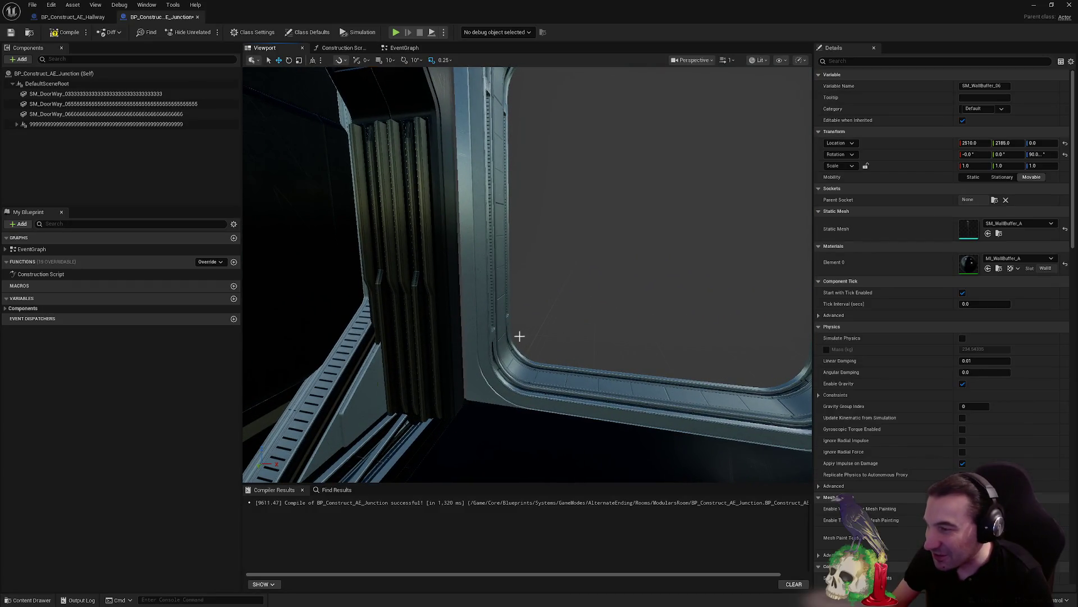
{"action": "left_click", "coordinate": [519, 336]}
{"action": "mouse_move", "coordinate": [519, 336]}
{"action": "left_mouse_down"}
{"action": "mouse_move", "coordinate": [508, 307]}
{"action": "mouse_move", "coordinate": [561, 304]}
{"action": "left_mouse_up"}
{"action": "left_click", "coordinate": [506, 309], "text": "ctrl"}
{"action": "left_click", "coordinate": [451, 227]}
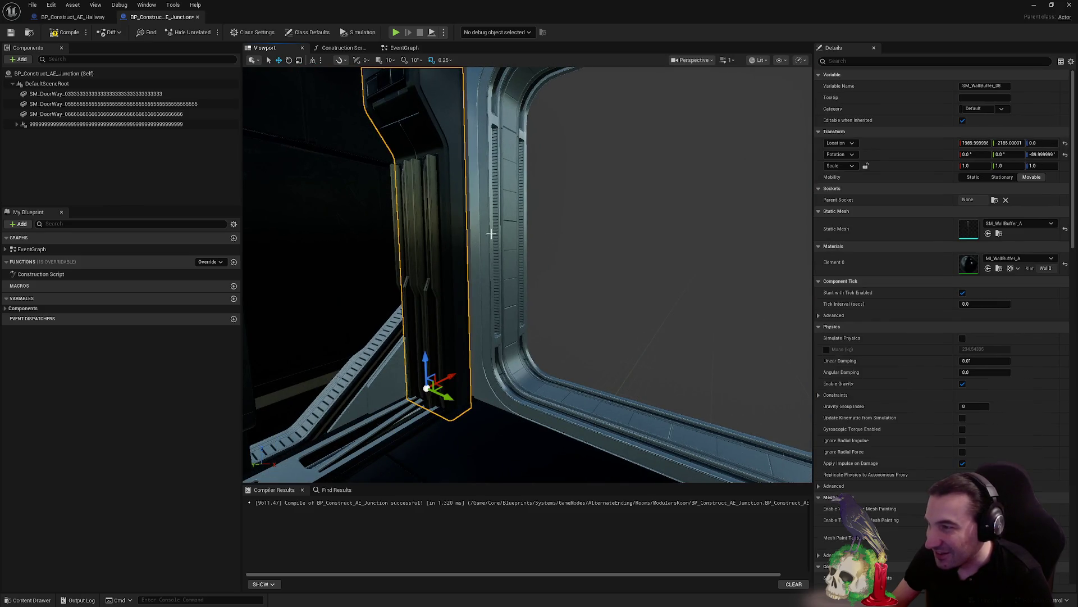
{"action": "mouse_move", "coordinate": [451, 228]}
{"action": "left_mouse_down"}
{"action": "mouse_move", "coordinate": [630, 248]}
{"action": "mouse_move", "coordinate": [596, 225]}
{"action": "mouse_move", "coordinate": [528, 229]}
{"action": "mouse_move", "coordinate": [589, 231]}
{"action": "mouse_move", "coordinate": [631, 191]}
{"action": "left_mouse_up"}
{"action": "left_click", "coordinate": [635, 224], "text": "ctrl"}
{"action": "left_click", "coordinate": [542, 178], "text": "ctrl"}
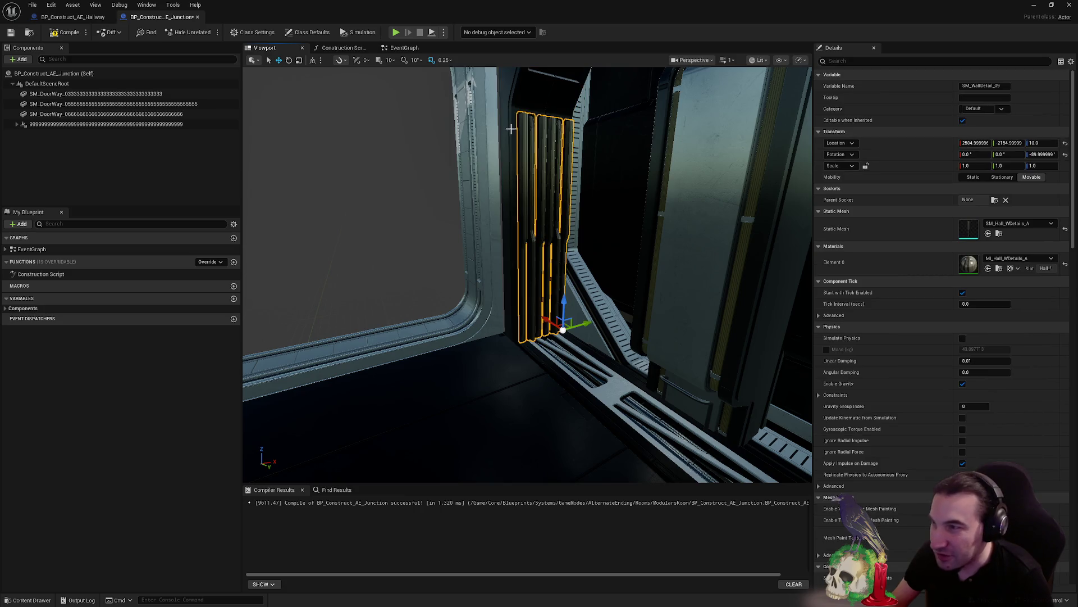
{"action": "left_click_drag", "start_coordinate": [513, 137], "coordinate": [477, 143]}
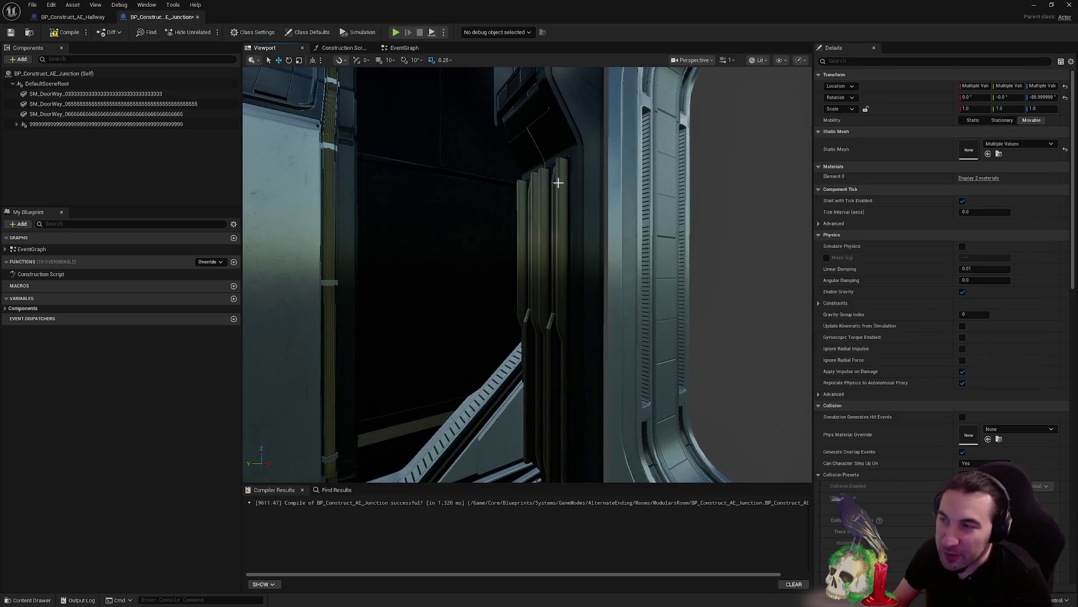
{"action": "mouse_move", "coordinate": [584, 231]}
{"action": "left_mouse_down"}
{"action": "mouse_move", "coordinate": [618, 208]}
{"action": "mouse_move", "coordinate": [573, 246]}
{"action": "mouse_move", "coordinate": [507, 280]}
{"action": "mouse_move", "coordinate": [497, 273]}
{"action": "left_mouse_up"}
{"action": "left_click", "coordinate": [529, 227]}
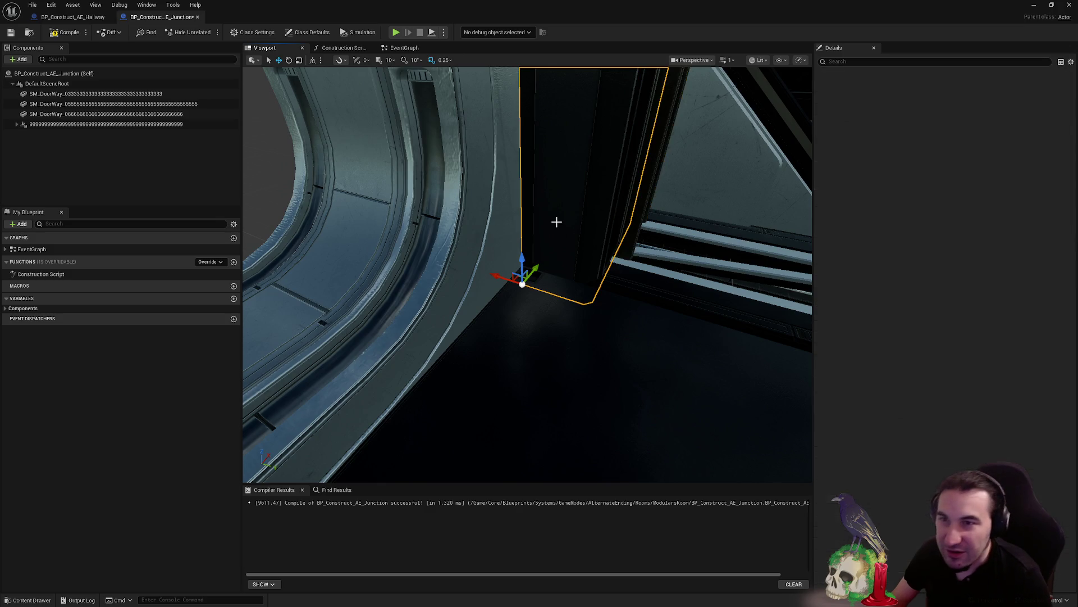
{"action": "key", "text": "f"}
Step: Round both wall buffers' X/Y locations and give each a 270° yaw
{"action": "left_click", "coordinate": [974, 143]}
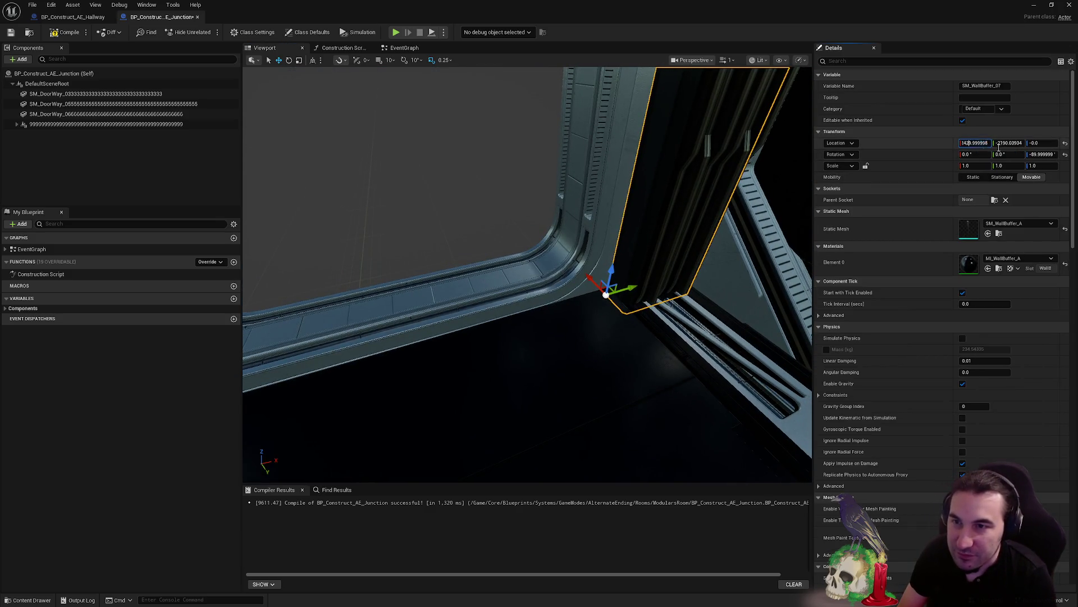
{"action": "type", "text": "2430"}
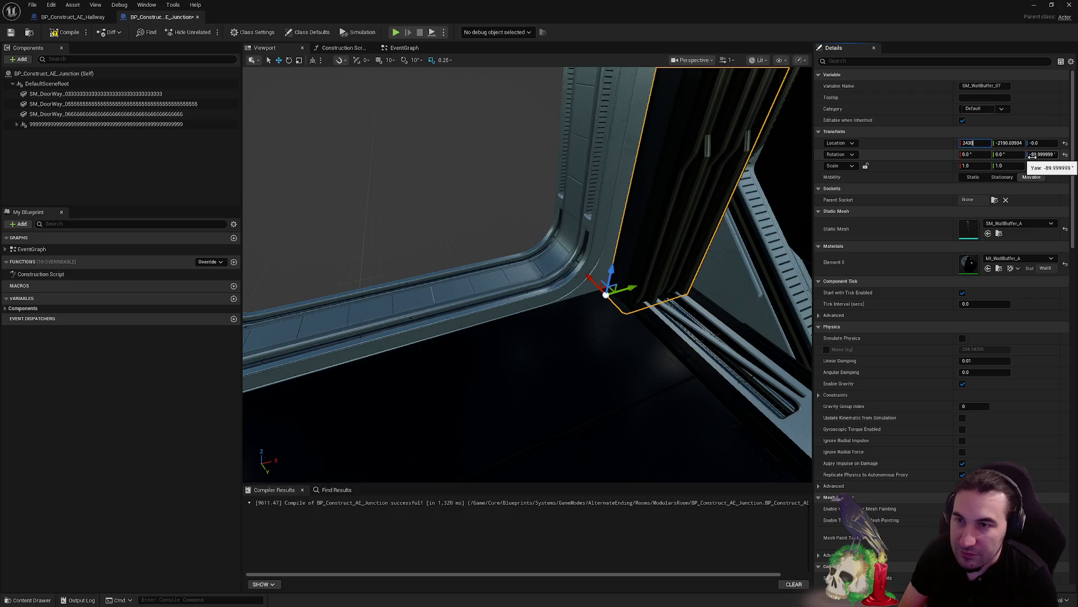
{"action": "left_click", "coordinate": [1014, 143]}
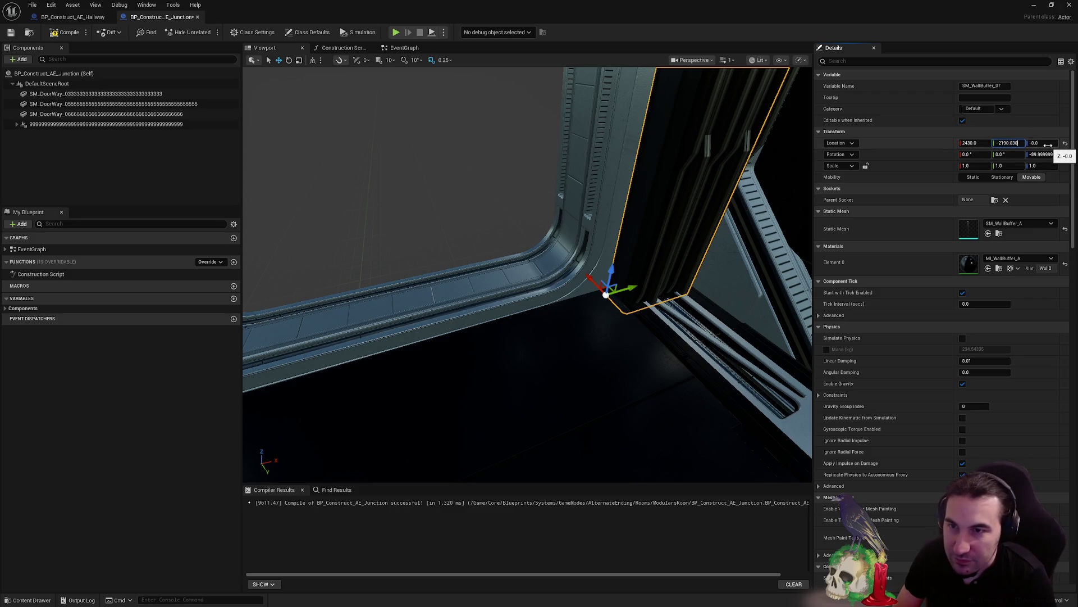
{"action": "key", "text": "BackSpace"}
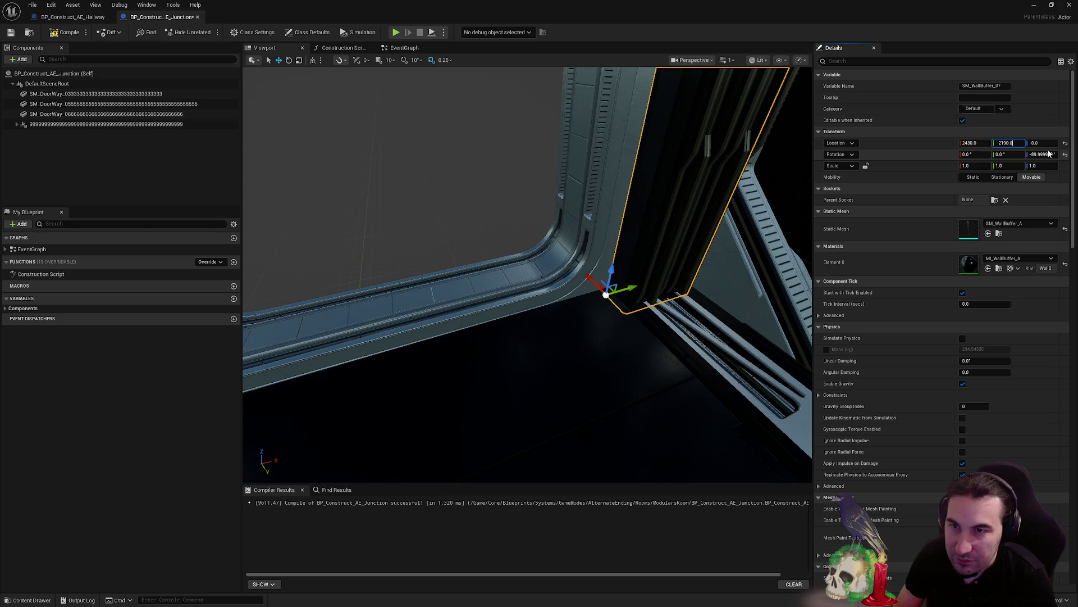
{"action": "left_click", "coordinate": [1042, 154]}
{"action": "type", "text": "270"}
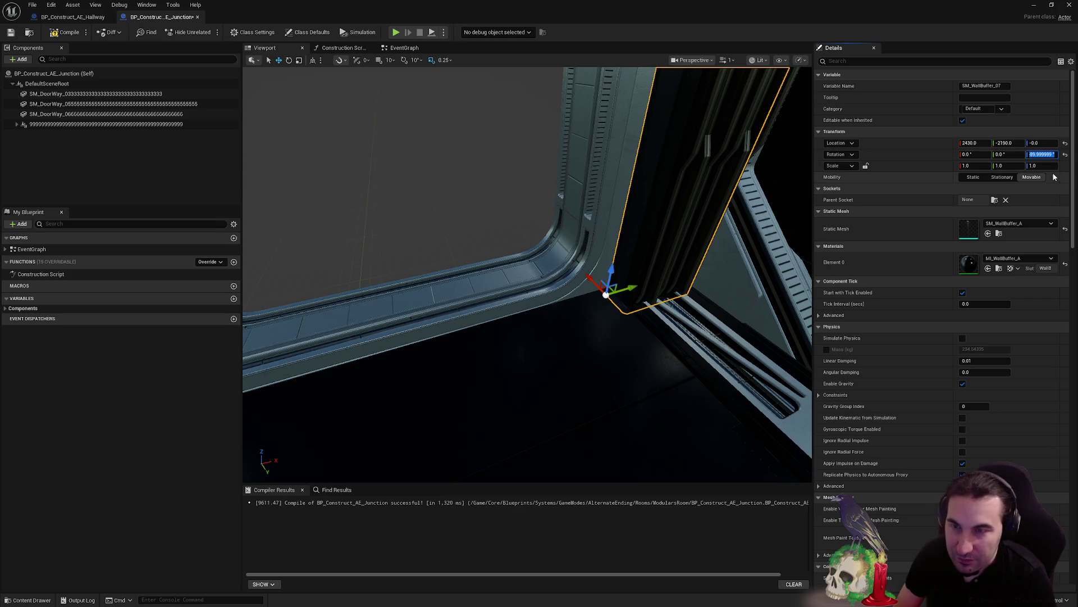
{"action": "key", "text": "Return"}
{"action": "left_click_drag", "start_coordinate": [688, 225], "coordinate": [564, 244]}
{"action": "left_click", "coordinate": [573, 269]}
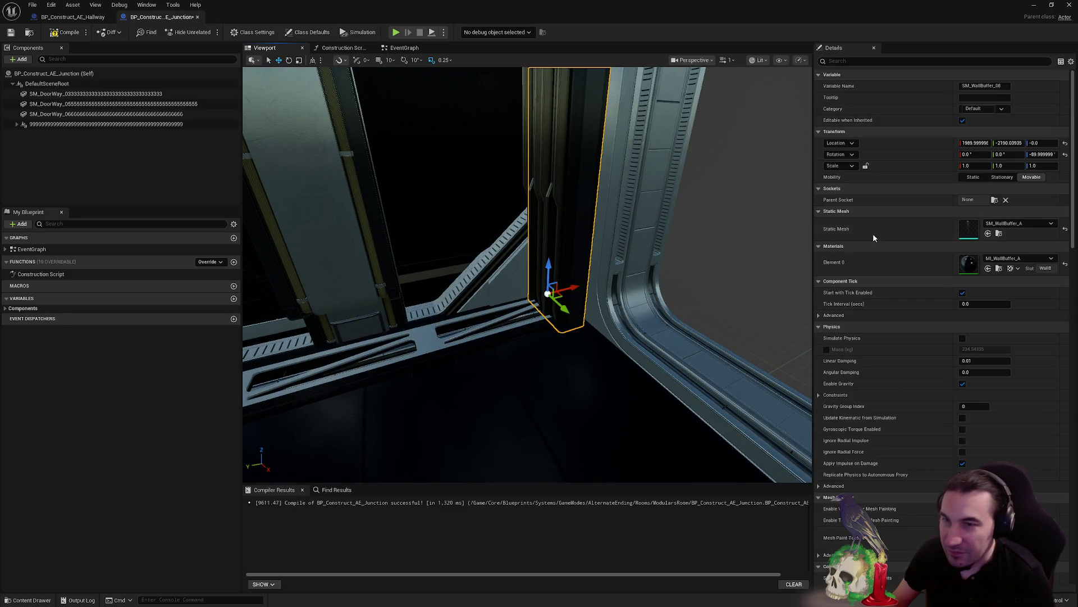
{"action": "left_click", "coordinate": [1040, 154]}
{"action": "type", "text": "0"}
{"action": "key", "text": "Return"}
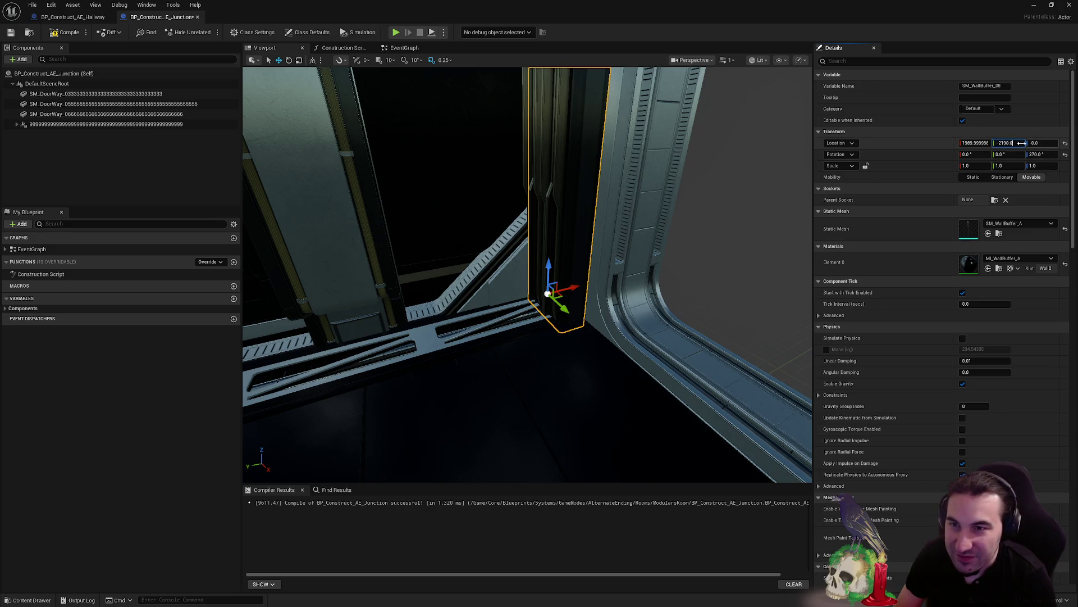
Step: Give the wall detail pieces a 270° yaw, placing SM_WallDetail_06 at 2505, -2160, 10
{"action": "left_click", "coordinate": [983, 145]}
{"action": "type", "text": "1990"}
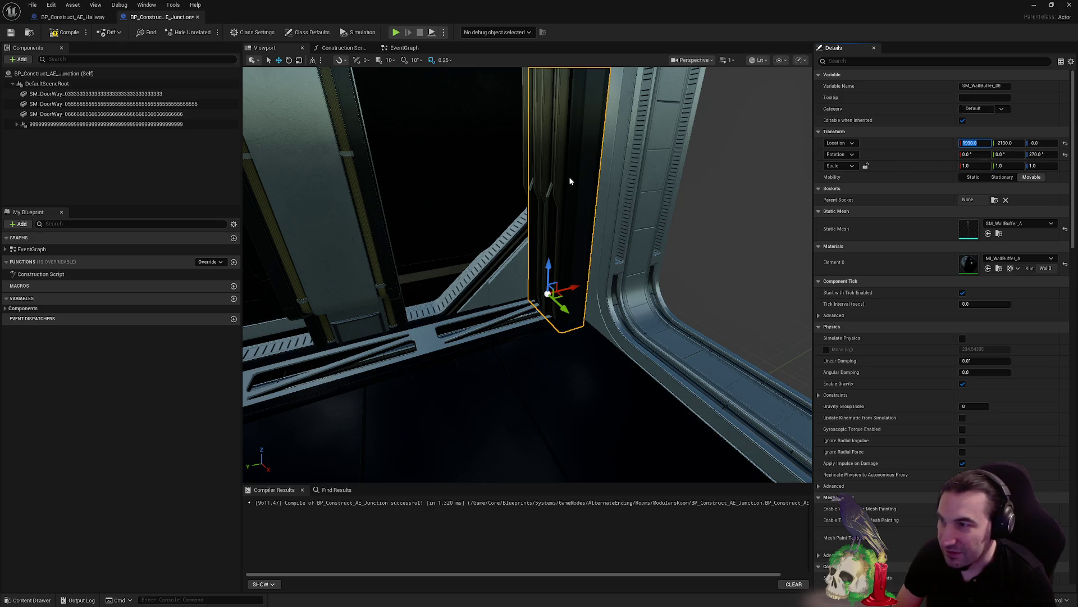
{"action": "left_click", "coordinate": [559, 166]}
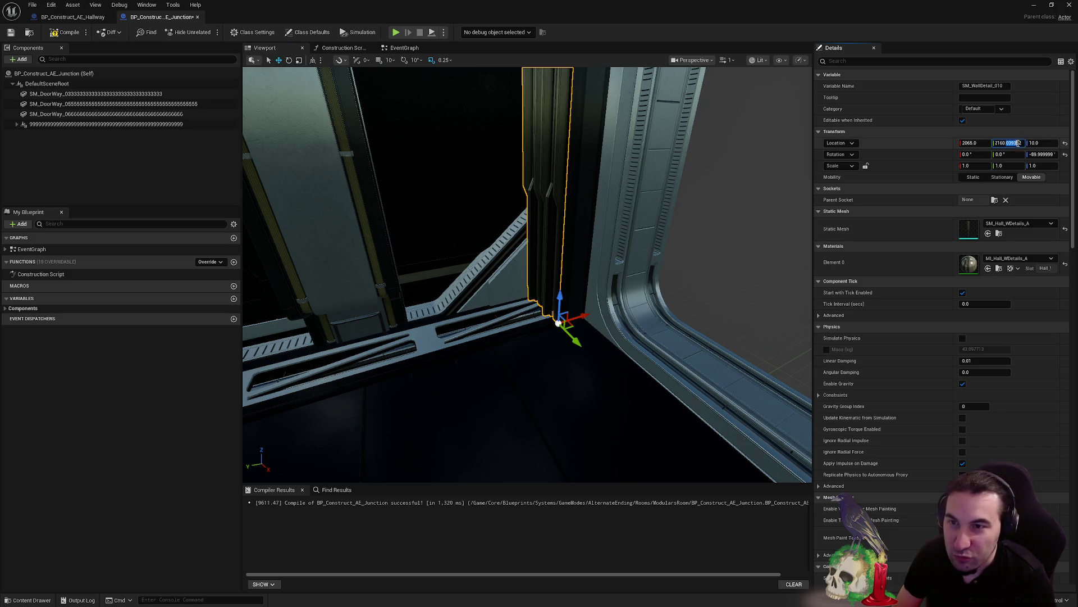
{"action": "type", "text": "0."}
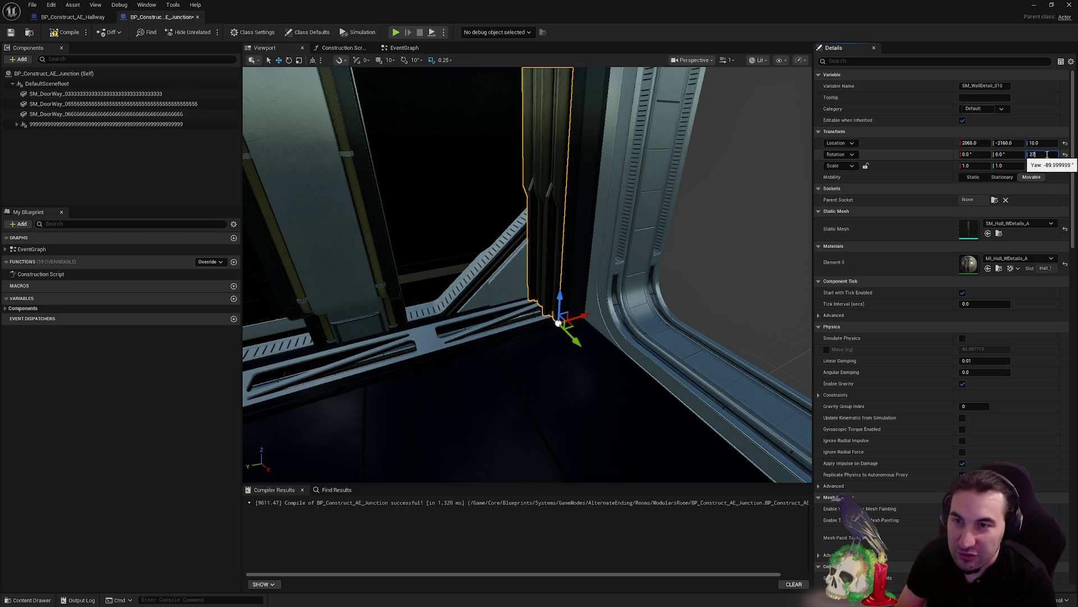
{"action": "type", "text": "0"}
{"action": "key", "text": "Return"}
{"action": "left_click_drag", "start_coordinate": [686, 217], "coordinate": [636, 199]}
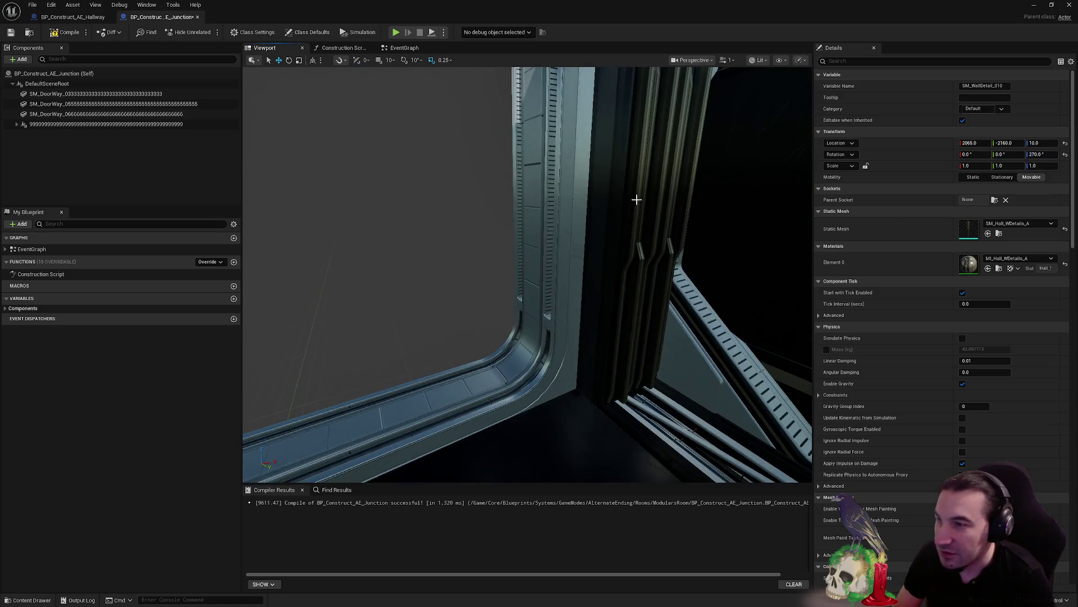
{"action": "left_click", "coordinate": [644, 185]}
{"action": "left_click", "coordinate": [978, 142]}
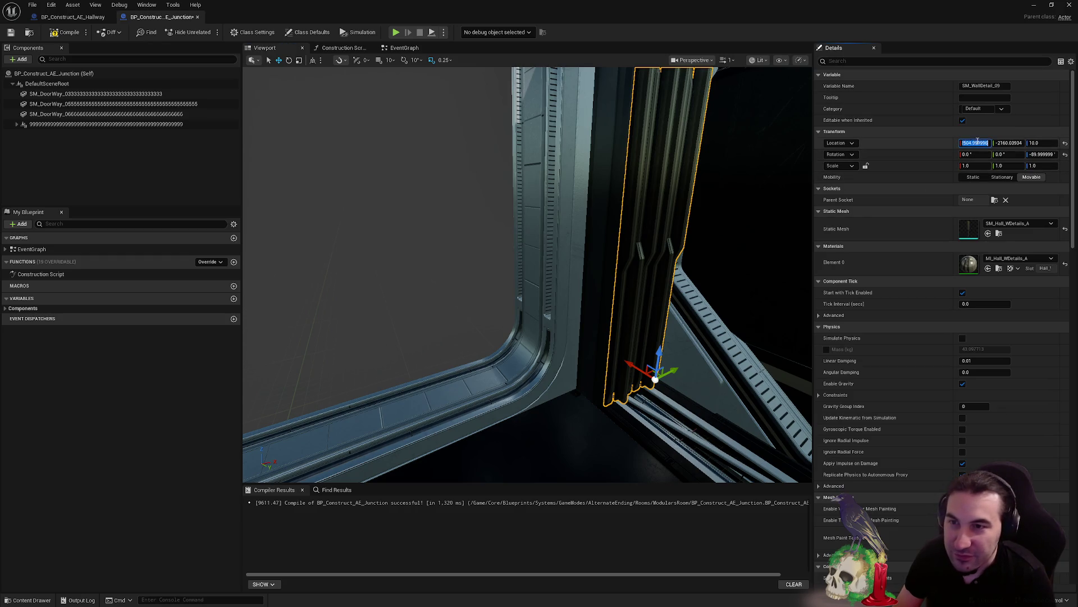
{"action": "type", "text": "2505"}
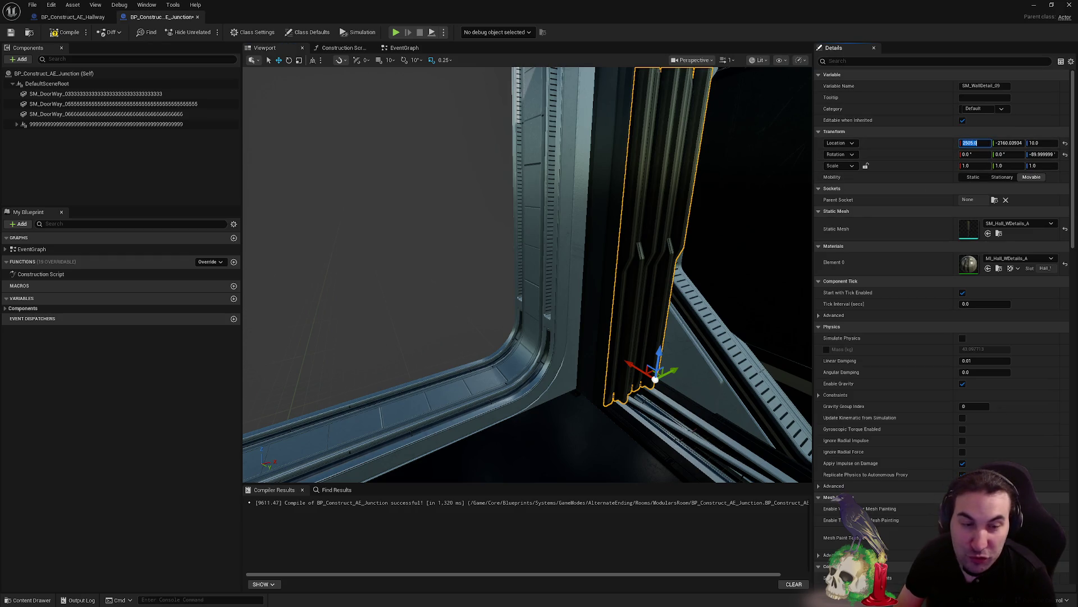
{"action": "left_click", "coordinate": [1018, 143]}
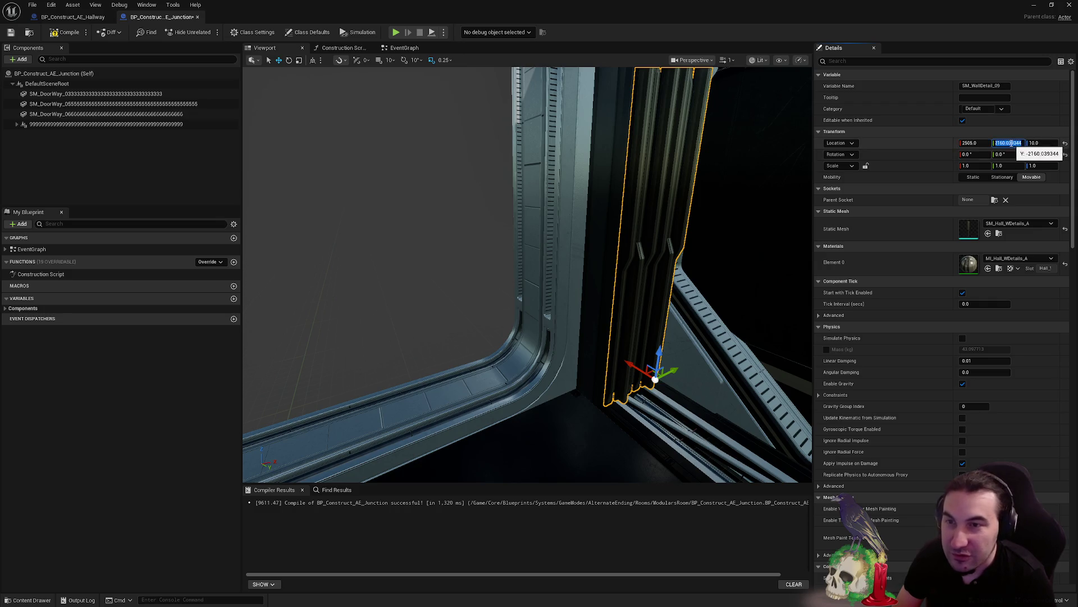
{"action": "type", "text": "-2160"}
{"action": "key", "text": "ctrl+a"}
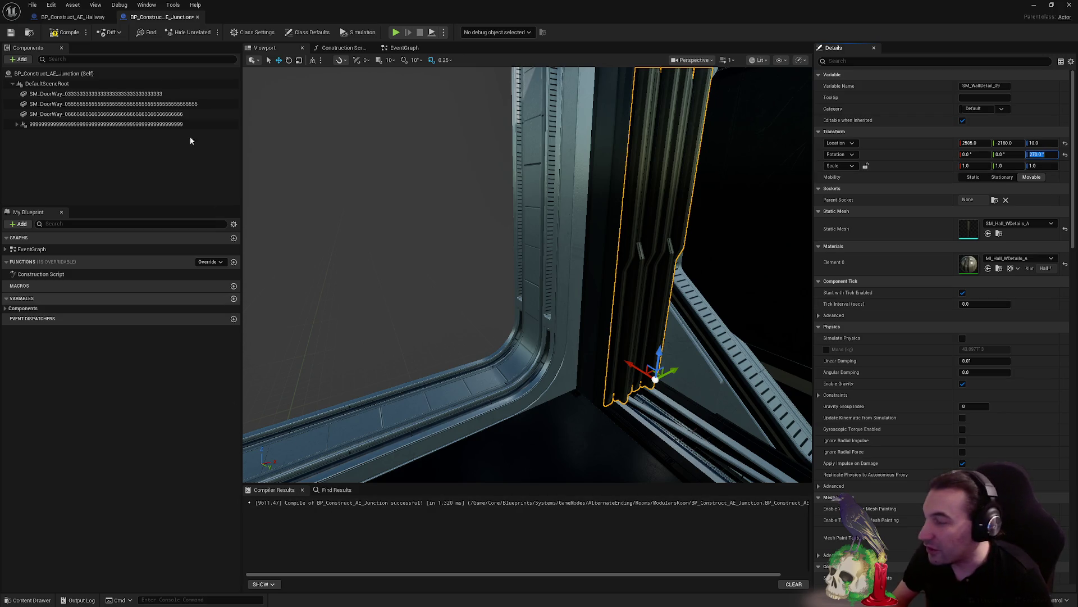
{"action": "key", "text": "Return"}
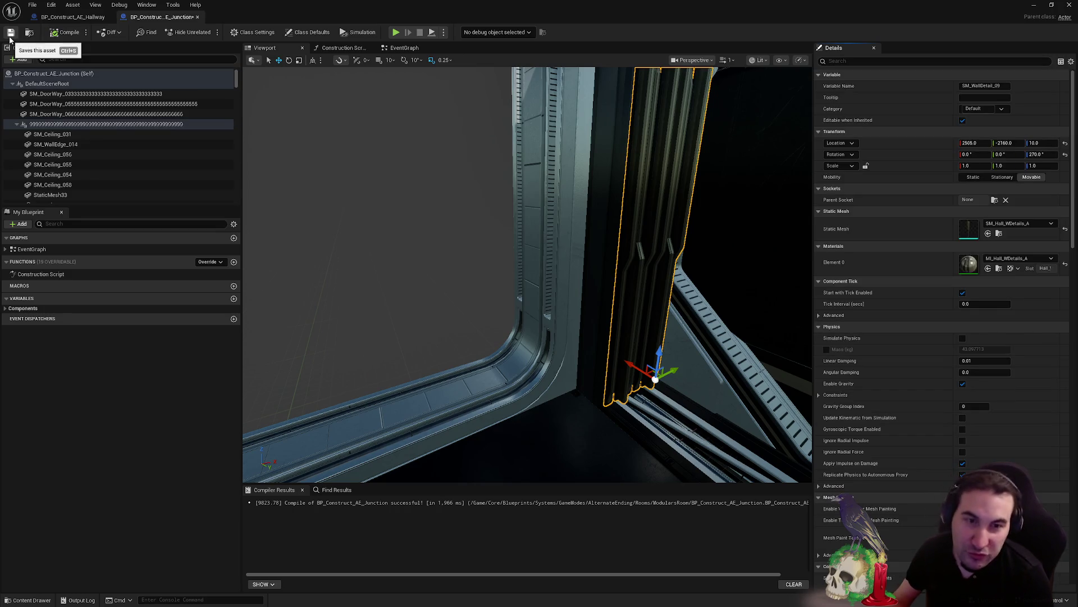
Step: Save BP_Construct_AE_Junction, review the corridor's doorway alignment, and select a corridor doorway frame
{"action": "left_click", "coordinate": [10, 34]}
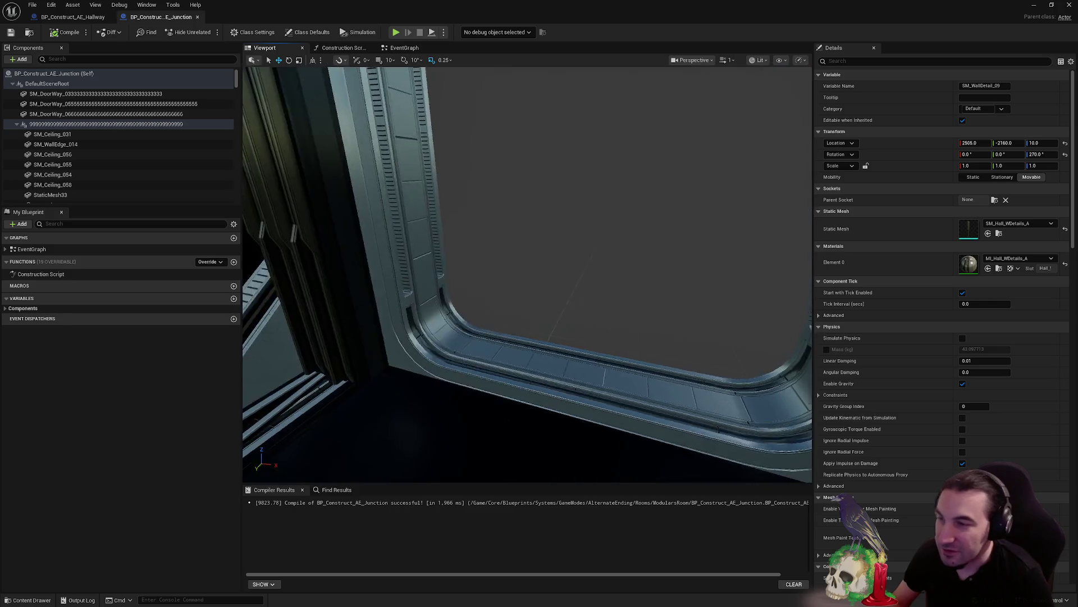
{"action": "mouse_move", "coordinate": [527, 274]}
{"action": "left_mouse_down"}
{"action": "mouse_move", "coordinate": [382, 283]}
{"action": "mouse_move", "coordinate": [319, 131]}
{"action": "left_mouse_up"}
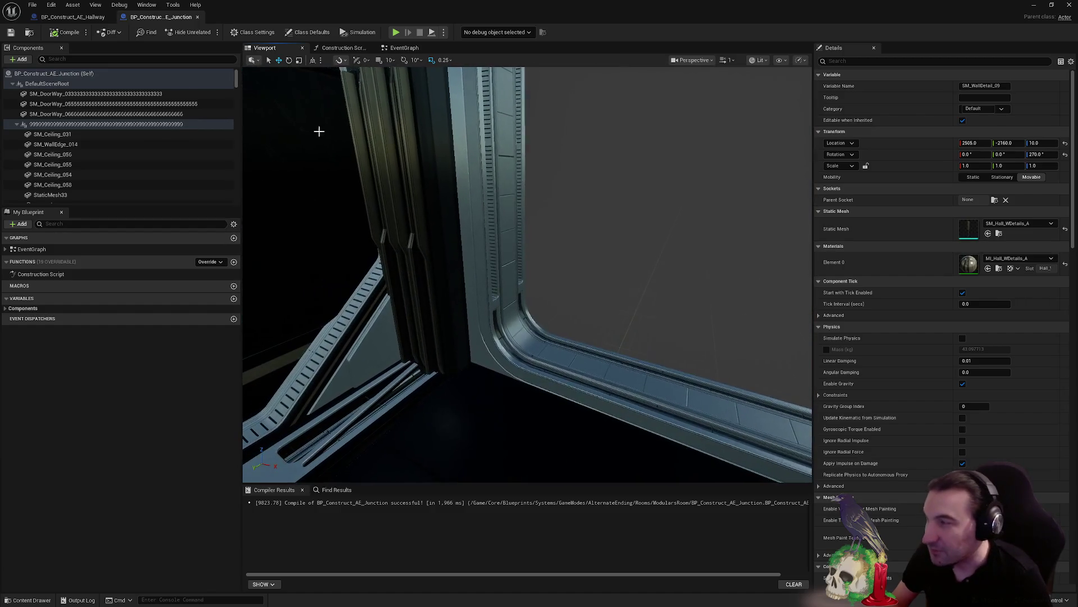
{"action": "left_click", "coordinate": [10, 32]}
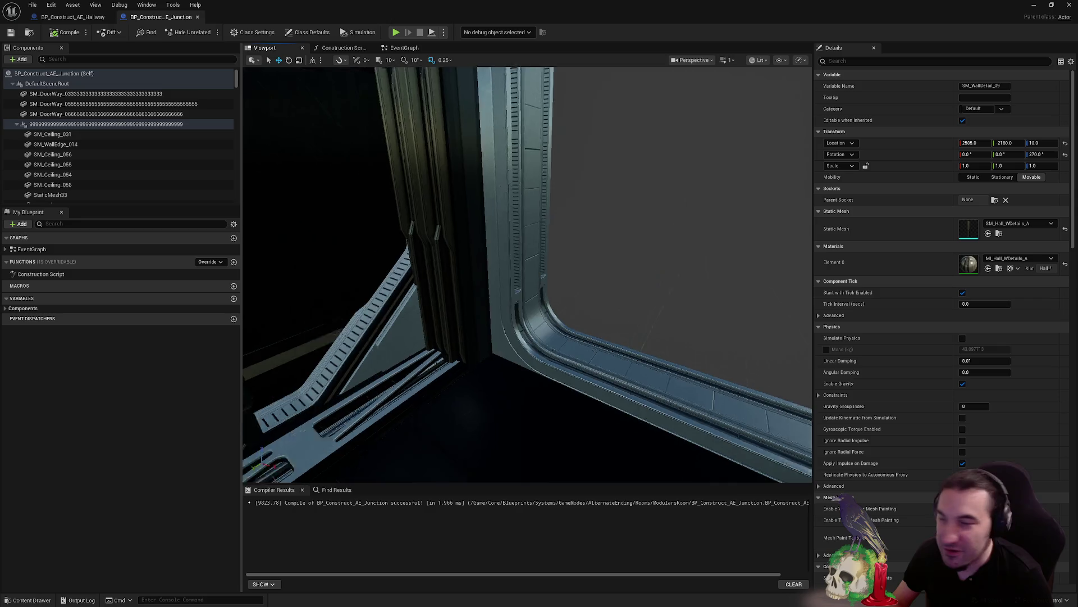
{"action": "mouse_move", "coordinate": [528, 275]}
{"action": "left_mouse_down"}
{"action": "mouse_move", "coordinate": [554, 241]}
{"action": "mouse_move", "coordinate": [514, 258]}
{"action": "mouse_move", "coordinate": [657, 172]}
{"action": "mouse_move", "coordinate": [640, 172]}
{"action": "mouse_move", "coordinate": [651, 172]}
{"action": "mouse_move", "coordinate": [629, 201]}
{"action": "left_mouse_up"}
{"action": "left_click", "coordinate": [625, 188]}
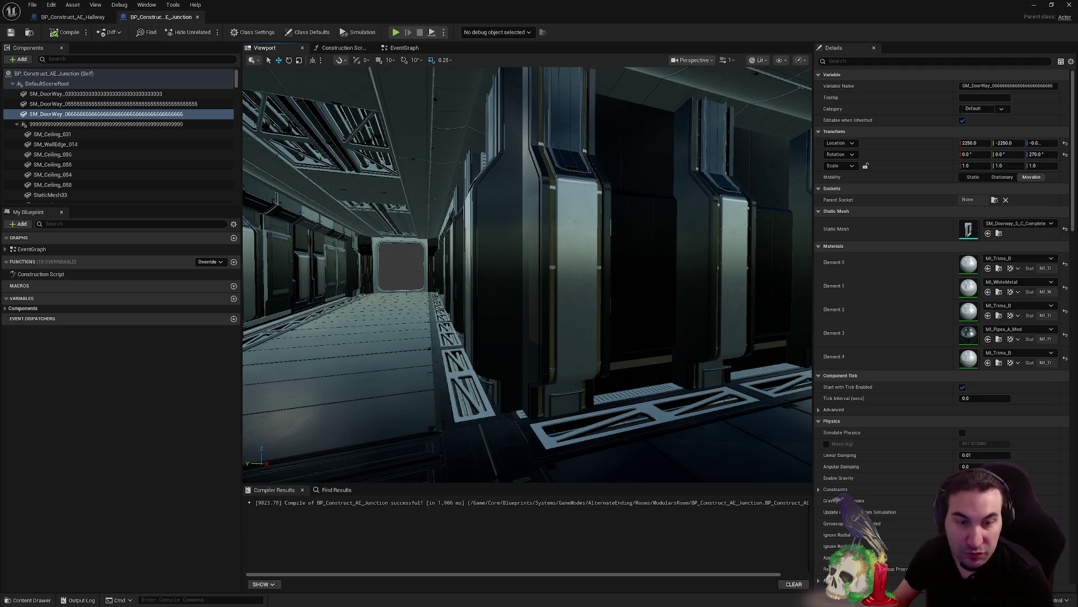
Step: Dismiss the Windows Start menu and switch to the BP_Construct_AE_Hallway blueprint tab
{"action": "key", "text": "super"}
{"action": "mouse_move", "coordinate": [474, 597]}
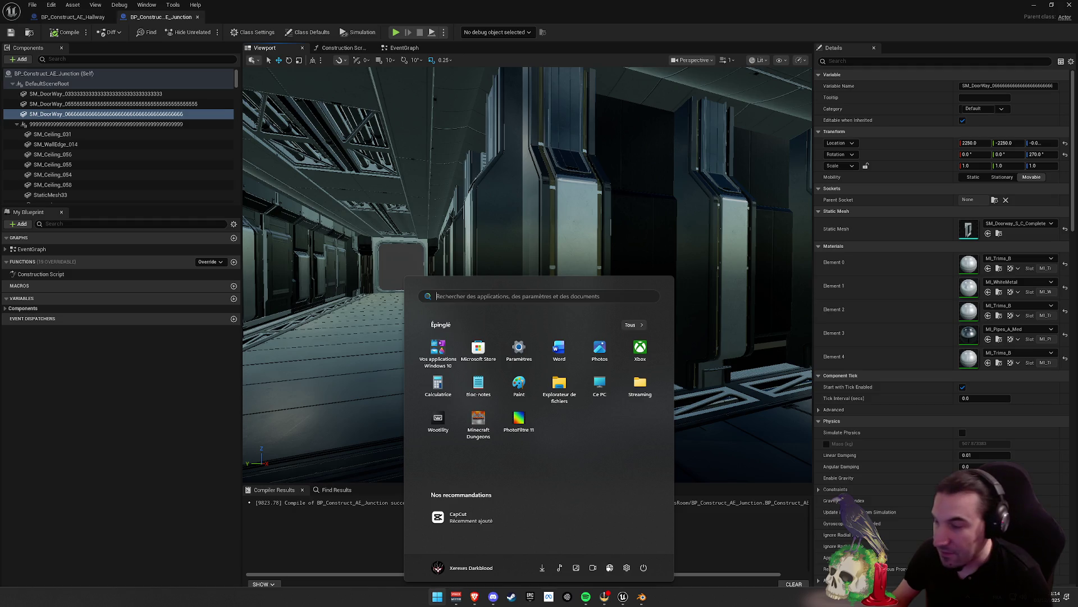
{"action": "key", "text": "Escape"}
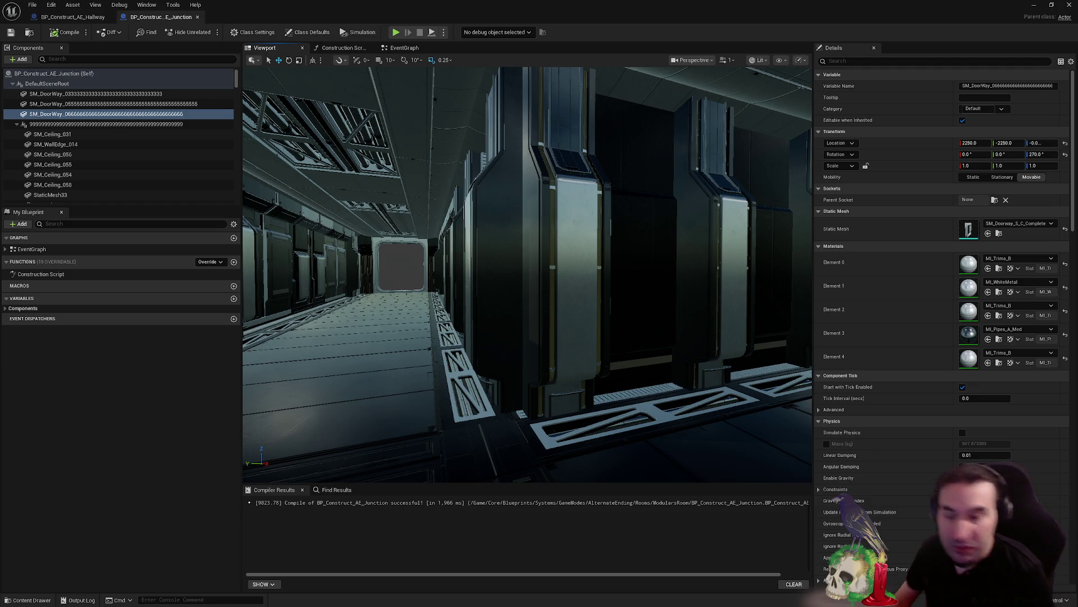
{"action": "left_click_drag", "start_coordinate": [485, 279], "coordinate": [427, 281]}
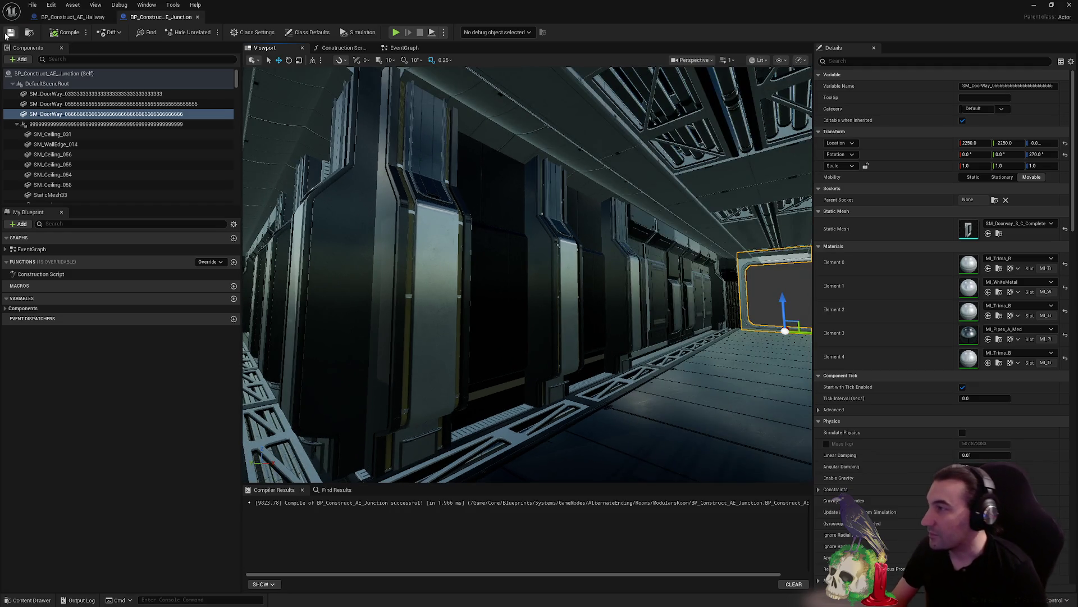
{"action": "left_click", "coordinate": [62, 20]}
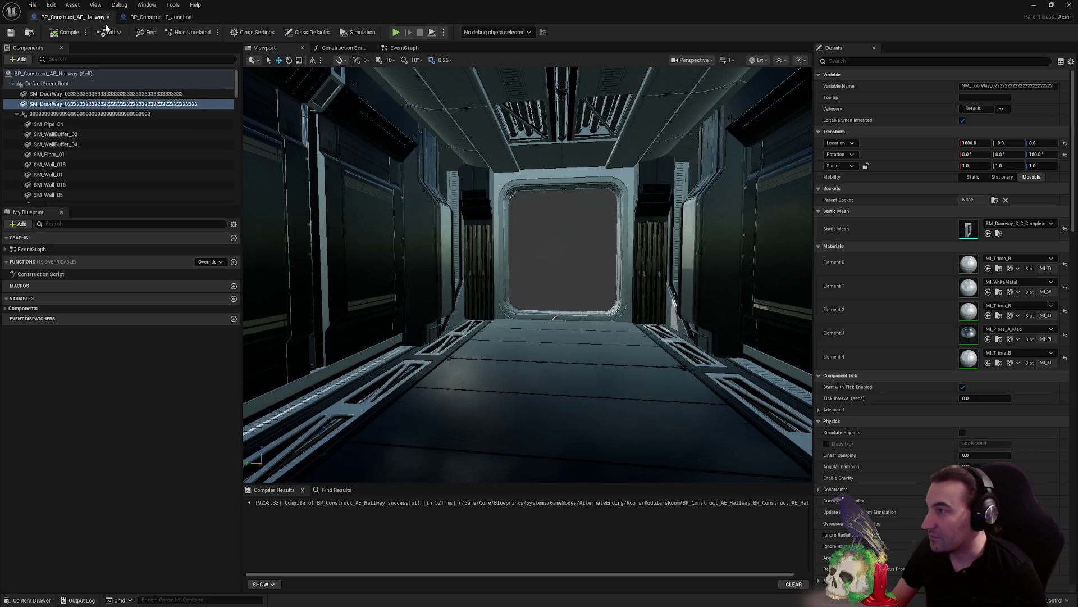
Step: Close the blueprint editor, open BP_Construct_AE_Part_01, and fly into its corridor in the Viewport
{"action": "left_click", "coordinate": [164, 18]}
{"action": "left_click", "coordinate": [1069, 5]}
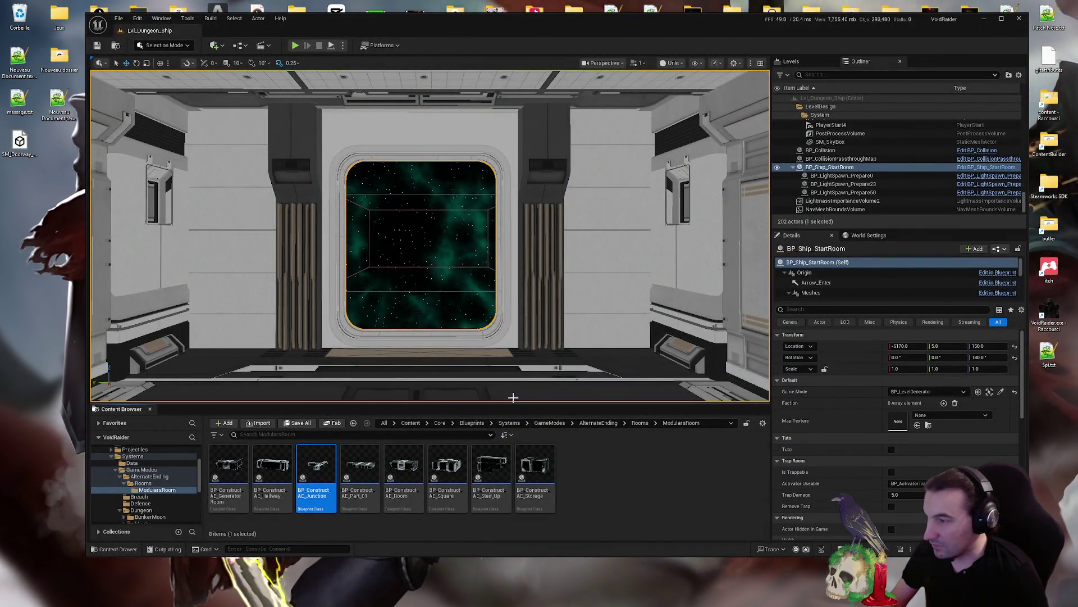
{"action": "mouse_move", "coordinate": [360, 468]}
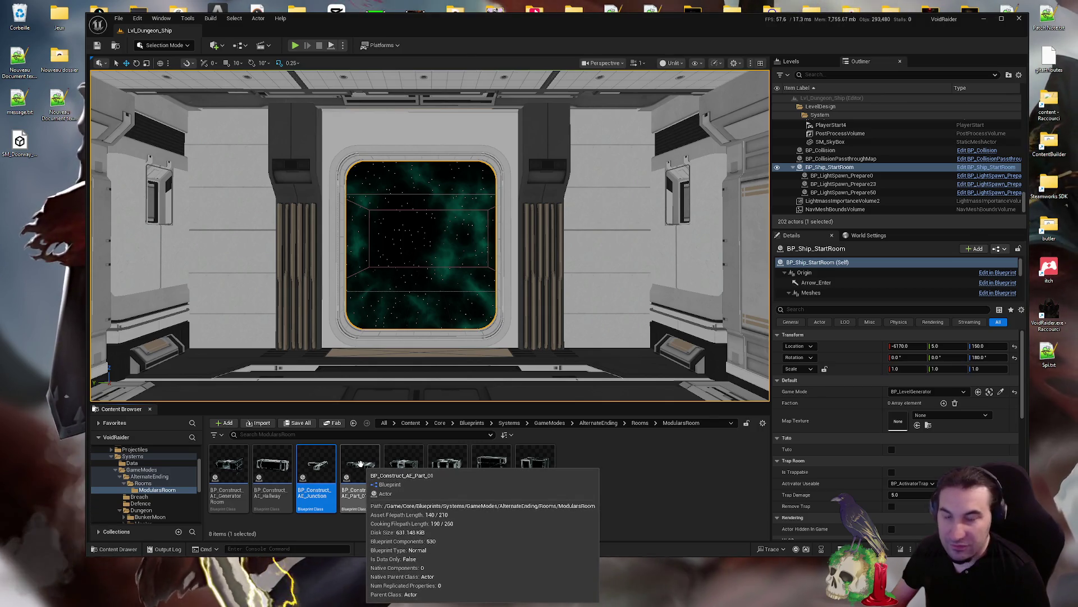
{"action": "double_click", "coordinate": [361, 464]}
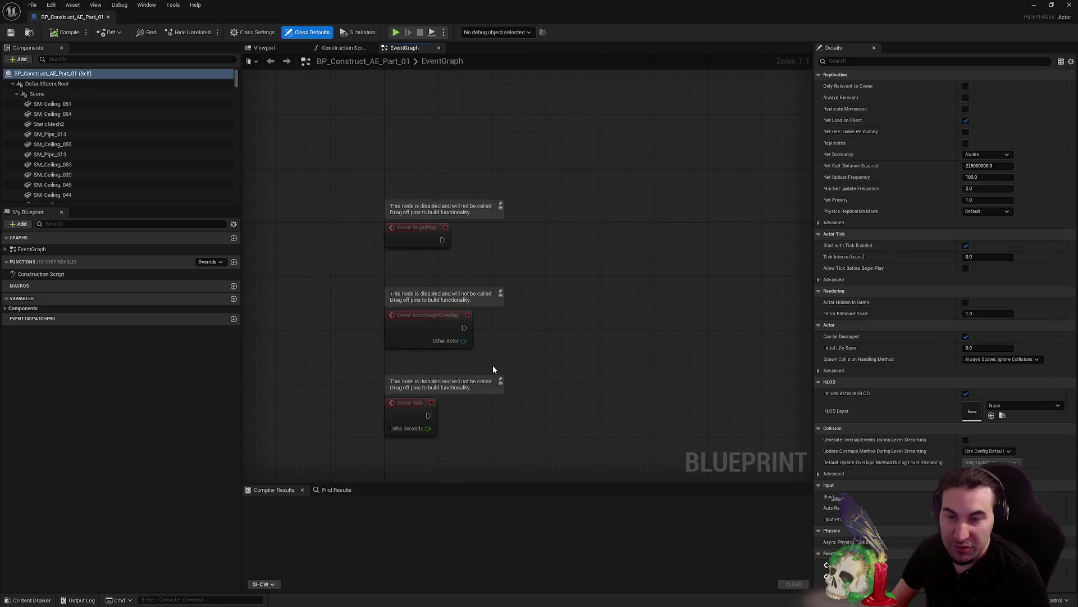
{"action": "left_click", "coordinate": [266, 48]}
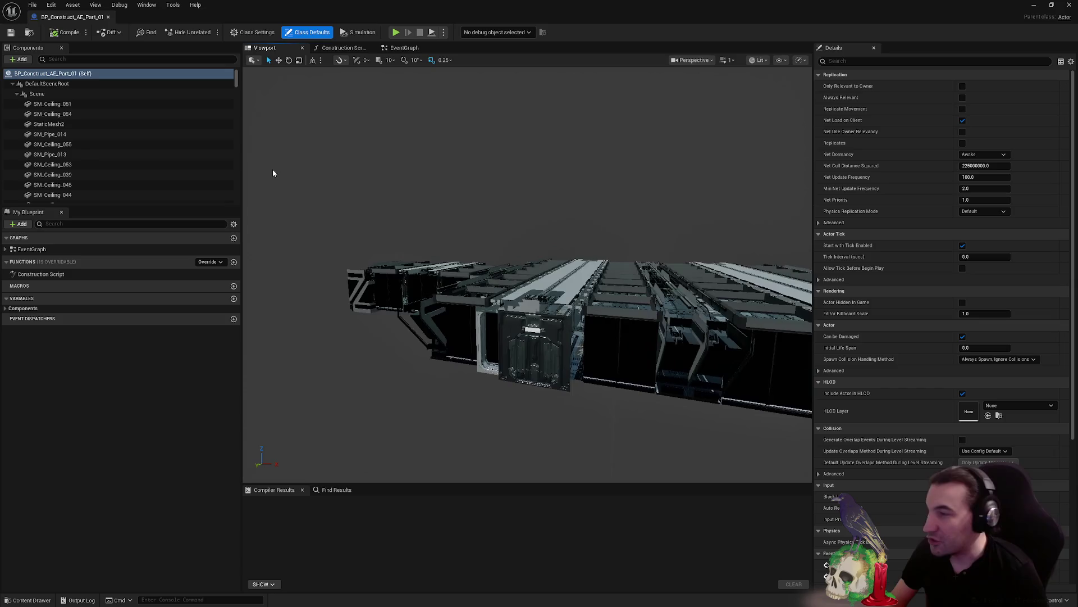
{"action": "left_click_drag", "start_coordinate": [272, 171], "coordinate": [258, 95]}
{"action": "key", "text": "w"}
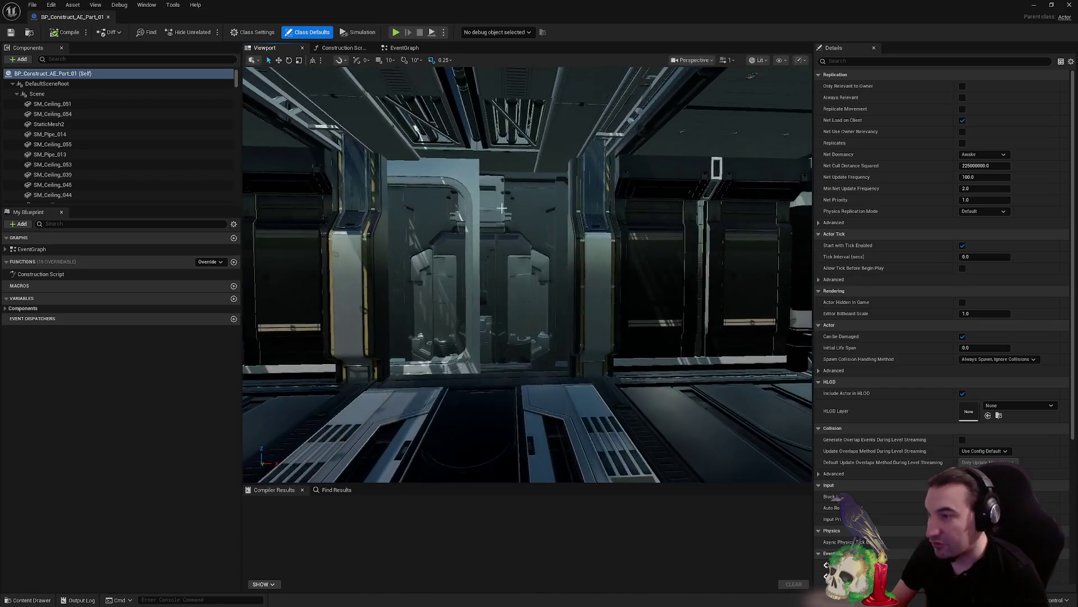
Step: Select SM_Doorway and step its Y location through -10, 0, 5 and 10
{"action": "left_click", "coordinate": [449, 280]}
{"action": "key", "text": "f"}
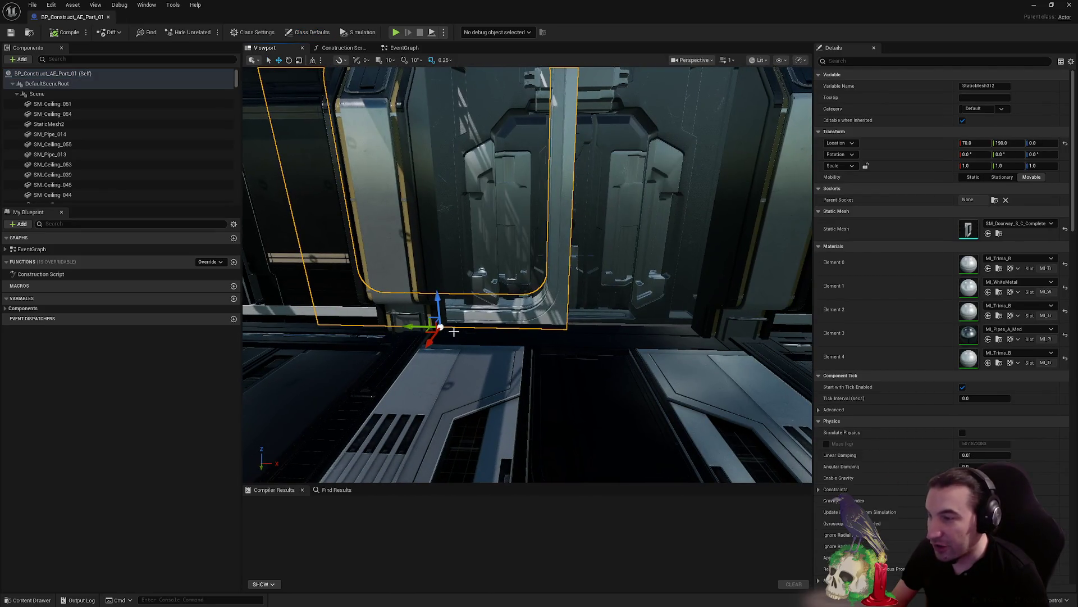
{"action": "left_click", "coordinate": [441, 324]}
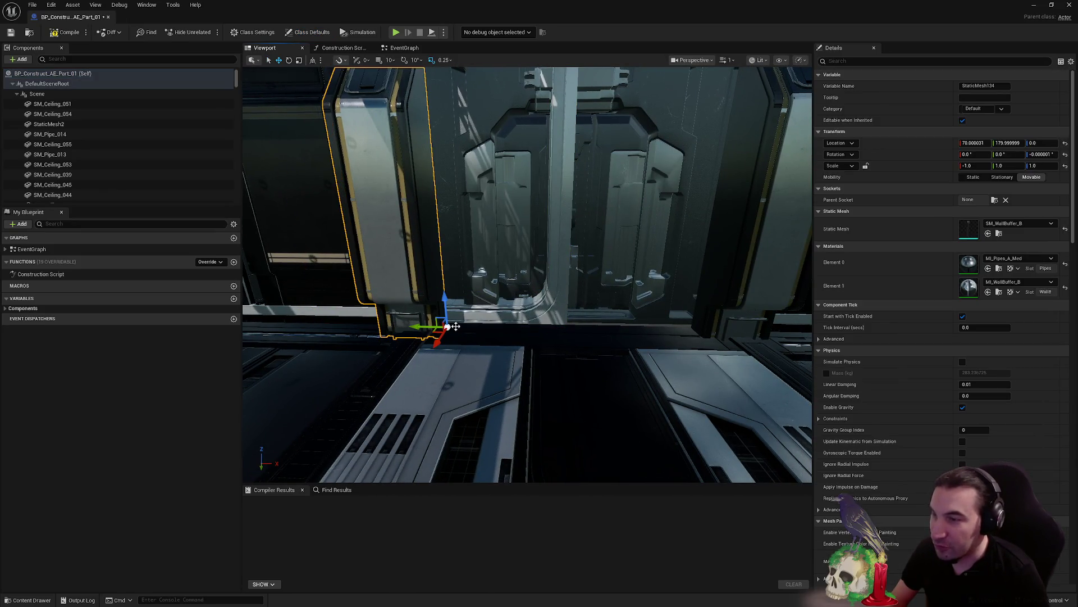
{"action": "left_click", "coordinate": [515, 313]}
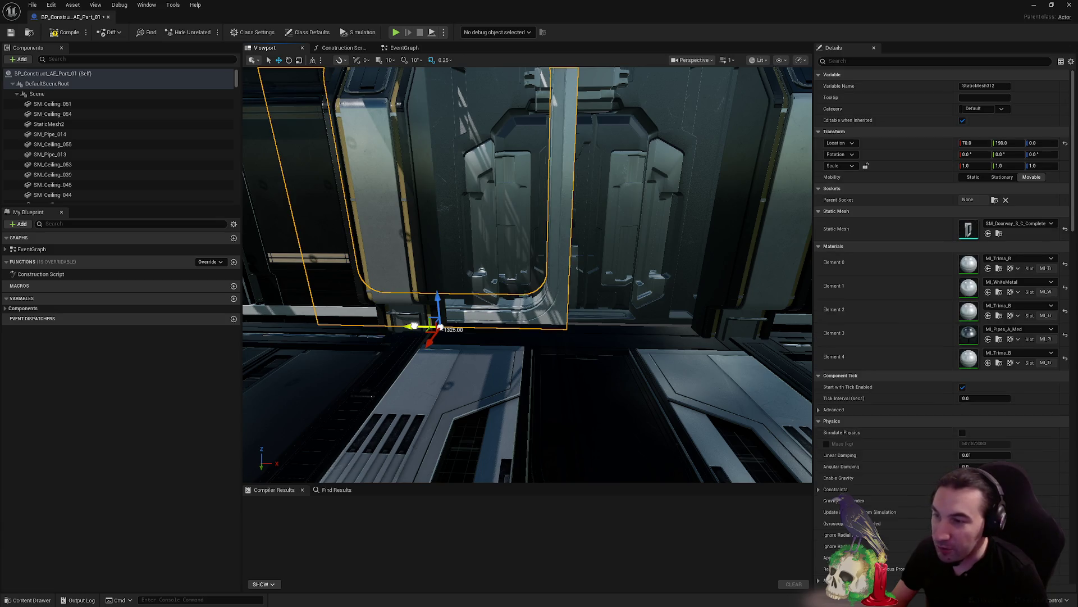
{"action": "mouse_move", "coordinate": [414, 326]}
{"action": "left_mouse_down"}
{"action": "mouse_move", "coordinate": [553, 320]}
{"action": "mouse_move", "coordinate": [549, 329]}
{"action": "left_mouse_up"}
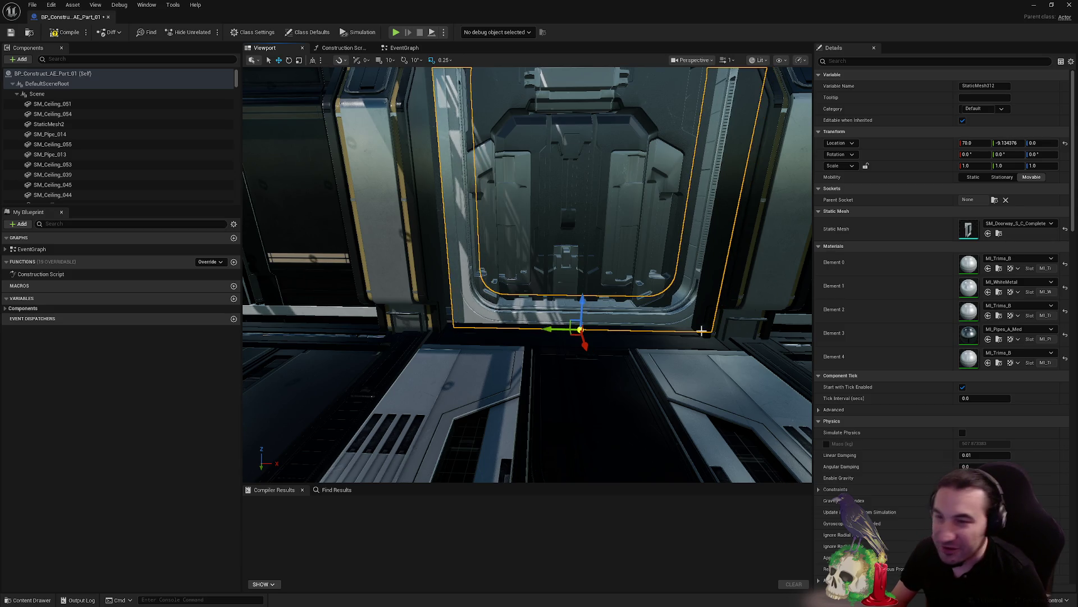
{"action": "left_click", "coordinate": [1009, 144]}
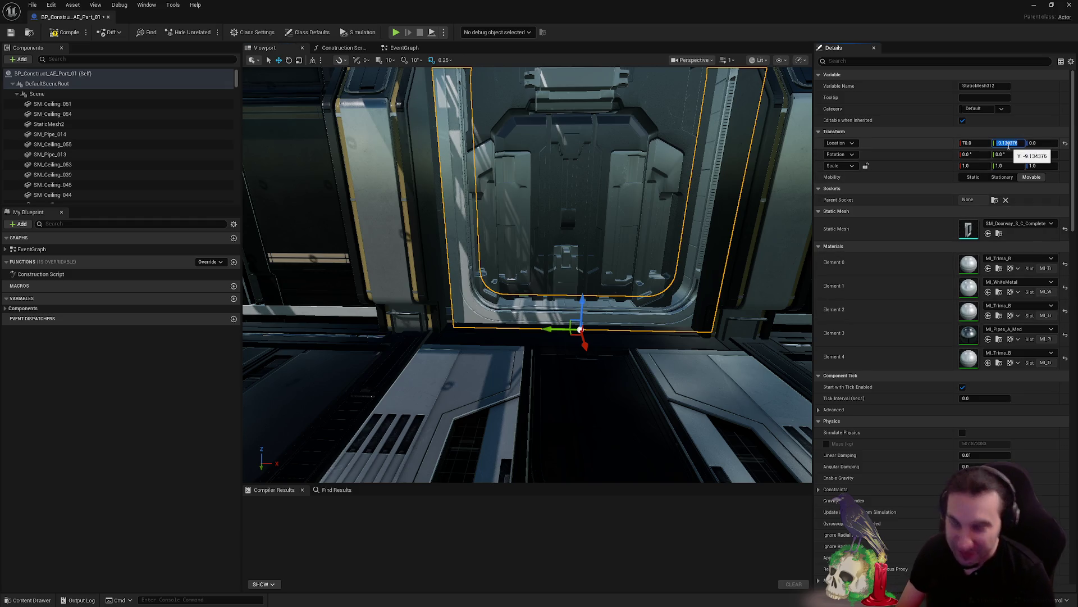
{"action": "type", "text": "-10"}
{"action": "type", "text": "-18"}
{"action": "key", "text": "Return"}
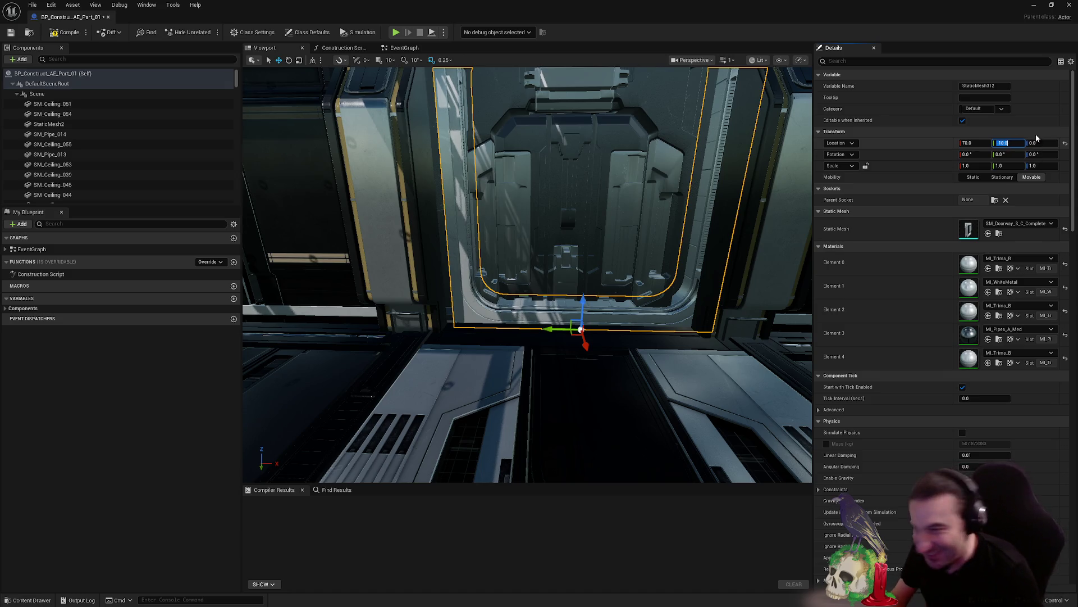
{"action": "scroll", "coordinate": [561, 326], "scroll_direction": "up", "scroll_amount": 5}
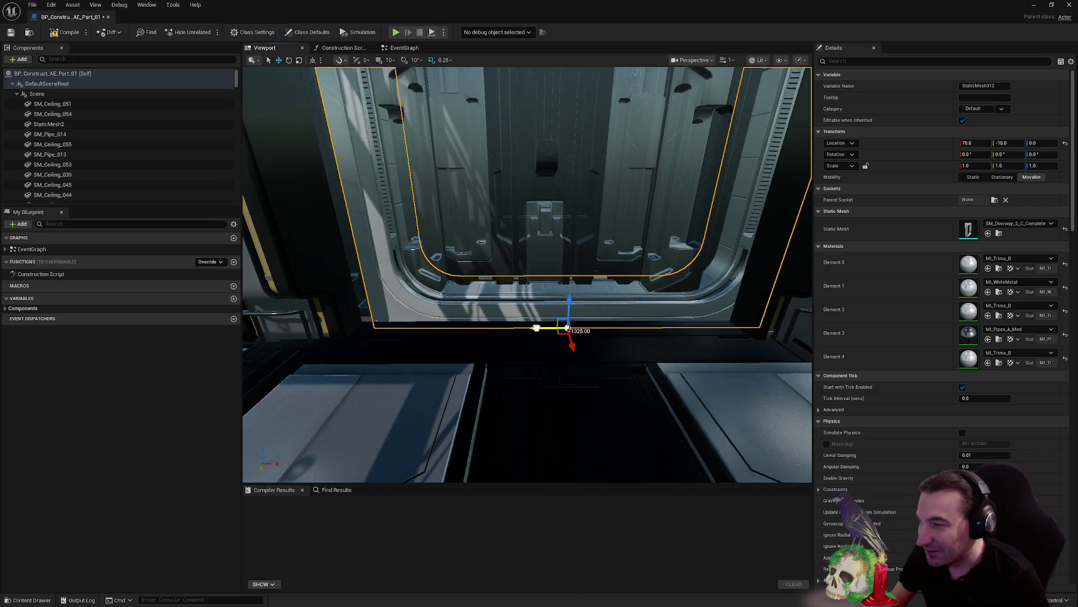
{"action": "left_click_drag", "start_coordinate": [532, 328], "coordinate": [515, 330]}
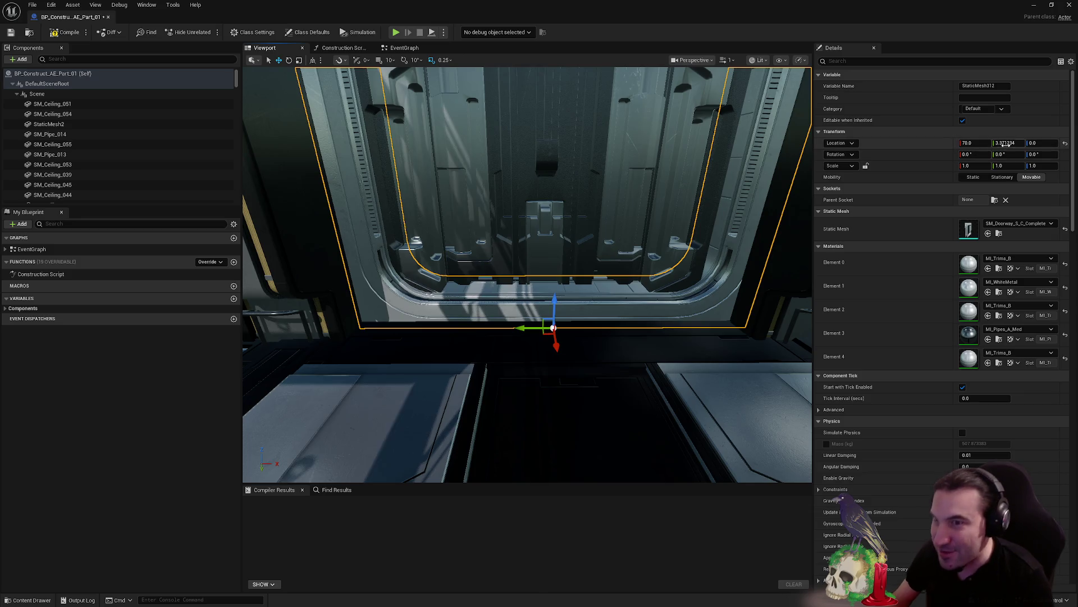
{"action": "left_click", "coordinate": [1005, 143]}
{"action": "key", "text": "Return"}
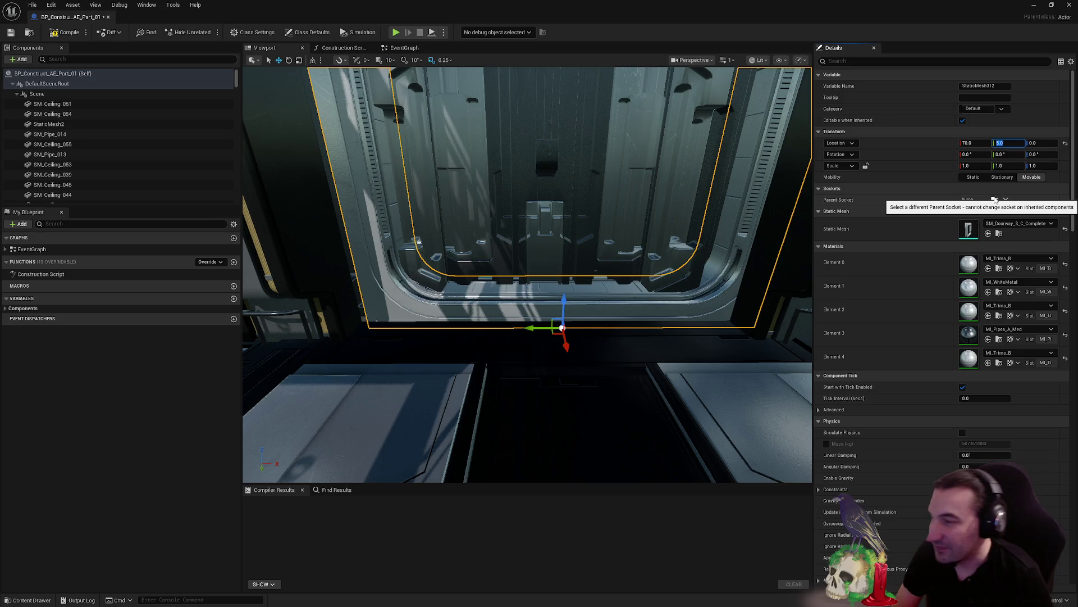
{"action": "type", "text": "5"}
{"action": "key", "text": "Return"}
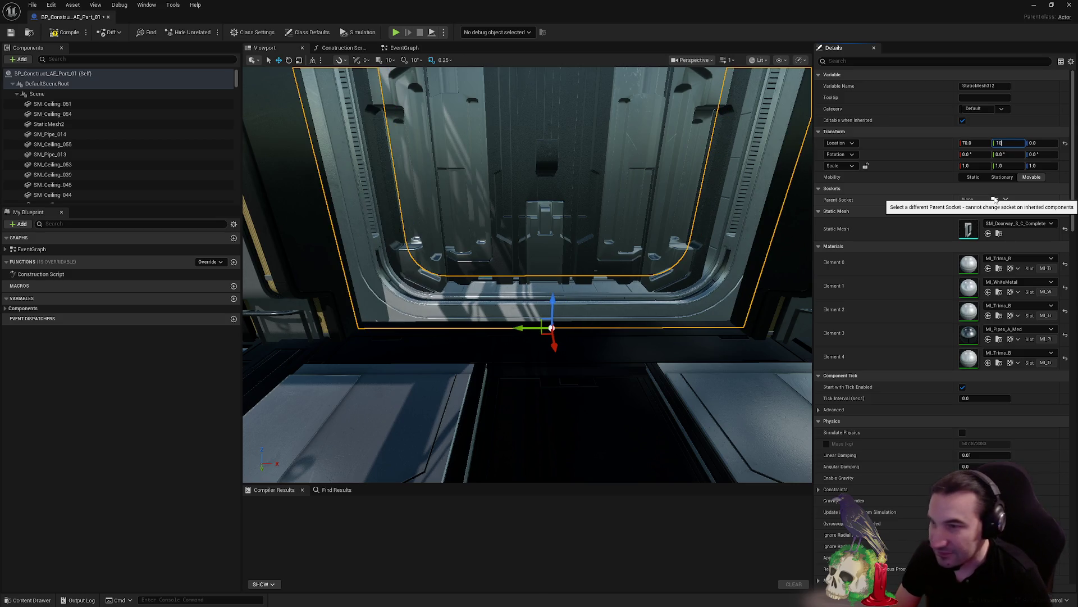
{"action": "key", "text": "Return"}
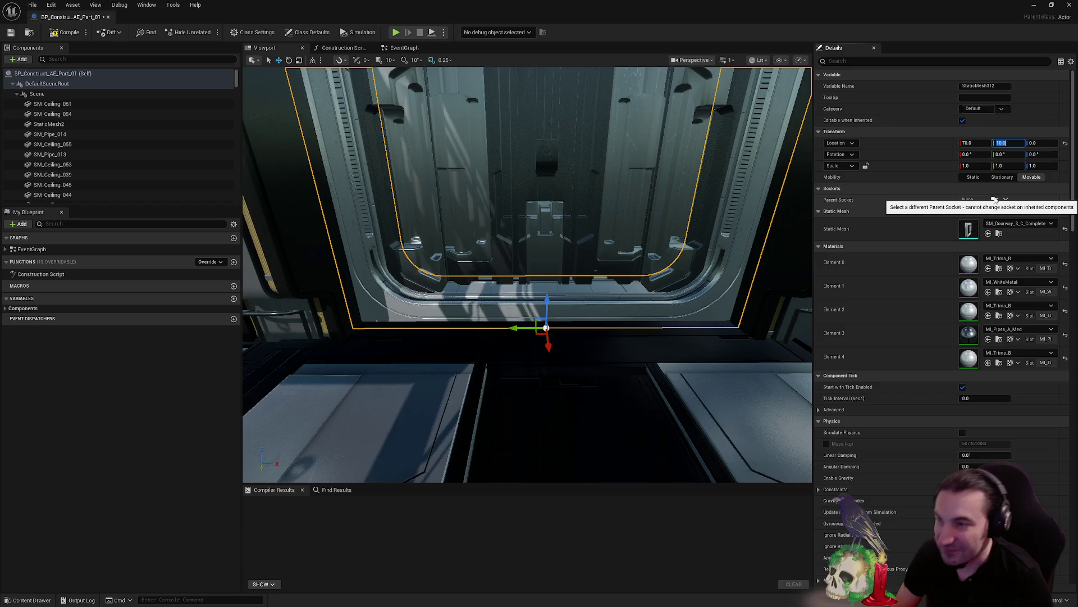
Step: Reselect SM_Doorway and set its location to X 2380, Y -1400
{"action": "left_click_drag", "start_coordinate": [545, 253], "coordinate": [545, 169]}
{"action": "left_click", "coordinate": [539, 253]}
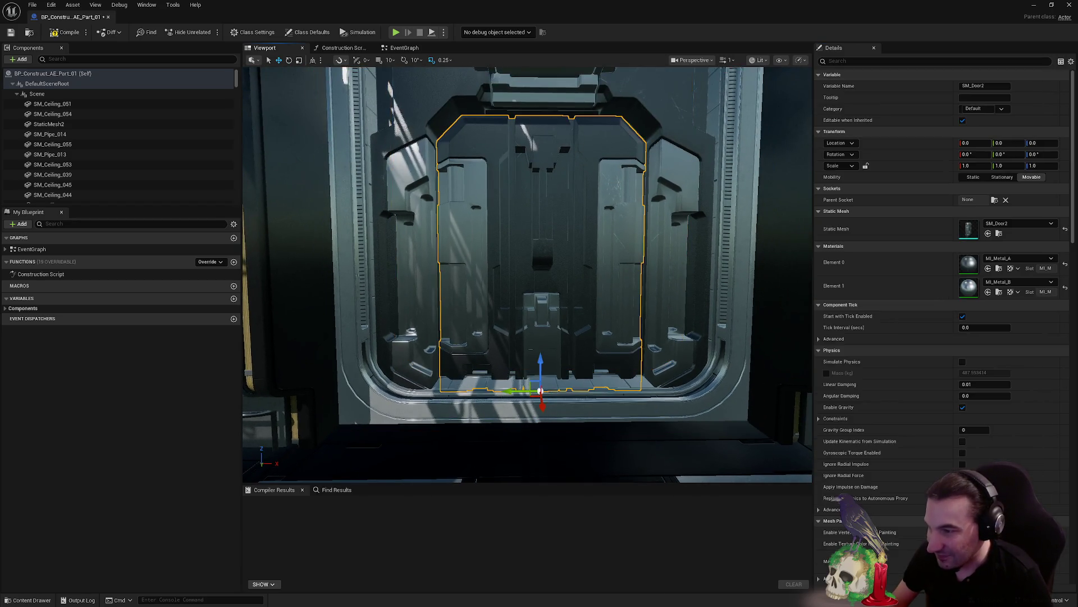
{"action": "scroll", "coordinate": [611, 349], "scroll_direction": "down", "scroll_amount": 5}
{"action": "left_click", "coordinate": [611, 349]}
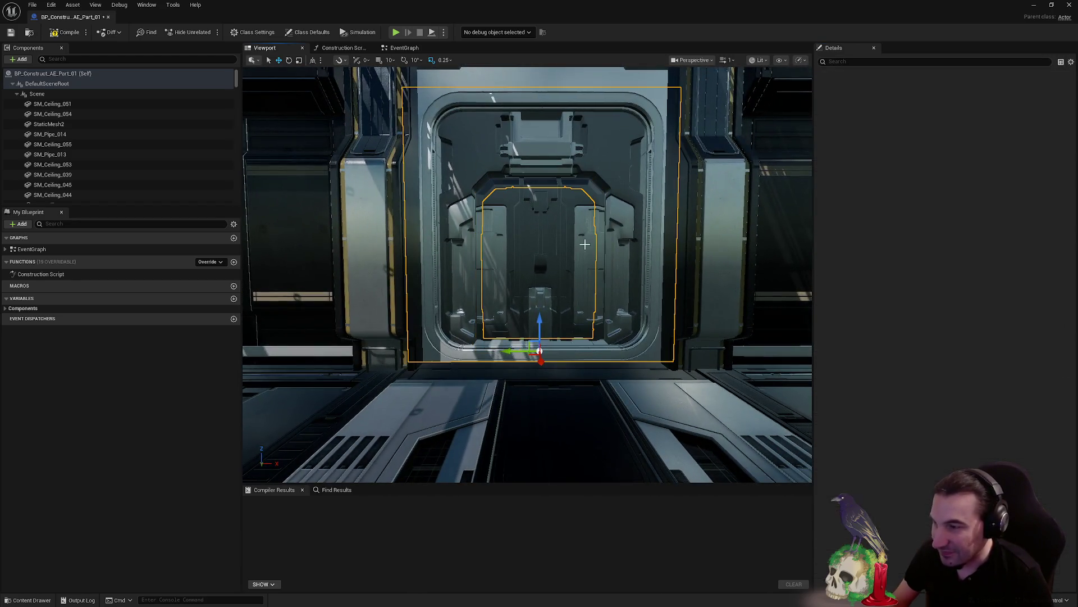
{"action": "left_click", "coordinate": [616, 352]}
{"action": "scroll", "coordinate": [601, 344], "scroll_direction": "up", "scroll_amount": 6}
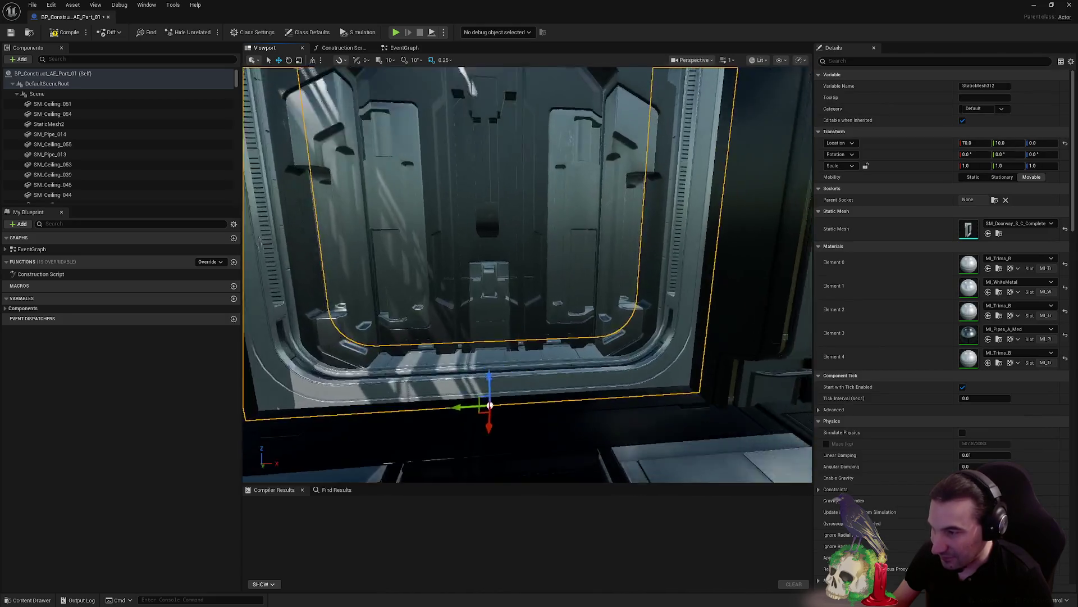
{"action": "mouse_move", "coordinate": [585, 336]}
{"action": "left_mouse_down"}
{"action": "mouse_move", "coordinate": [615, 306]}
{"action": "mouse_move", "coordinate": [578, 329]}
{"action": "mouse_move", "coordinate": [567, 198]}
{"action": "left_mouse_up"}
{"action": "left_click", "coordinate": [556, 199]}
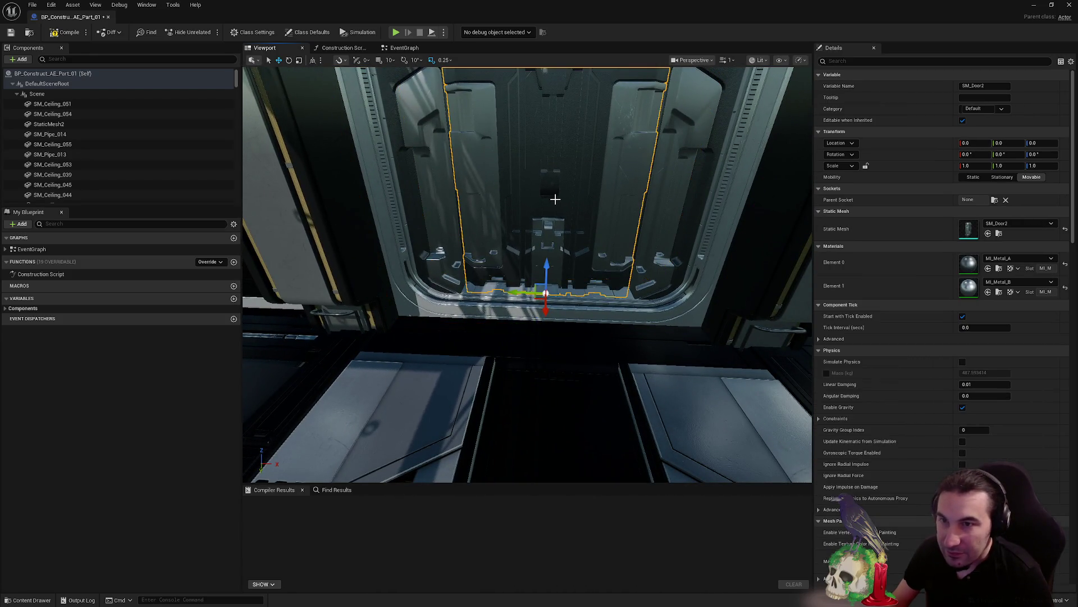
{"action": "left_click", "coordinate": [401, 171]}
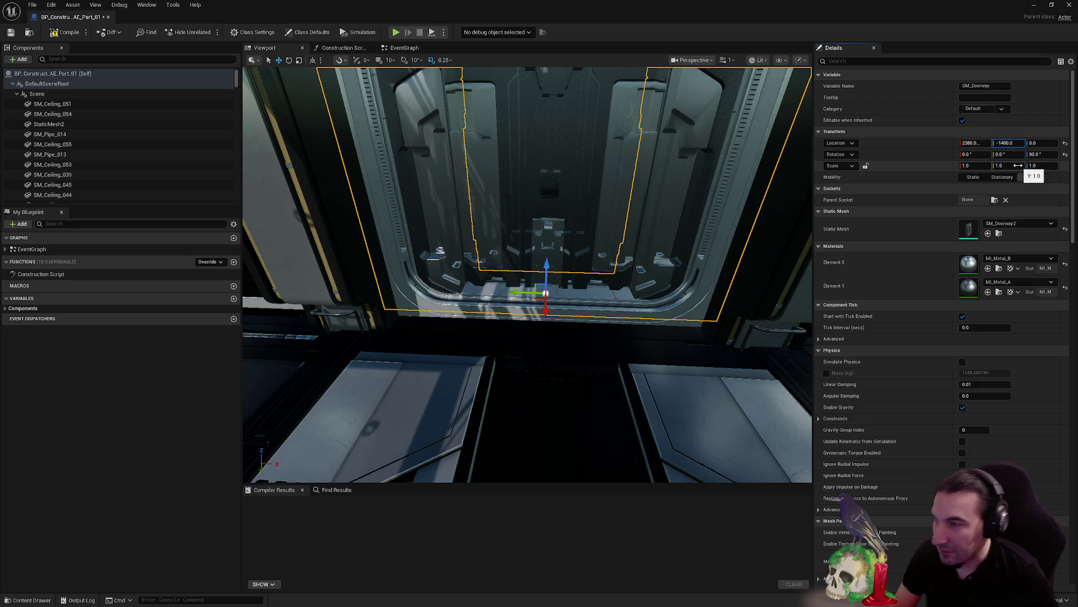
{"action": "left_click", "coordinate": [1006, 143]}
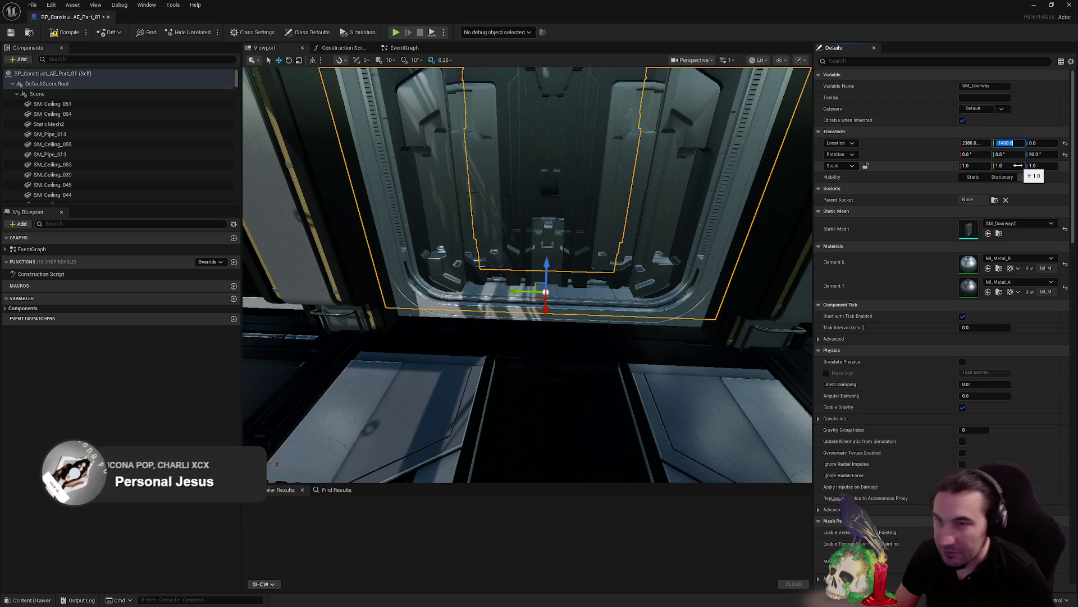
{"action": "left_click", "coordinate": [975, 144]}
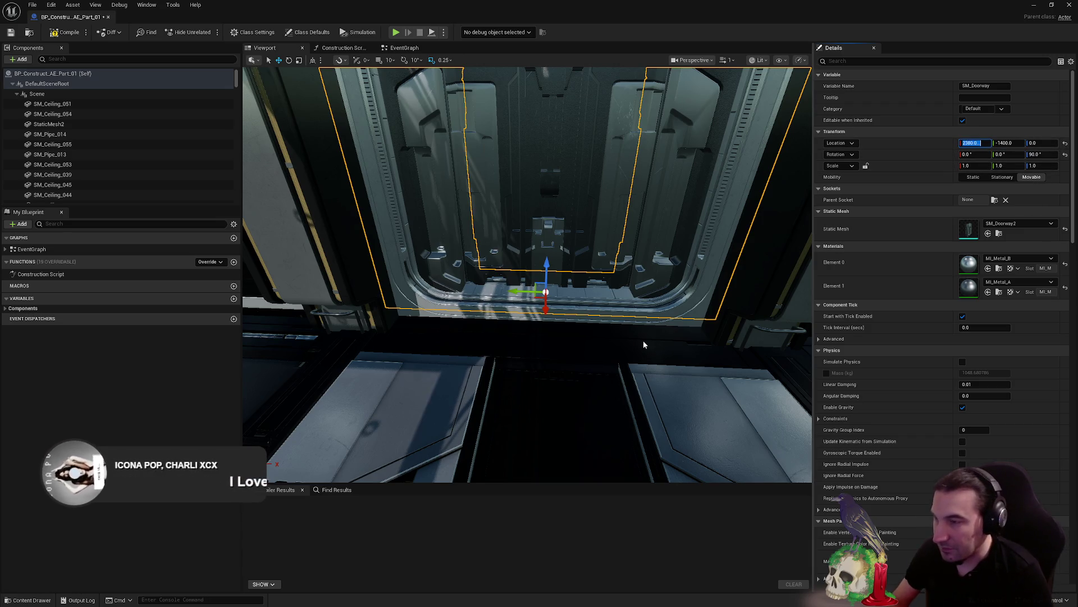
{"action": "mouse_move", "coordinate": [644, 344]}
{"action": "left_mouse_down"}
{"action": "mouse_move", "coordinate": [638, 231]}
{"action": "mouse_move", "coordinate": [572, 352]}
{"action": "left_mouse_up"}
{"action": "left_click", "coordinate": [636, 360]}
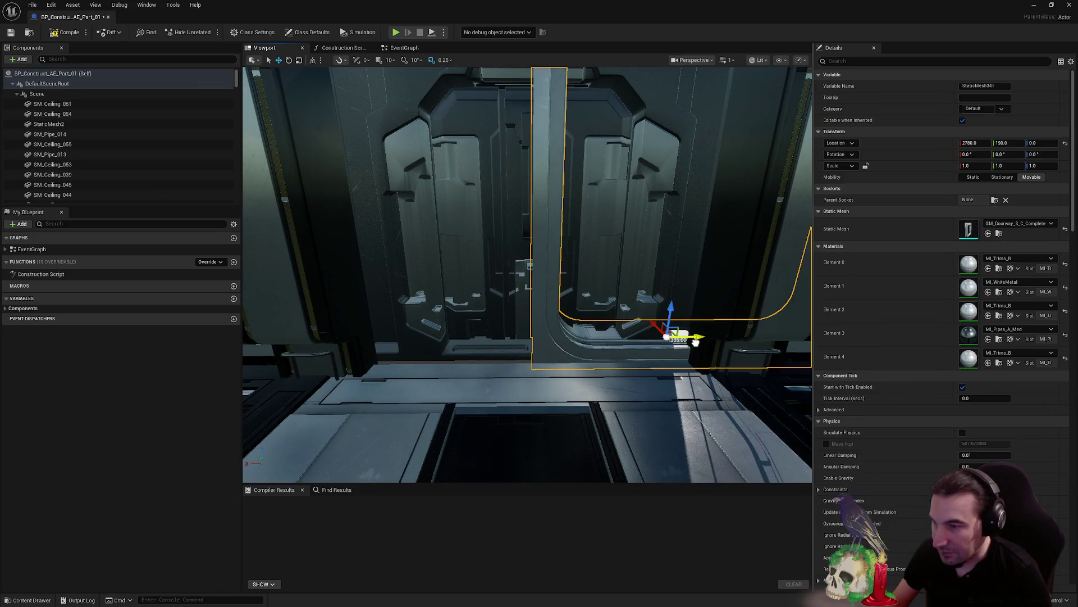
Step: Set the StaticMesh341 doorway frame's Location Y and Z to 0
{"action": "mouse_move", "coordinate": [696, 341]}
{"action": "left_mouse_down"}
{"action": "mouse_move", "coordinate": [616, 352]}
{"action": "mouse_move", "coordinate": [529, 347]}
{"action": "mouse_move", "coordinate": [558, 349]}
{"action": "left_mouse_up"}
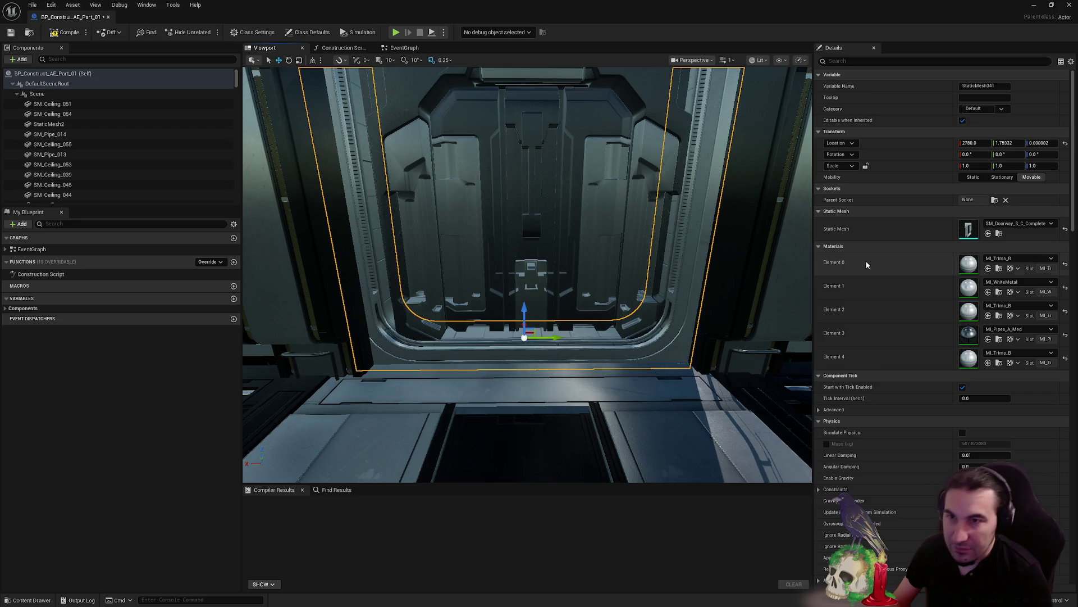
{"action": "left_click", "coordinate": [1005, 143]}
{"action": "type", "text": "0"}
{"action": "key", "text": "Tab"}
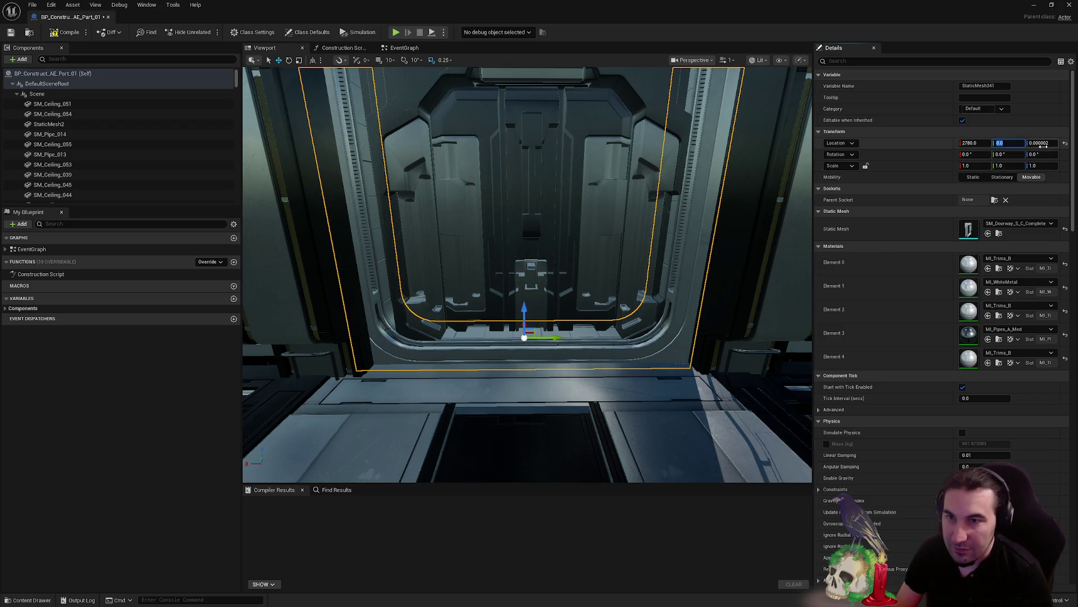
{"action": "type", "text": "0"}
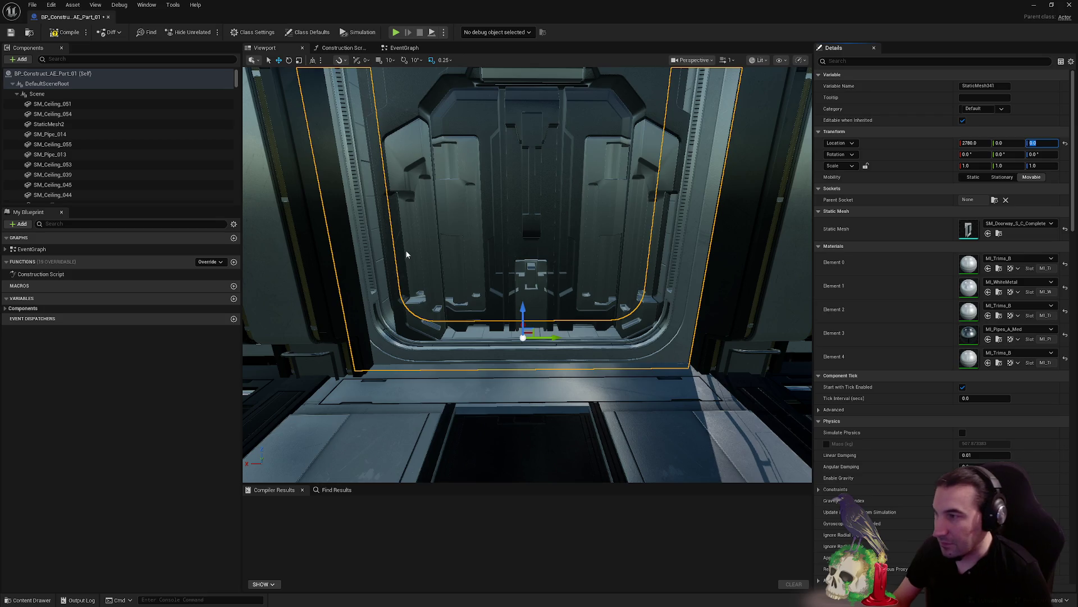
{"action": "key", "text": "Return"}
Step: Place SM_Doorway3 at Y 1385 and X 2400 and frame it in view
{"action": "left_click", "coordinate": [404, 247]}
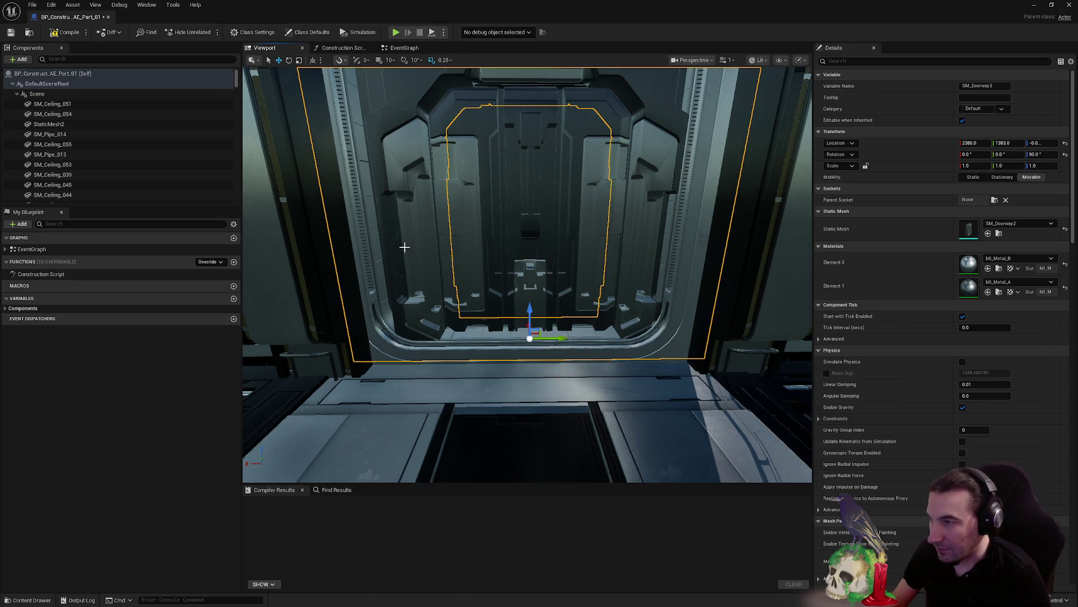
{"action": "left_click", "coordinate": [1006, 143]}
{"action": "type", "text": "1380"}
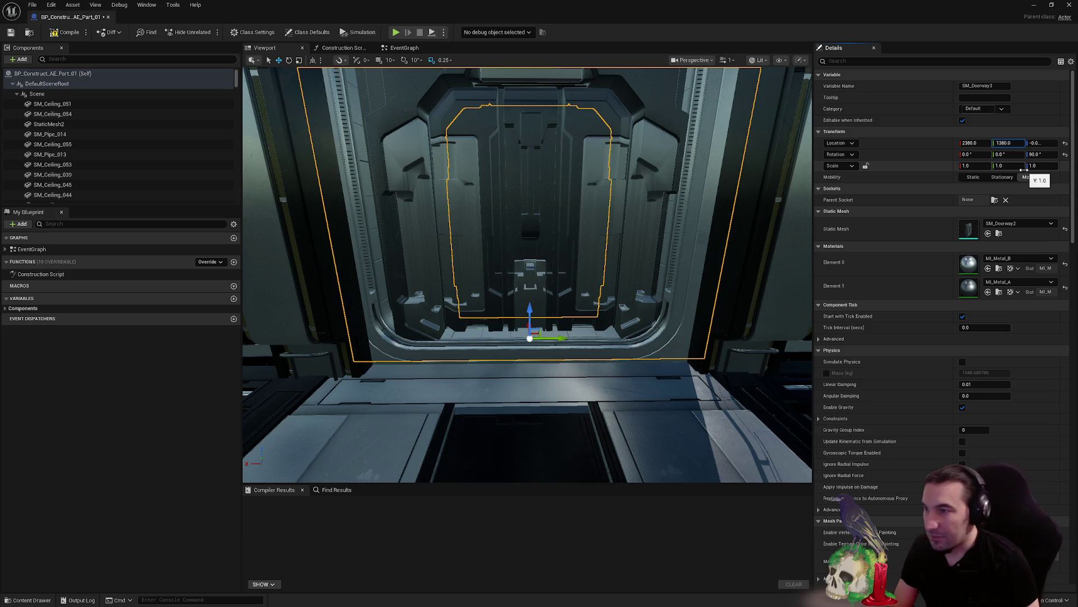
{"action": "key", "text": "Return"}
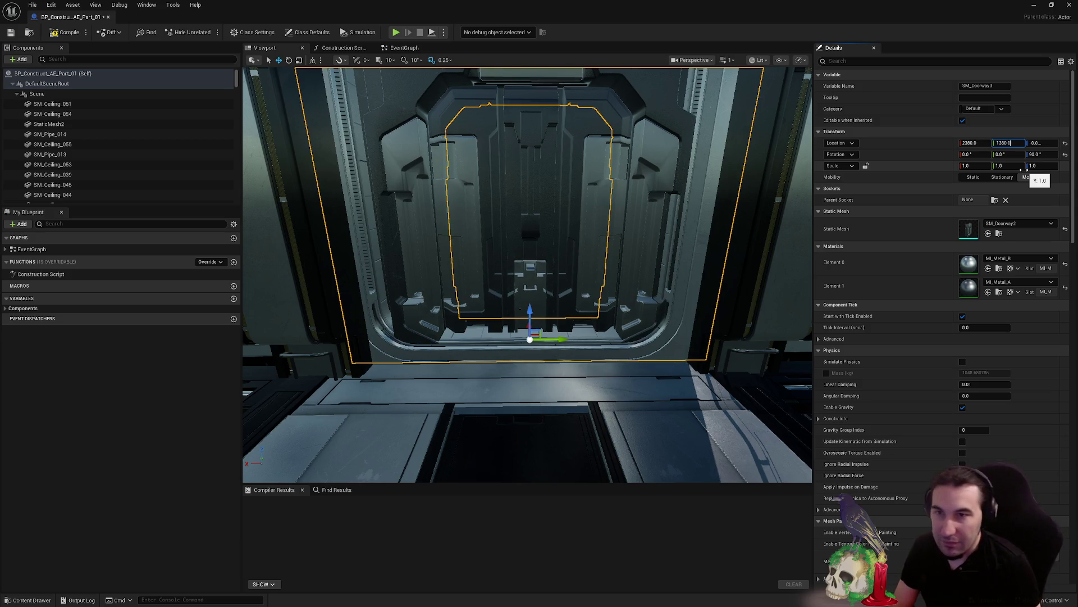
{"action": "key", "text": "Return"}
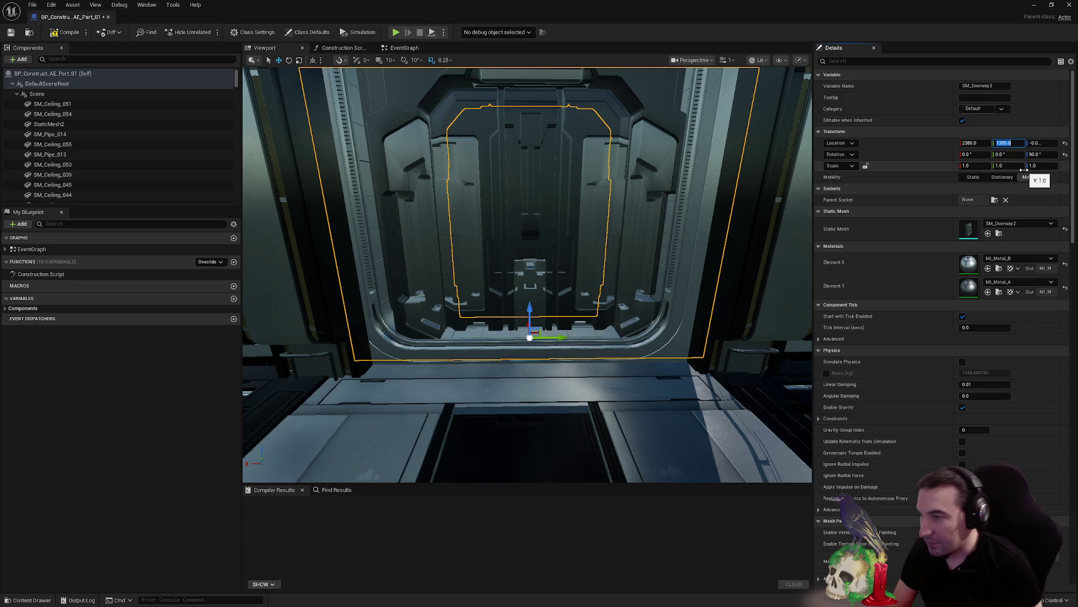
{"action": "scroll", "coordinate": [702, 351], "scroll_direction": "up", "scroll_amount": 3}
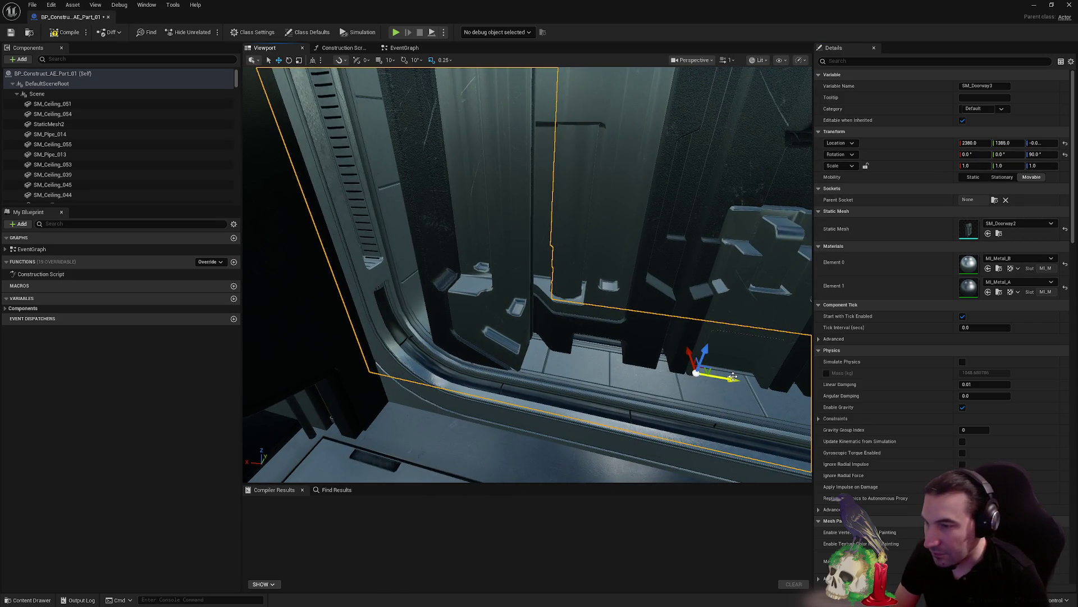
{"action": "left_click_drag", "start_coordinate": [733, 378], "coordinate": [697, 366]}
{"action": "key", "text": "f"}
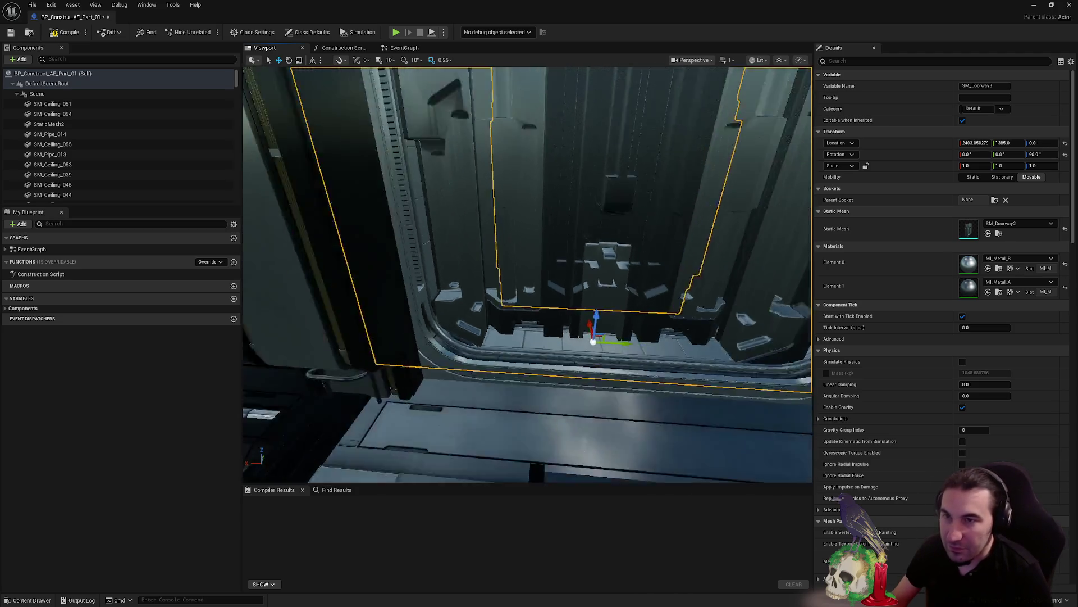
{"action": "left_click", "coordinate": [974, 143]}
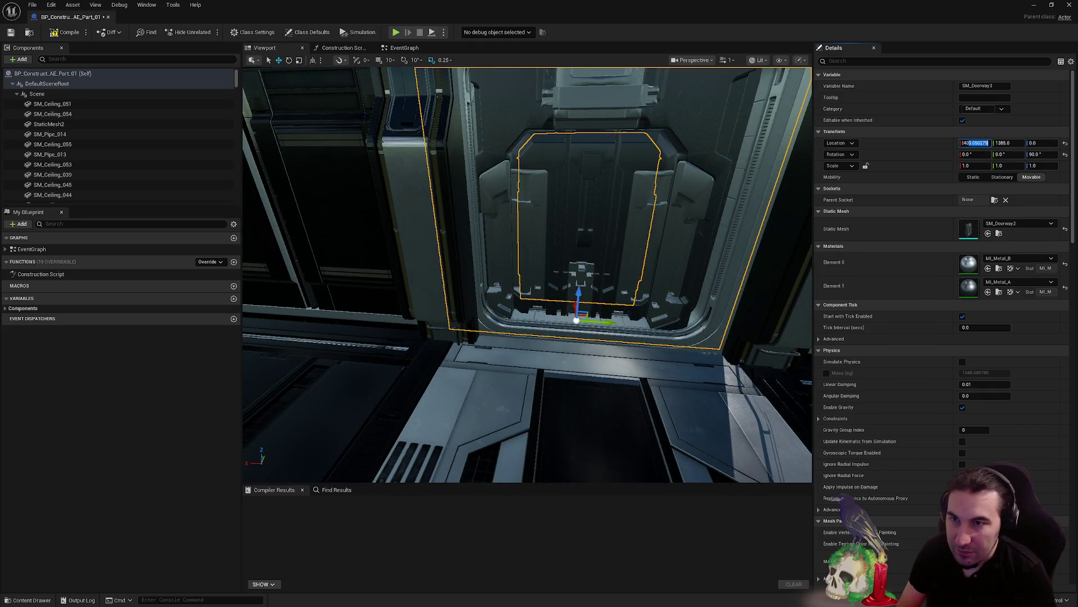
{"action": "type", "text": "2400"}
{"action": "key", "text": "Return"}
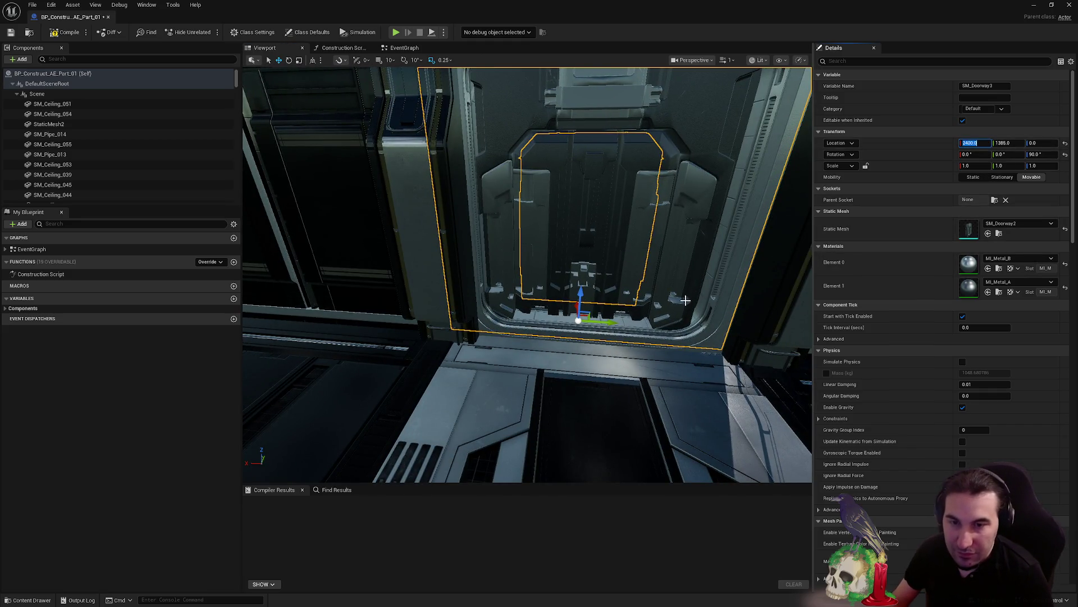
{"action": "scroll", "coordinate": [685, 301], "scroll_direction": "up", "scroll_amount": 10}
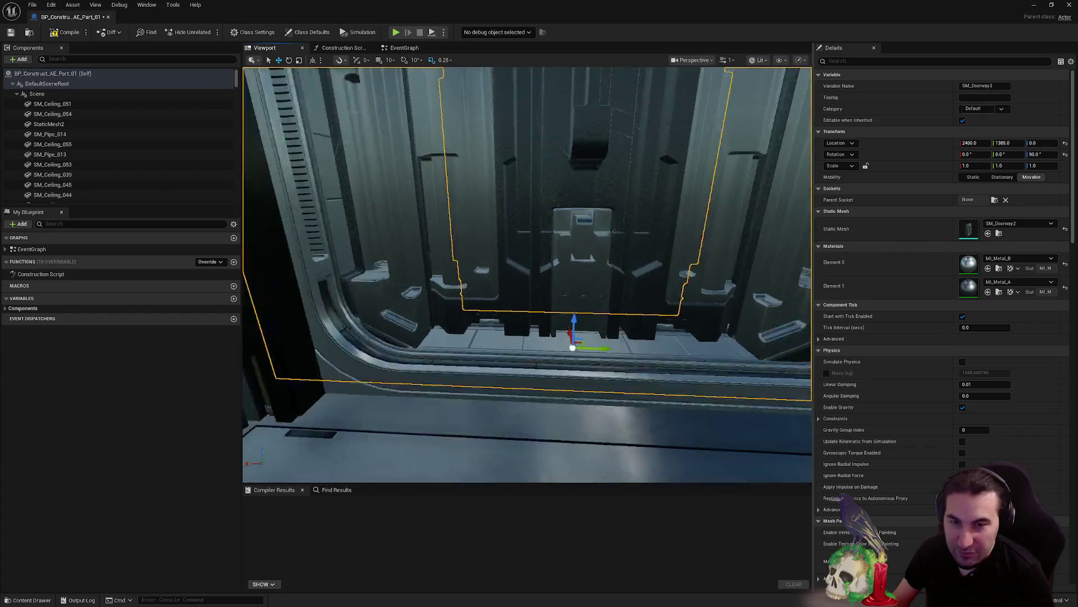
{"action": "scroll", "coordinate": [527, 274], "scroll_direction": "down", "scroll_amount": 10}
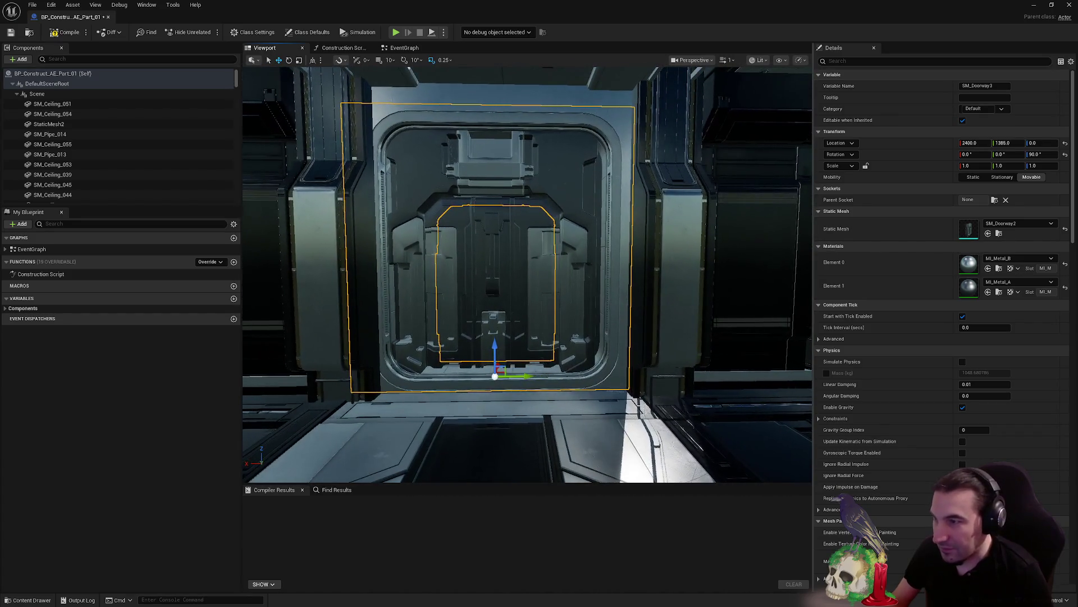
{"action": "scroll", "coordinate": [527, 274], "scroll_direction": "up", "scroll_amount": 10}
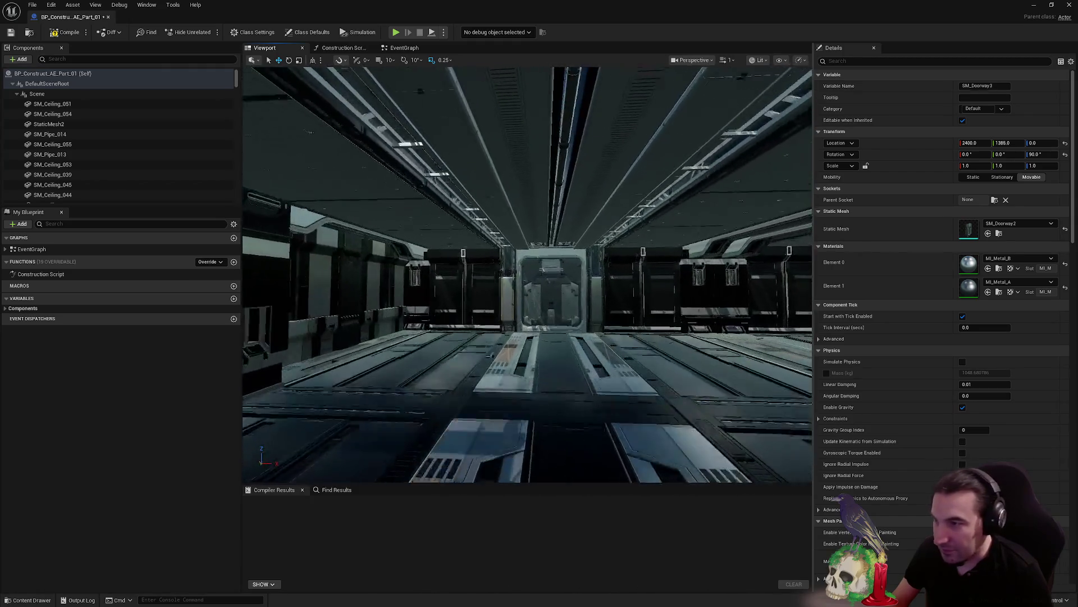
Step: Compare SM_Doorway and SM_Doorway3 across the room by selecting and framing each doorway
{"action": "scroll", "coordinate": [527, 274], "scroll_direction": "up", "scroll_amount": 10}
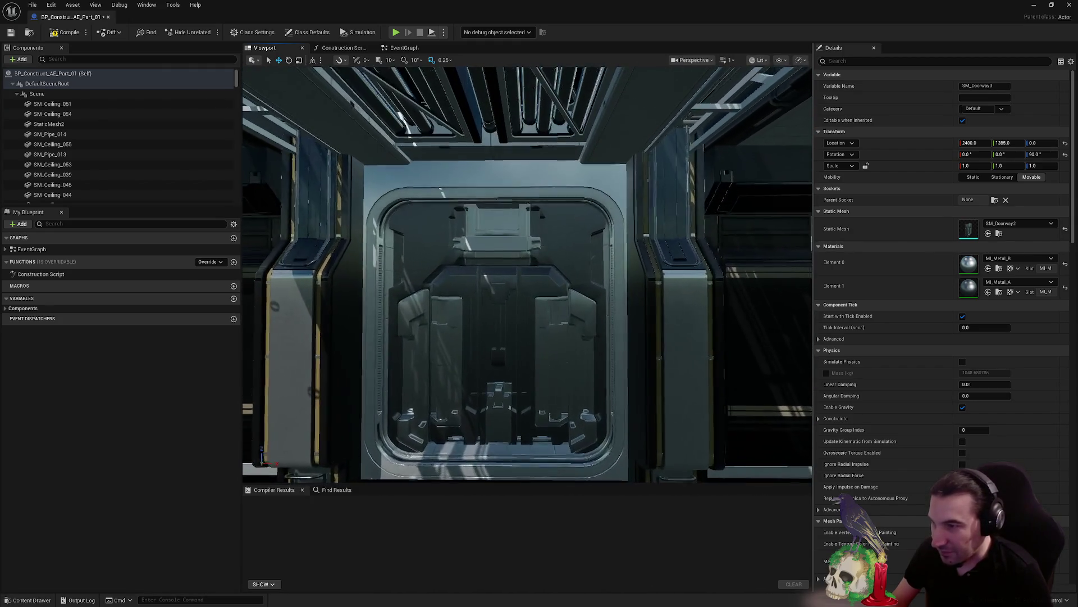
{"action": "key", "text": "a"}
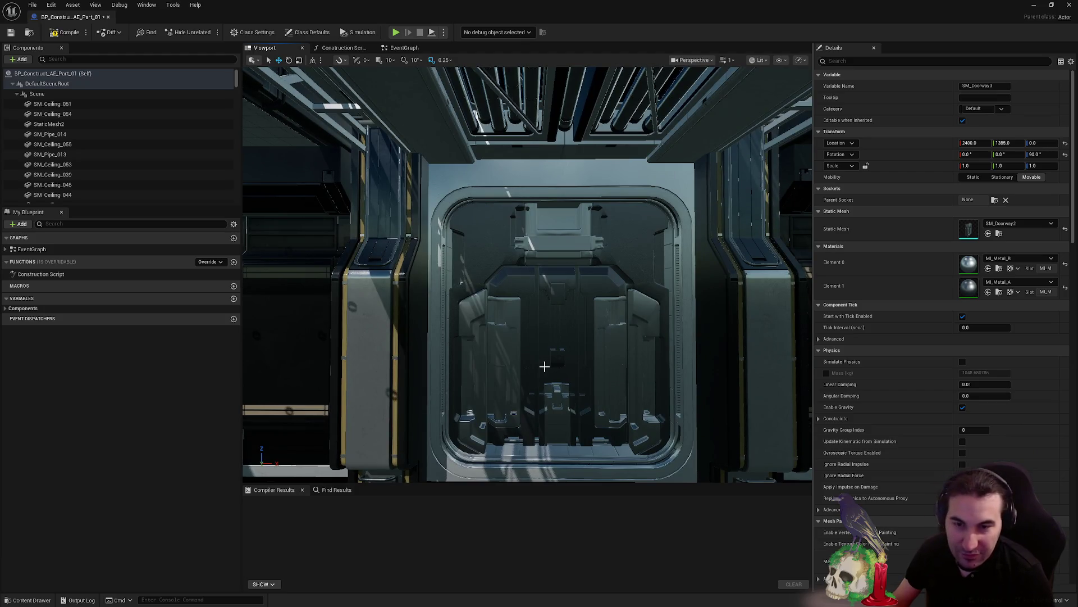
{"action": "left_click", "coordinate": [564, 317]}
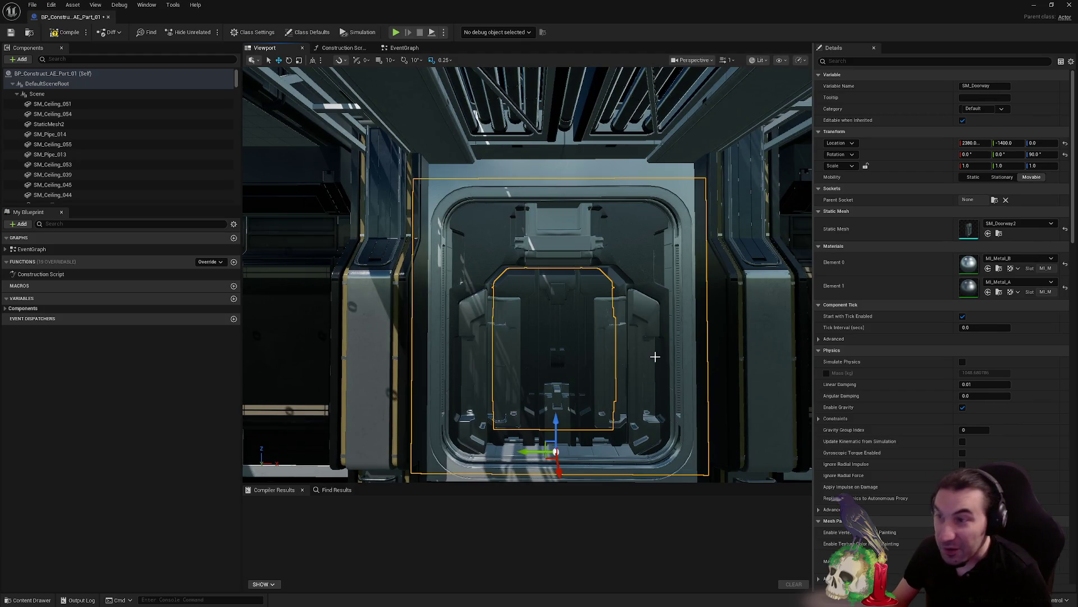
{"action": "key", "text": "d"}
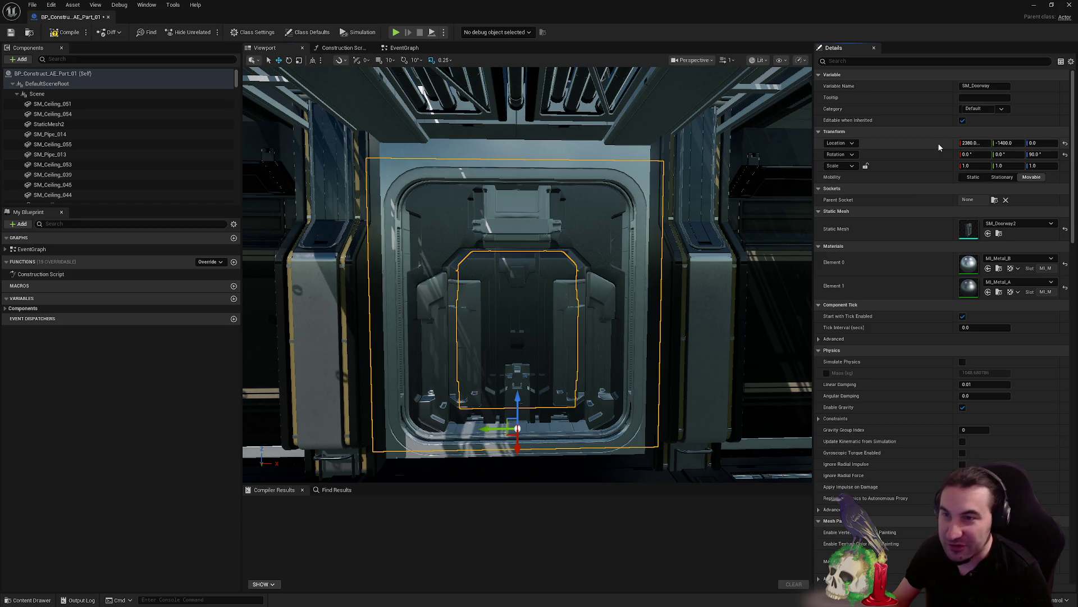
{"action": "mouse_move", "coordinate": [528, 281]}
{"action": "left_mouse_down"}
{"action": "mouse_move", "coordinate": [522, 292]}
{"action": "mouse_move", "coordinate": [511, 275]}
{"action": "mouse_move", "coordinate": [534, 241]}
{"action": "left_mouse_up"}
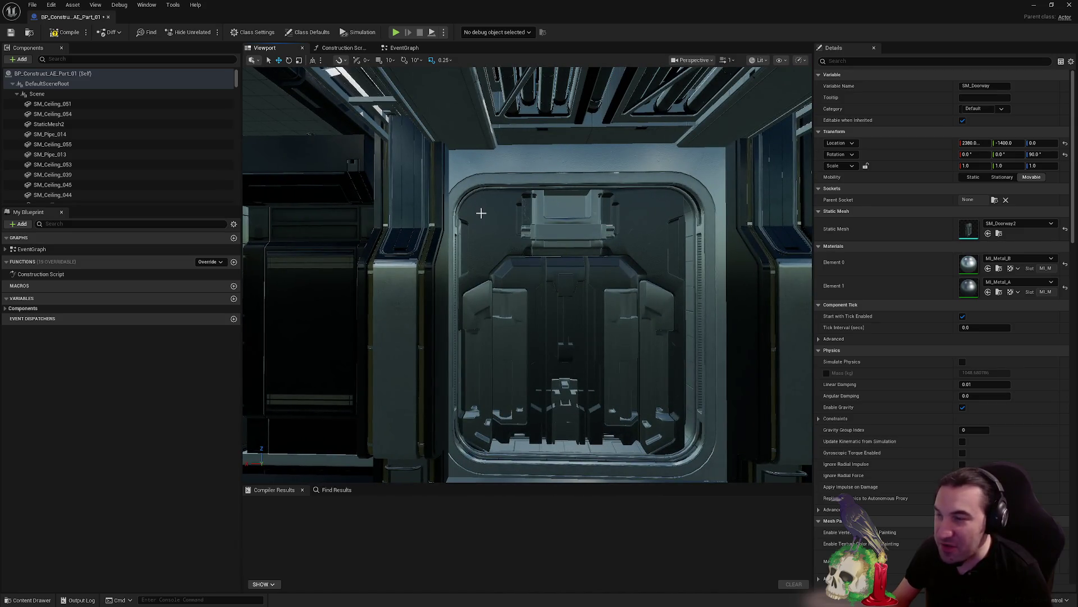
{"action": "left_click", "coordinate": [561, 337]}
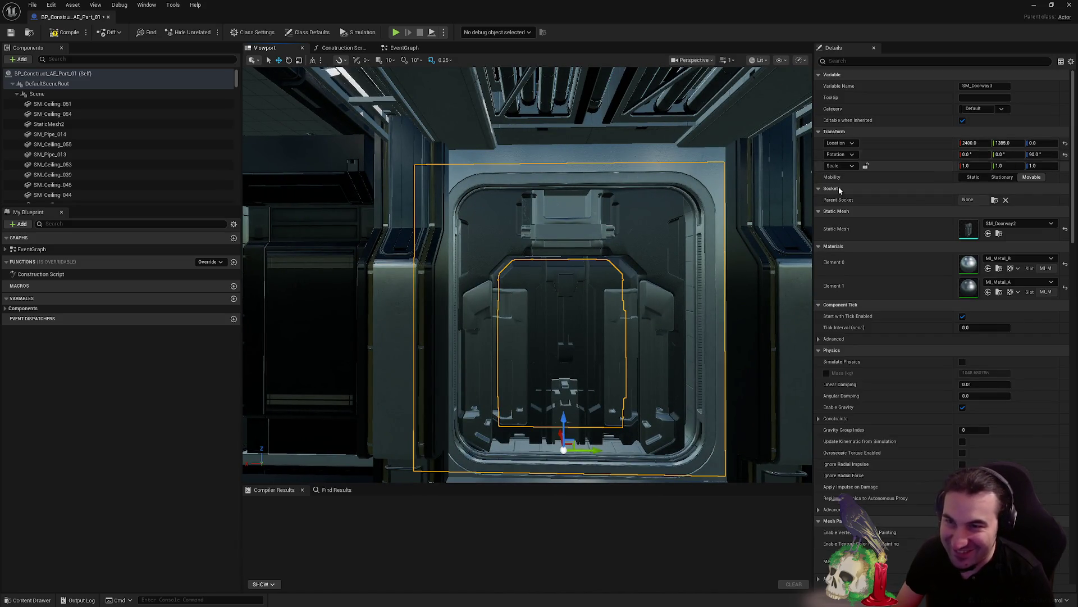
{"action": "left_click_drag", "start_coordinate": [562, 281], "coordinate": [588, 195]}
{"action": "left_click", "coordinate": [399, 214]}
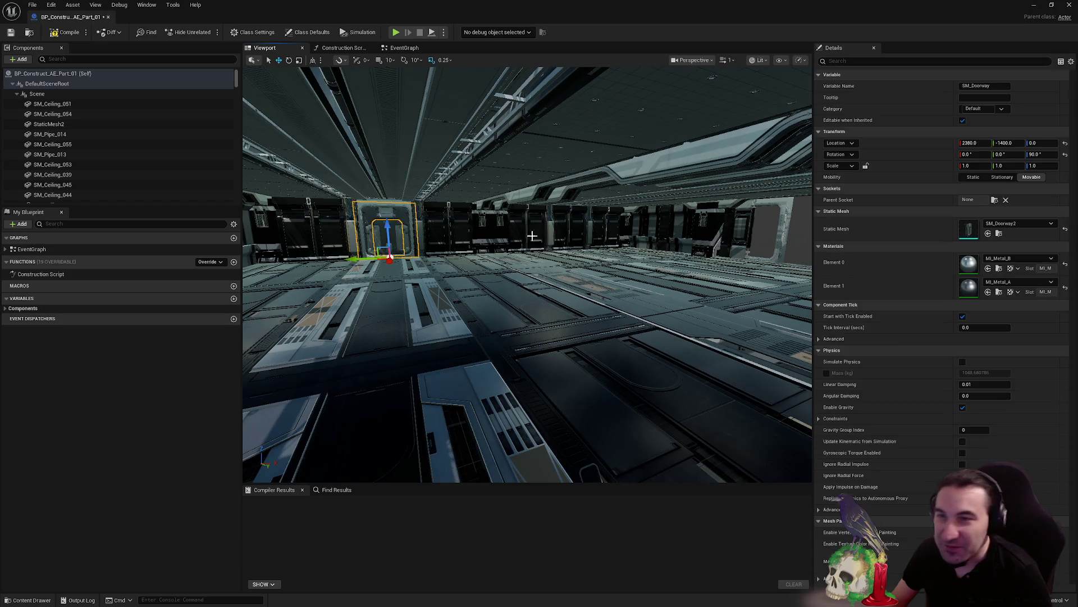
{"action": "key", "text": "f"}
Step: Set SM_Doorway3's Location Y to 1400, mirroring SM_Doorway at -1400
{"action": "left_click", "coordinate": [708, 210]}
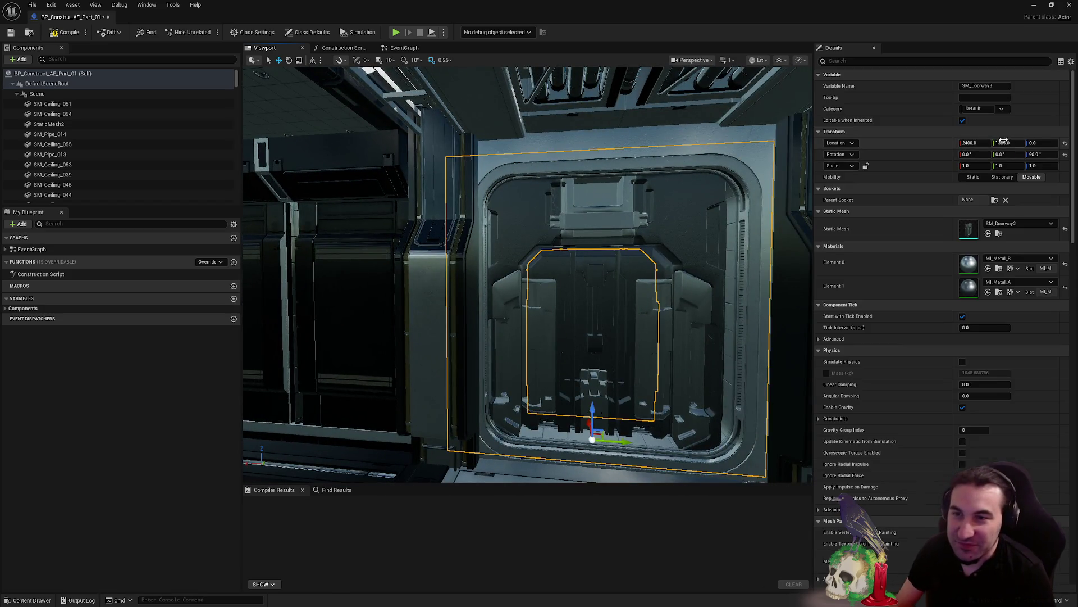
{"action": "left_click", "coordinate": [1006, 143]}
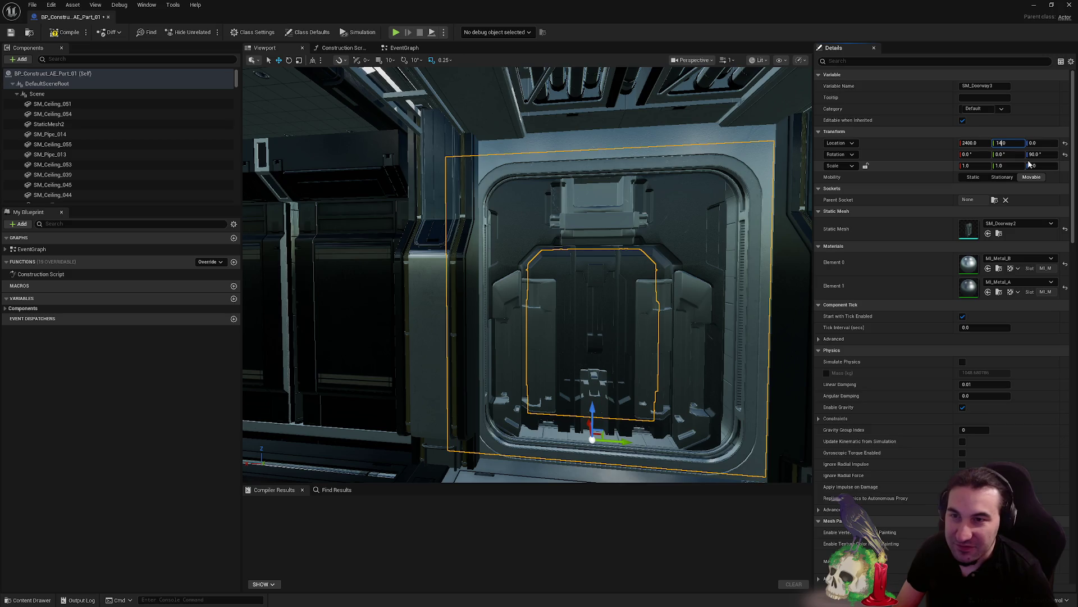
{"action": "type", "text": "1400"}
{"action": "key", "text": "Return"}
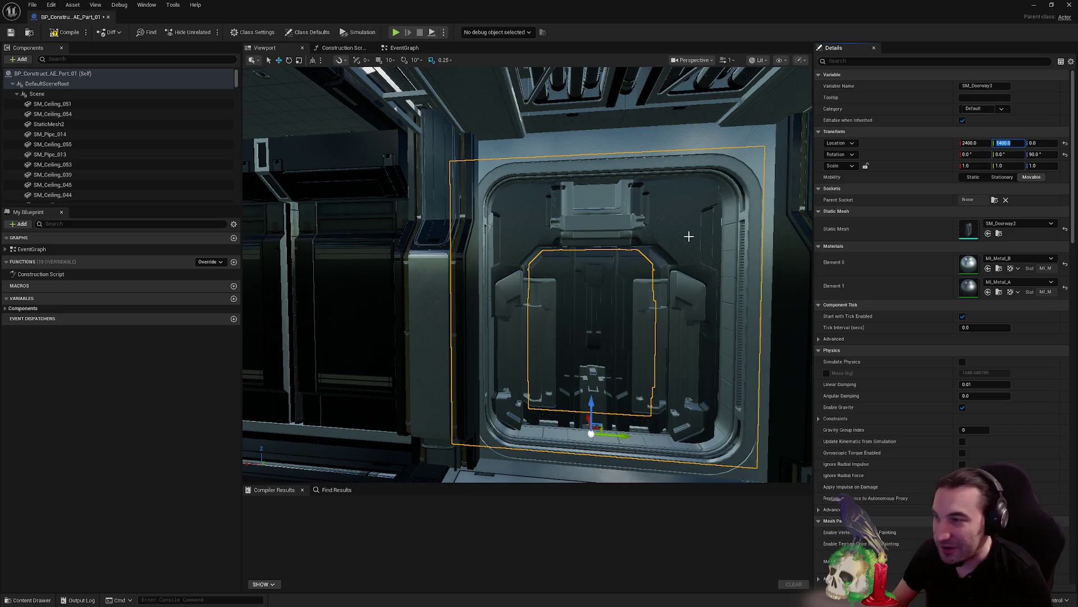
{"action": "key", "text": "f"}
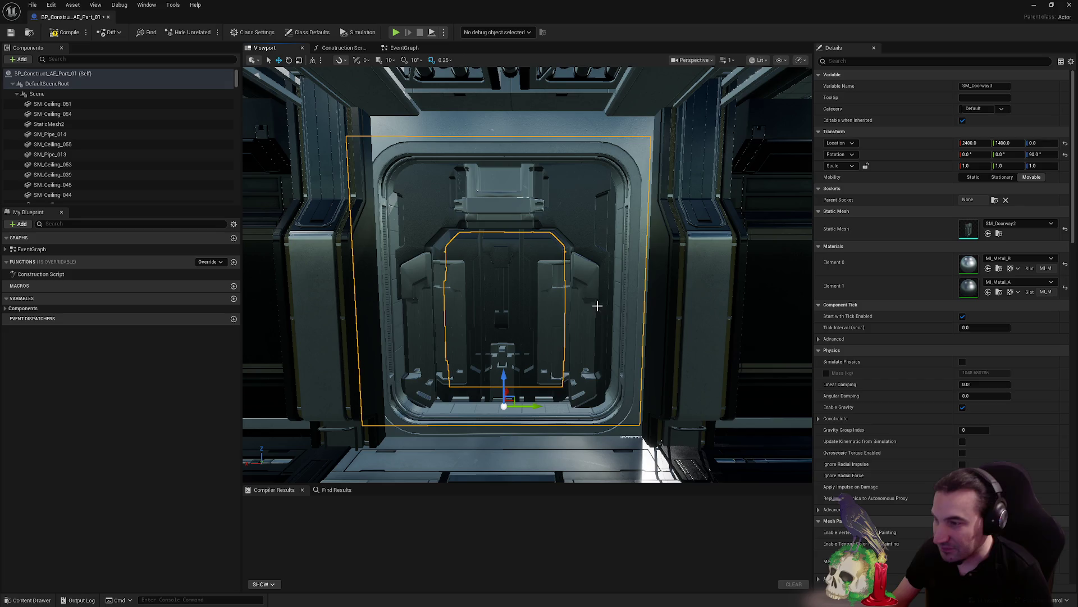
{"action": "left_click", "coordinate": [548, 300]}
Step: Set the far doorway's outer frame to Location Y 10
{"action": "scroll", "coordinate": [548, 299], "scroll_direction": "down", "scroll_amount": 10}
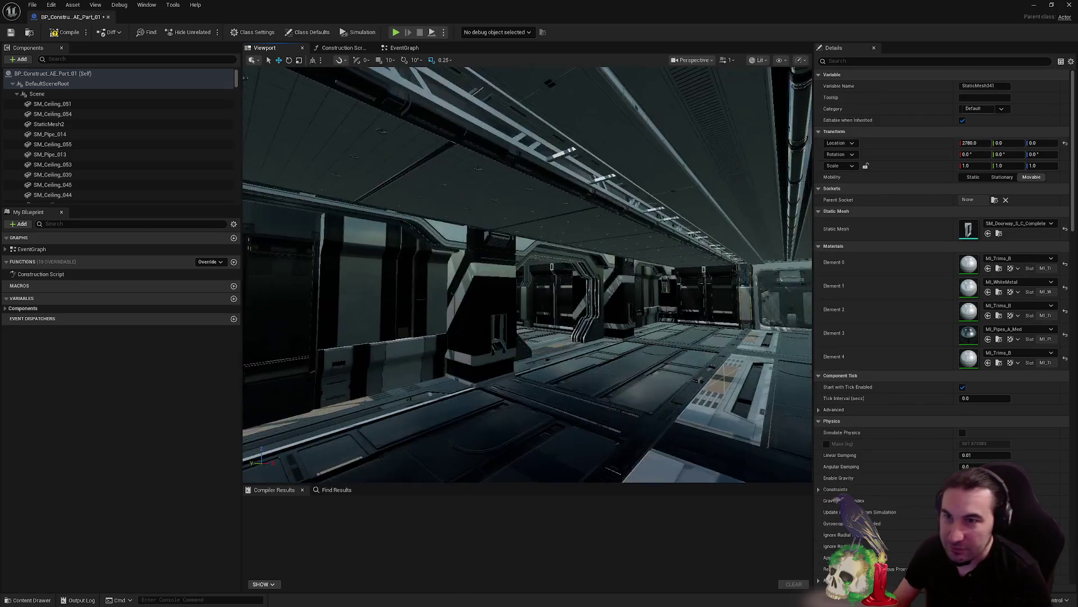
{"action": "left_click", "coordinate": [550, 231]}
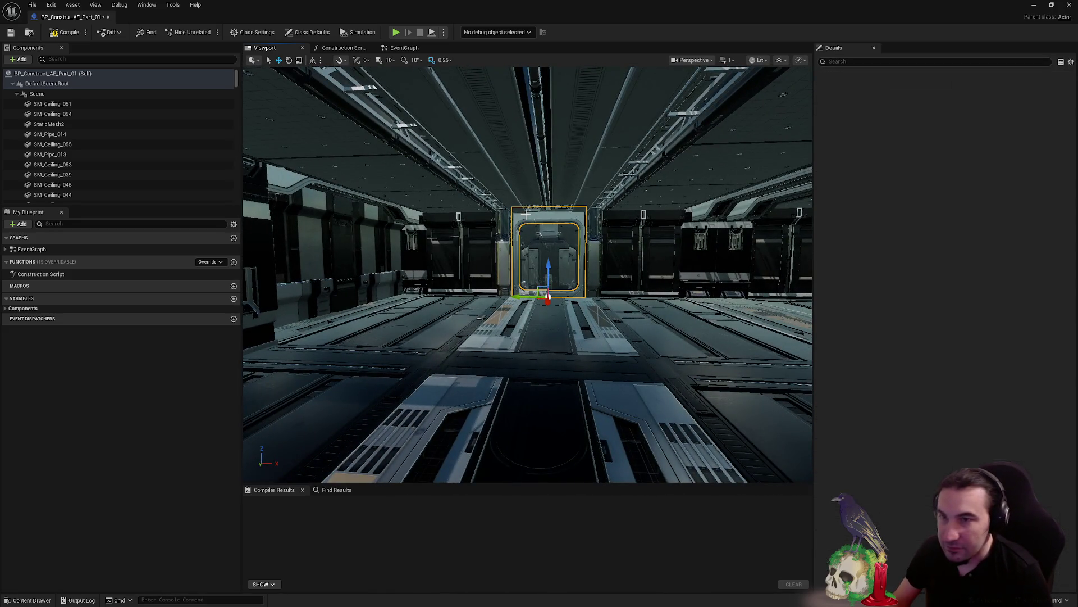
{"action": "left_click_drag", "start_coordinate": [631, 260], "coordinate": [646, 208]}
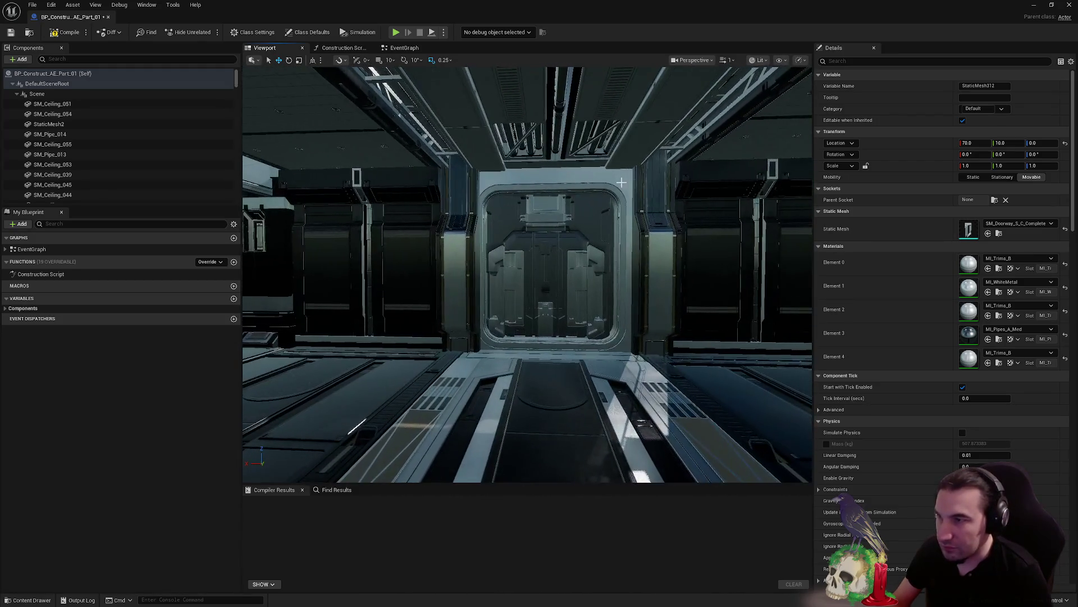
{"action": "left_click", "coordinate": [534, 258]}
{"action": "key", "text": "f"}
{"action": "left_click_drag", "start_coordinate": [534, 367], "coordinate": [542, 337]}
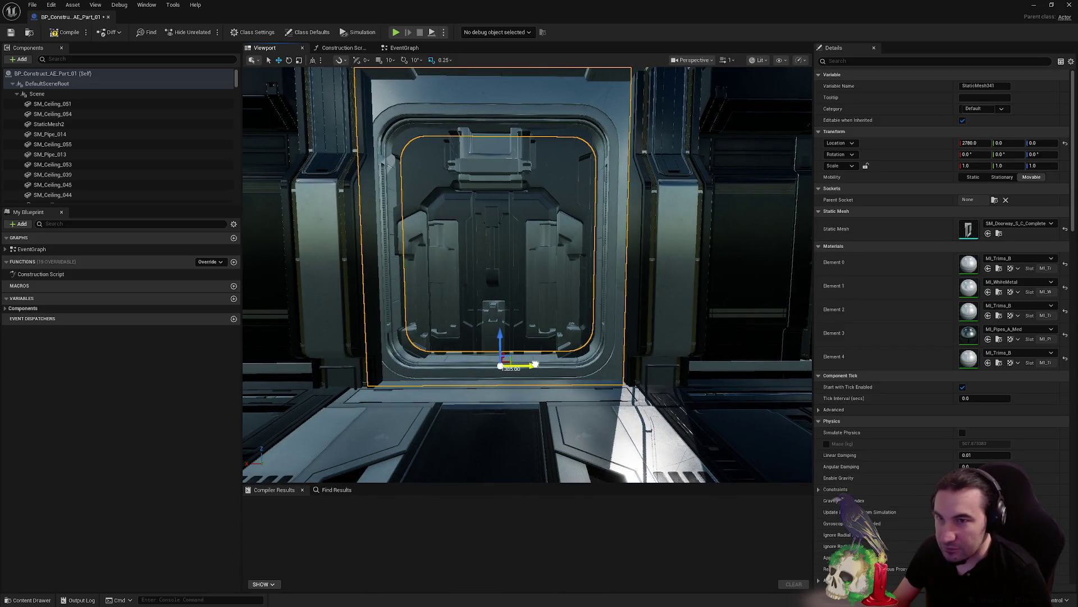
{"action": "left_click_drag", "start_coordinate": [538, 364], "coordinate": [539, 364]}
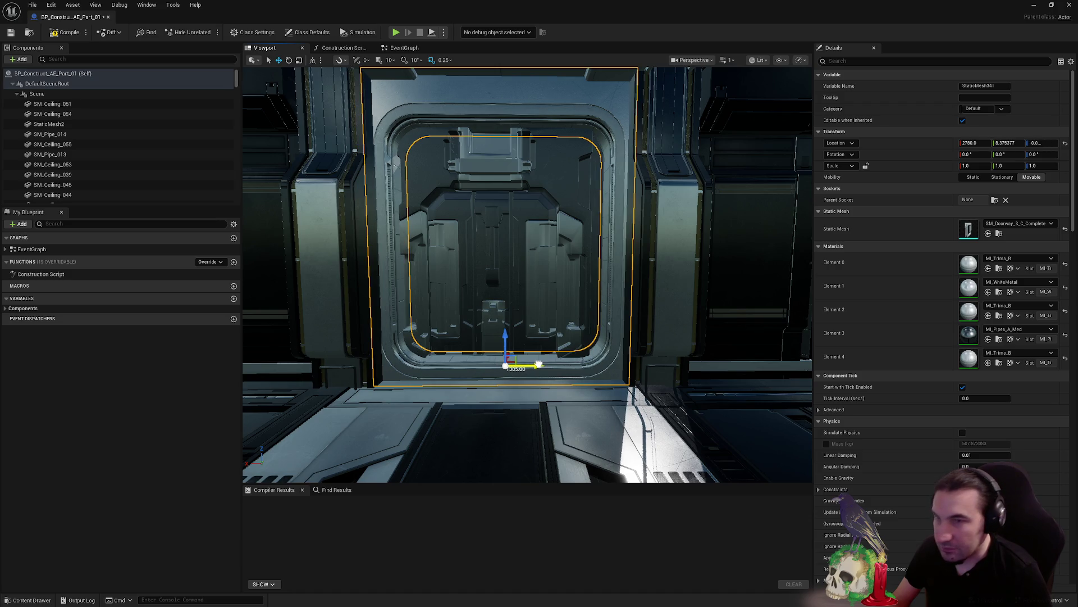
{"action": "left_click", "coordinate": [1006, 143]}
{"action": "type", "text": "10"}
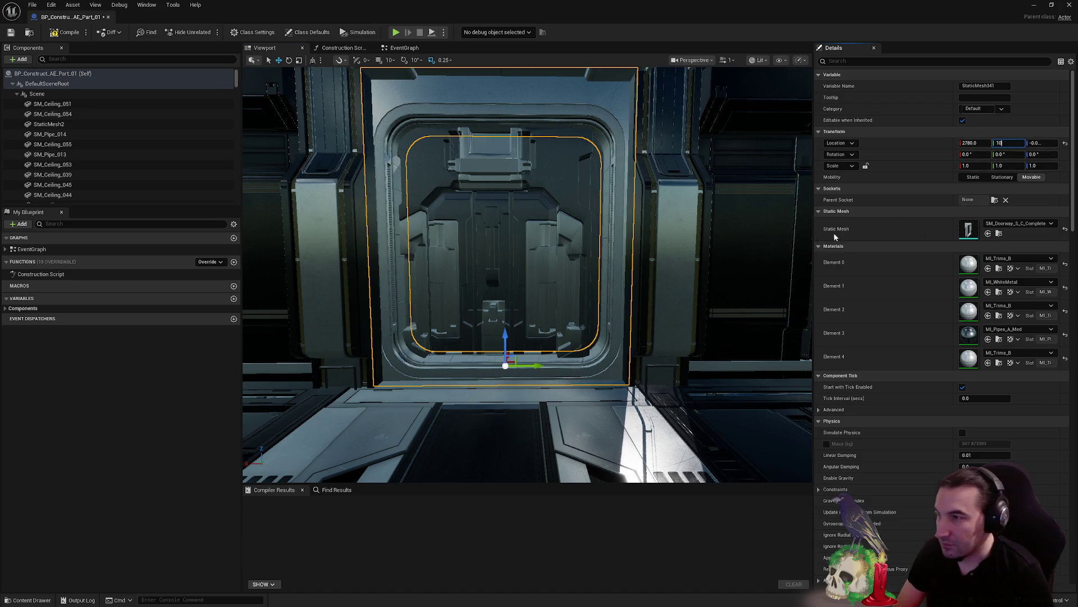
{"action": "key", "text": "Return"}
Step: Move the inner doorway SM_Doorway3 to Location X 2385
{"action": "left_click", "coordinate": [580, 181]}
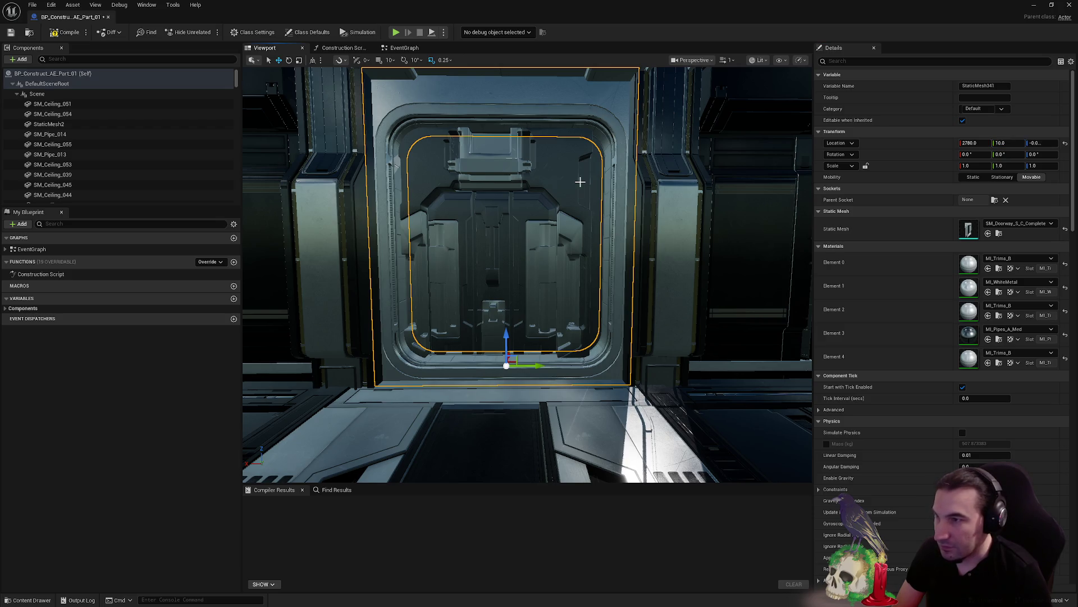
{"action": "left_click", "coordinate": [580, 181]}
{"action": "left_click_drag", "start_coordinate": [531, 363], "coordinate": [540, 362]}
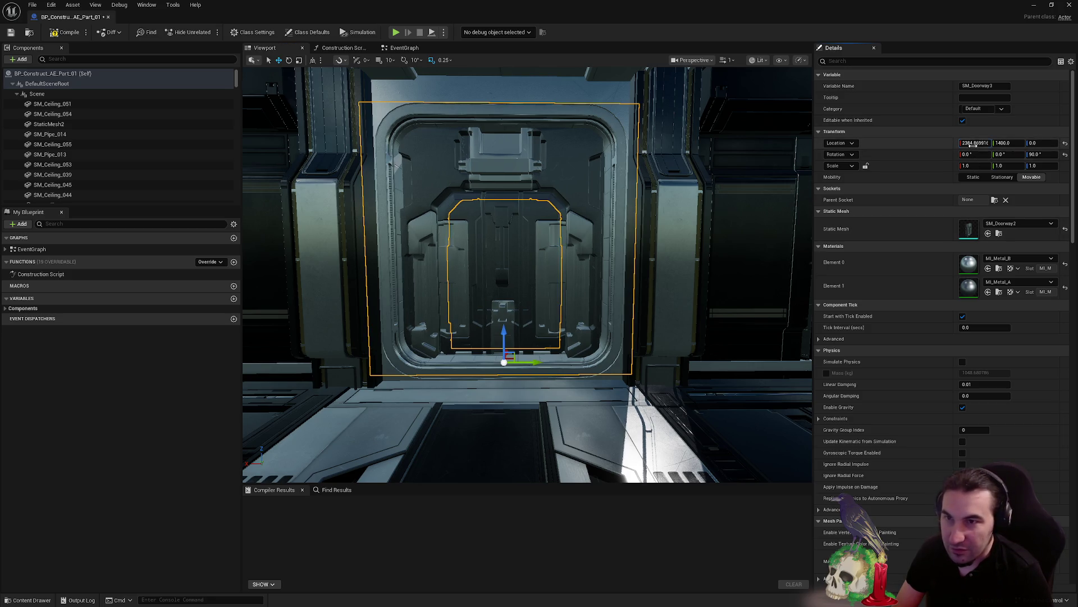
{"action": "left_click", "coordinate": [976, 143]}
{"action": "type", "text": "2380"}
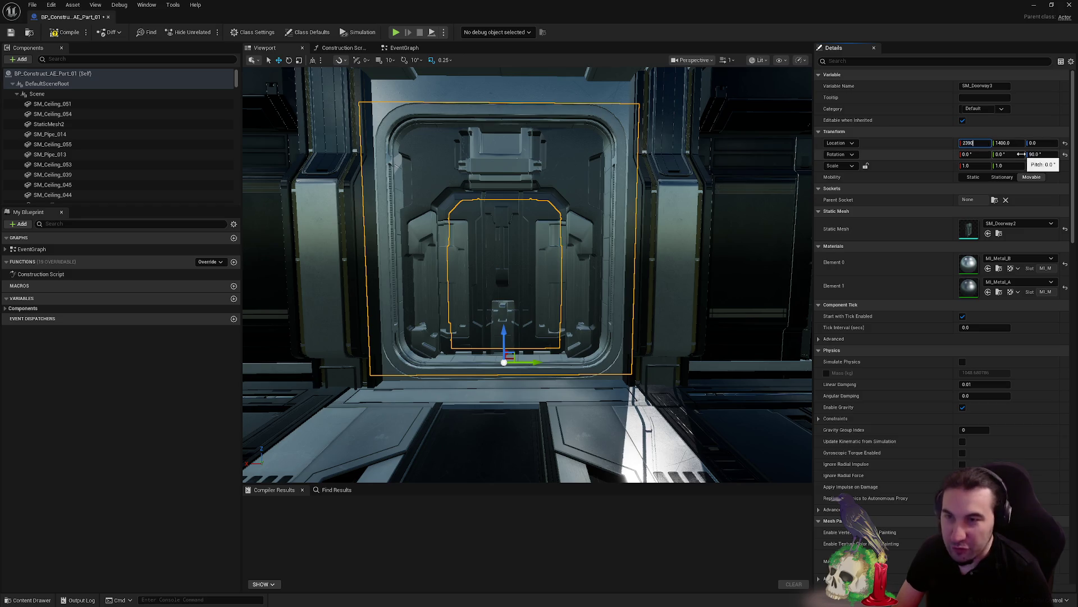
{"action": "key", "text": "Return"}
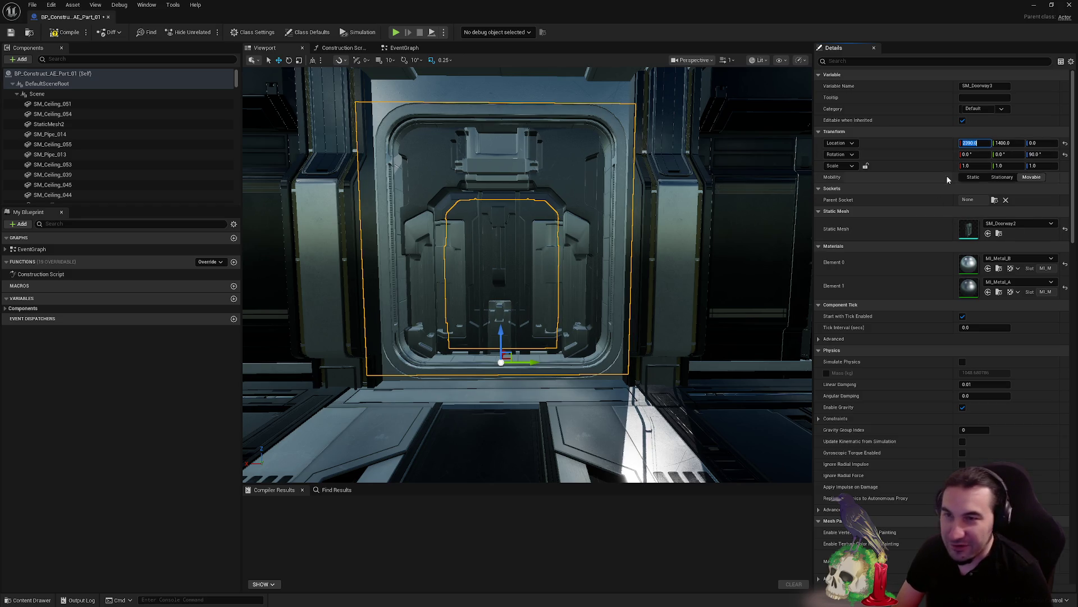
{"action": "left_click", "coordinate": [975, 143]}
{"action": "key", "text": "BackSpace"}
{"action": "key", "text": "BackSpace"}
{"action": "type", "text": "85"}
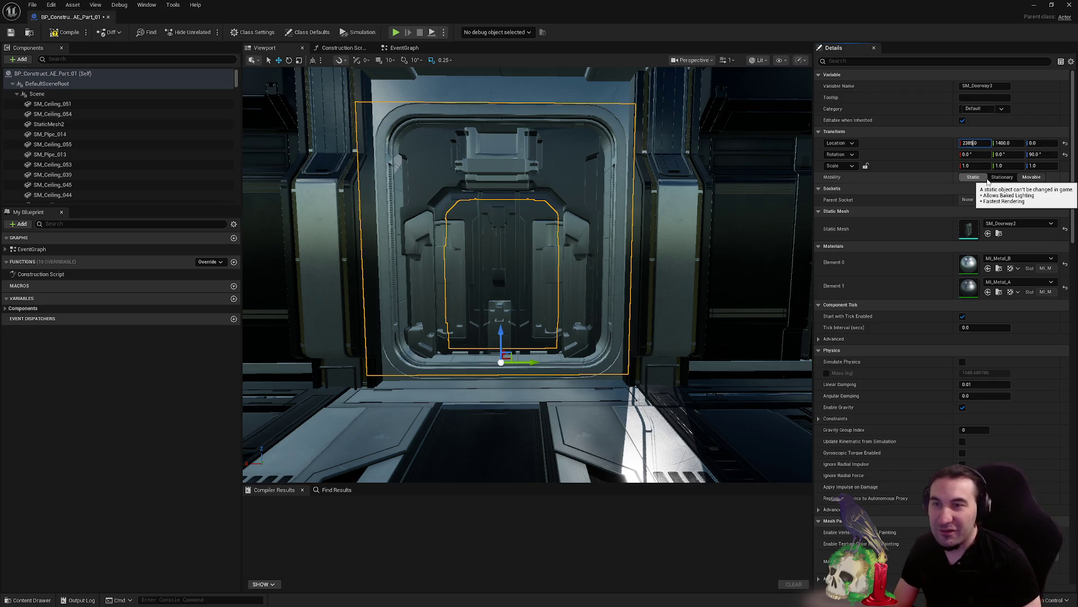
{"action": "key", "text": "Return"}
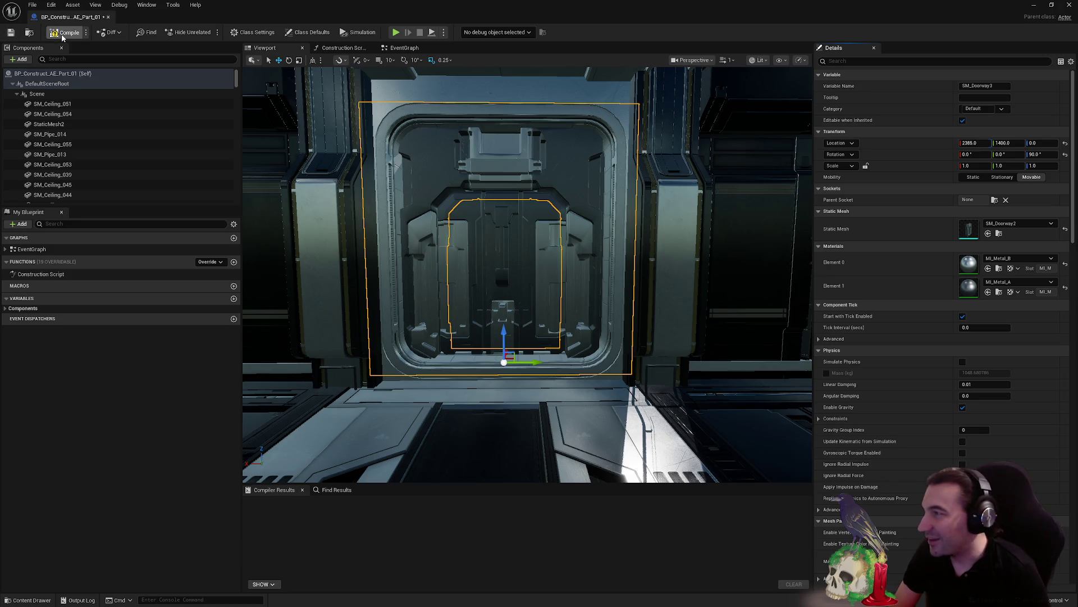
Step: Compile and save the BP_Construct_AE_Part_01 blueprint
{"action": "left_click", "coordinate": [10, 33]}
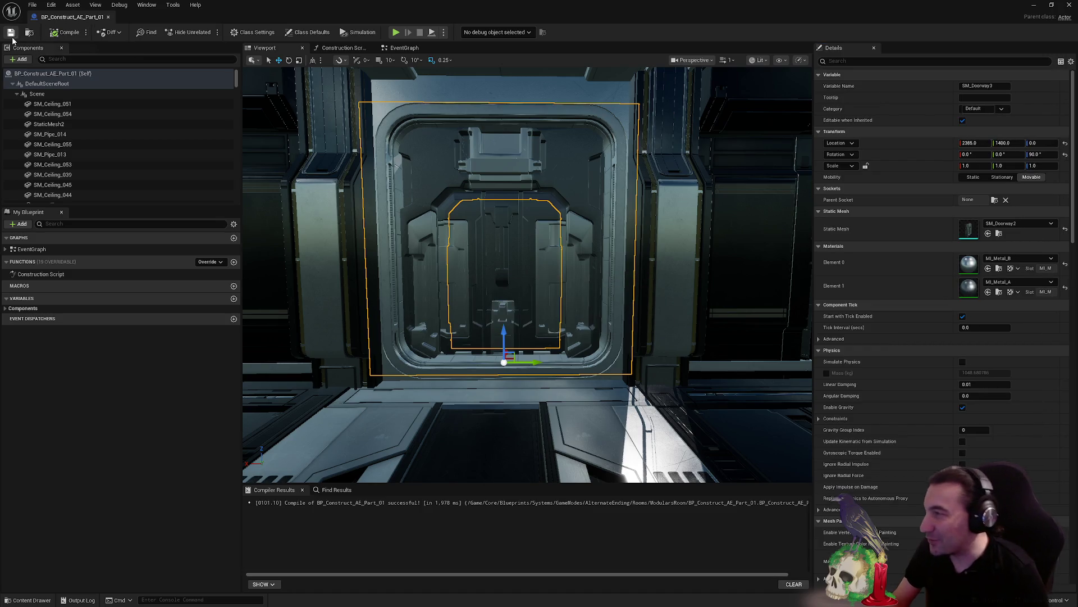
{"action": "scroll", "coordinate": [601, 230], "scroll_direction": "up", "scroll_amount": 6}
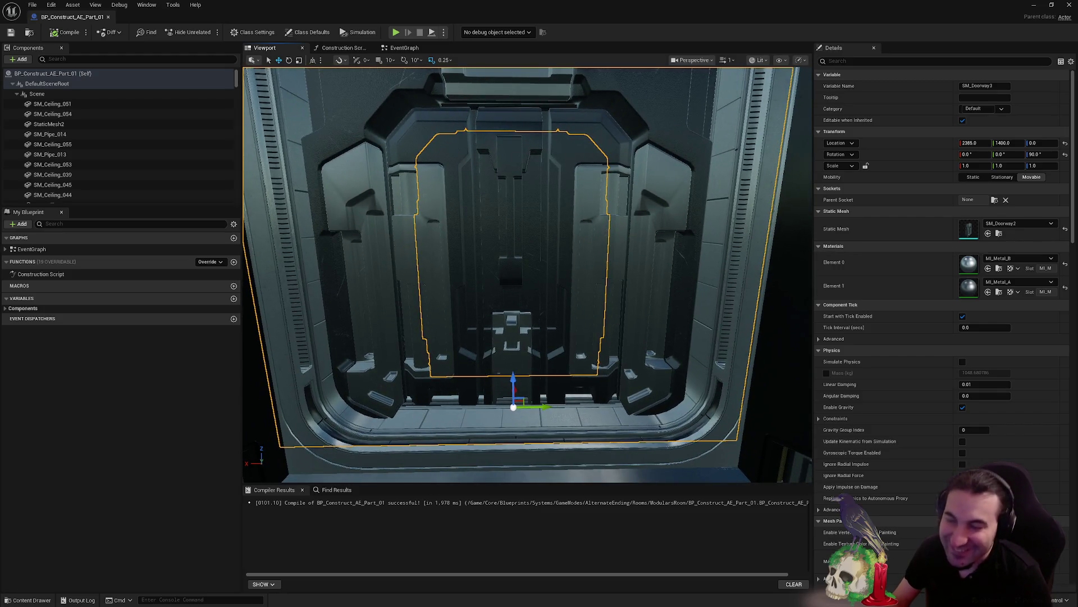
{"action": "scroll", "coordinate": [527, 274], "scroll_direction": "down", "scroll_amount": 5}
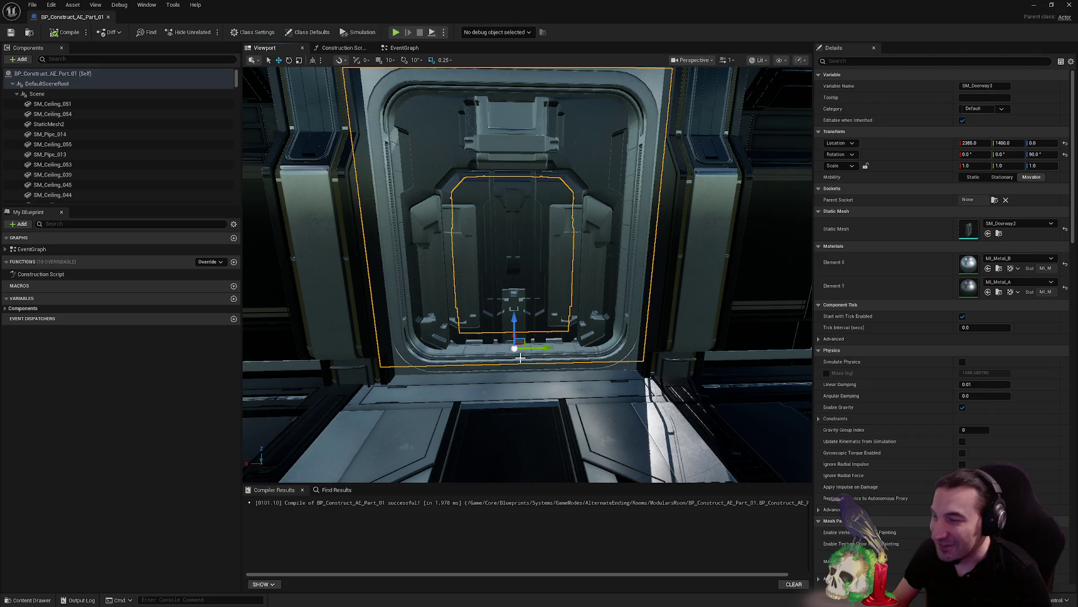
{"action": "scroll", "coordinate": [520, 358], "scroll_direction": "up", "scroll_amount": 2}
Step: Select the floor piece in front of the doorway and zoom in for a close look
{"action": "left_click", "coordinate": [528, 444]}
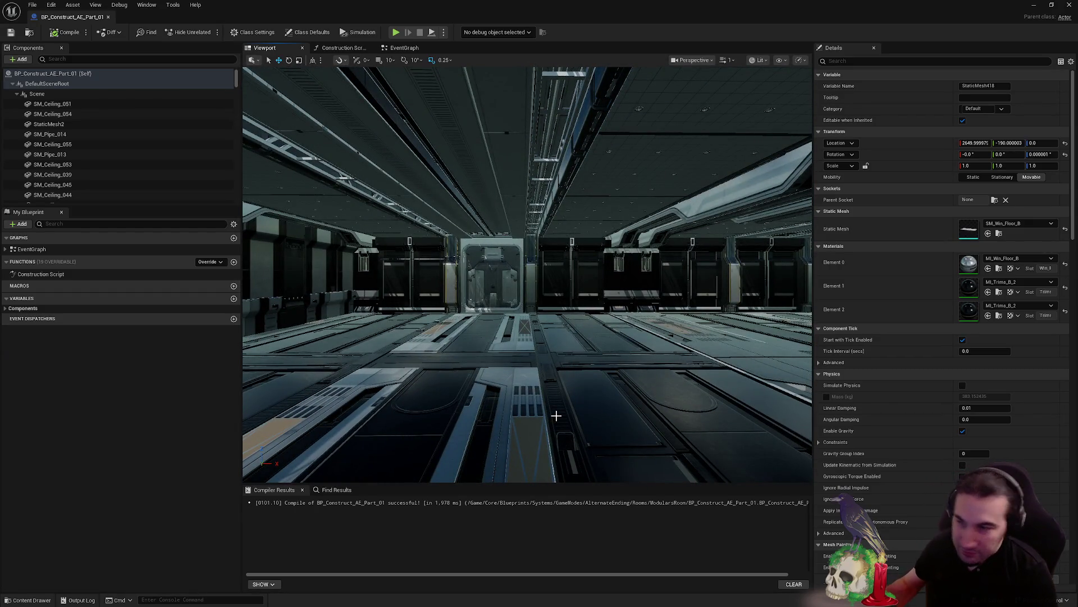
{"action": "scroll", "coordinate": [556, 415], "scroll_direction": "up", "scroll_amount": 3}
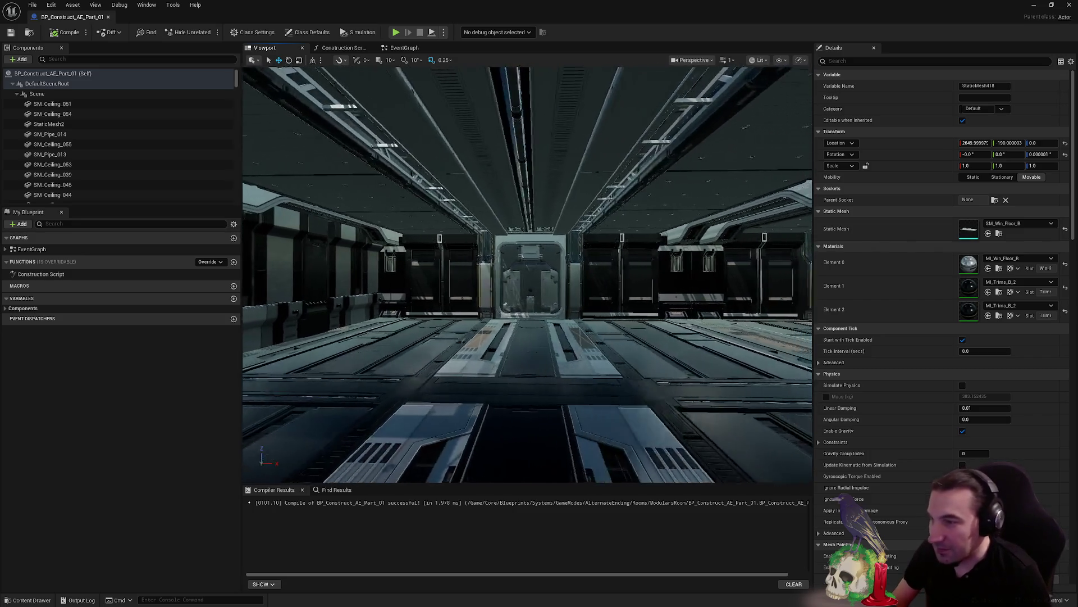
{"action": "scroll", "coordinate": [526, 275], "scroll_direction": "up", "scroll_amount": 5}
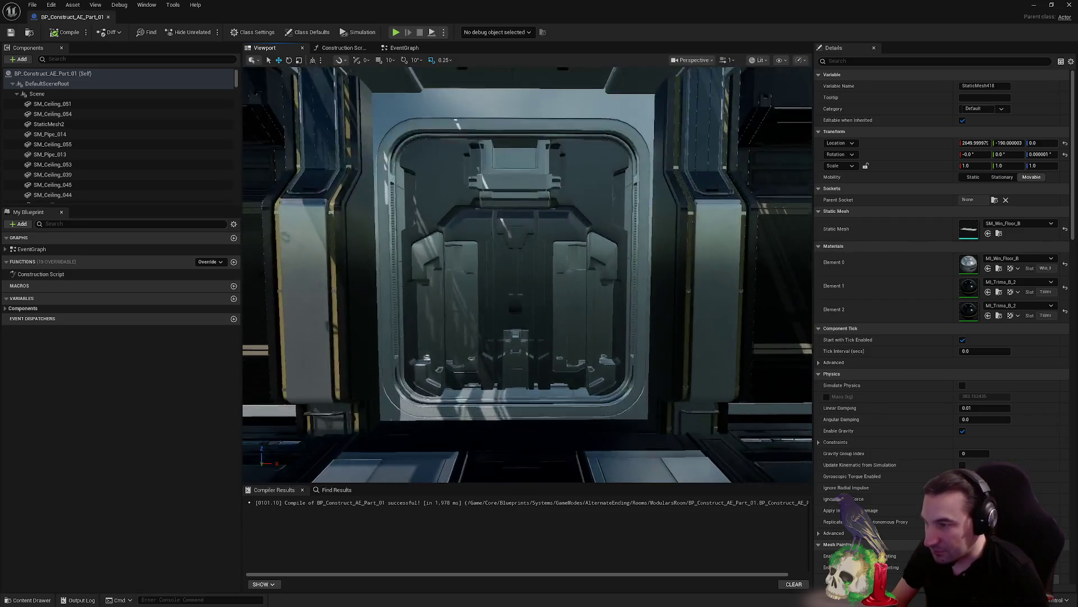
{"action": "scroll", "coordinate": [527, 274], "scroll_direction": "up", "scroll_amount": 2}
Step: Select the far-end doorway frame and set its Location X to 1390
{"action": "mouse_move", "coordinate": [527, 274]}
{"action": "left_mouse_down"}
{"action": "mouse_move", "coordinate": [527, 303]}
{"action": "mouse_move", "coordinate": [517, 247]}
{"action": "mouse_move", "coordinate": [506, 241]}
{"action": "mouse_move", "coordinate": [488, 258]}
{"action": "mouse_move", "coordinate": [506, 236]}
{"action": "mouse_move", "coordinate": [510, 381]}
{"action": "left_mouse_up"}
{"action": "left_click", "coordinate": [424, 397]}
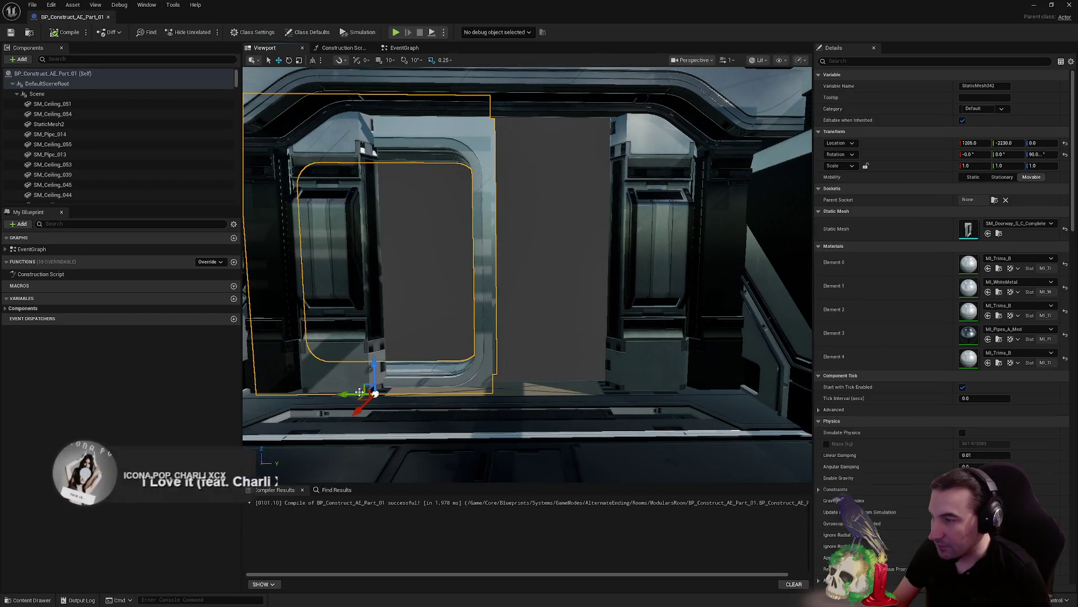
{"action": "left_click_drag", "start_coordinate": [424, 397], "coordinate": [452, 396]}
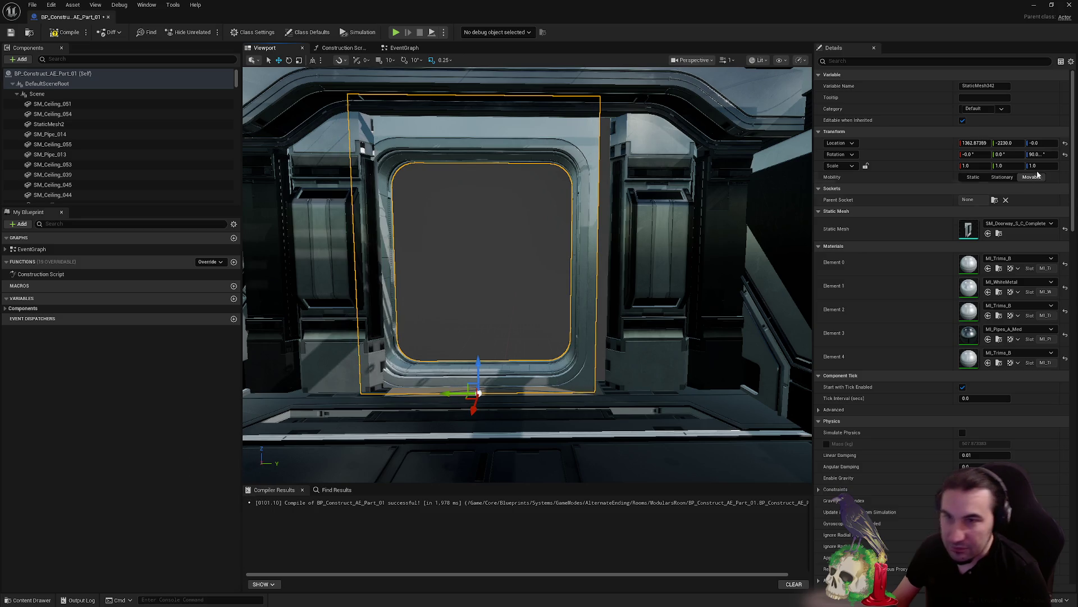
{"action": "left_click", "coordinate": [976, 144]}
{"action": "type", "text": "1365"}
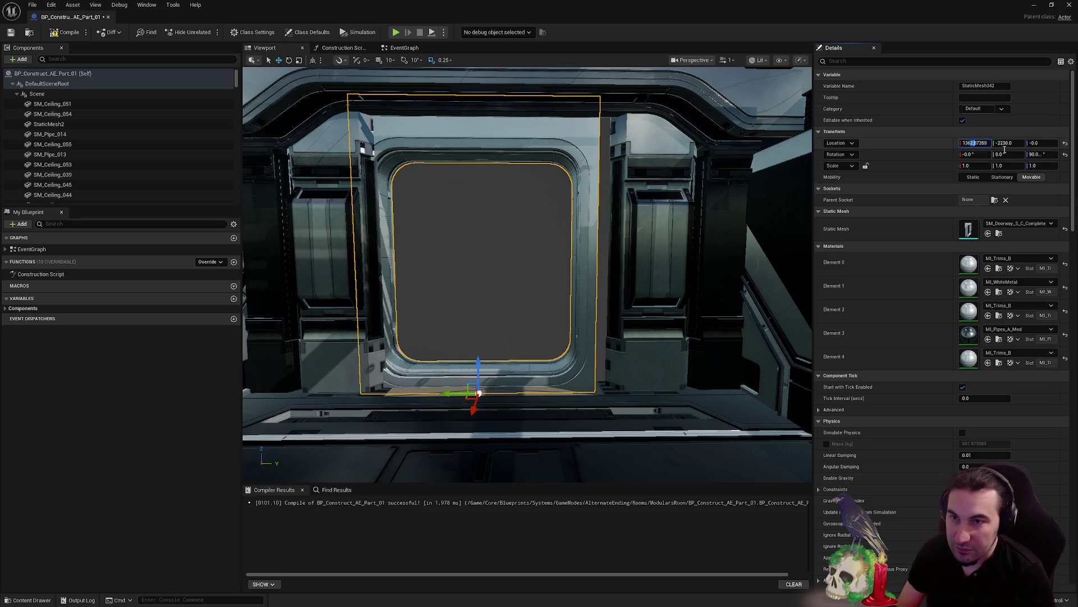
{"action": "key", "text": "Return"}
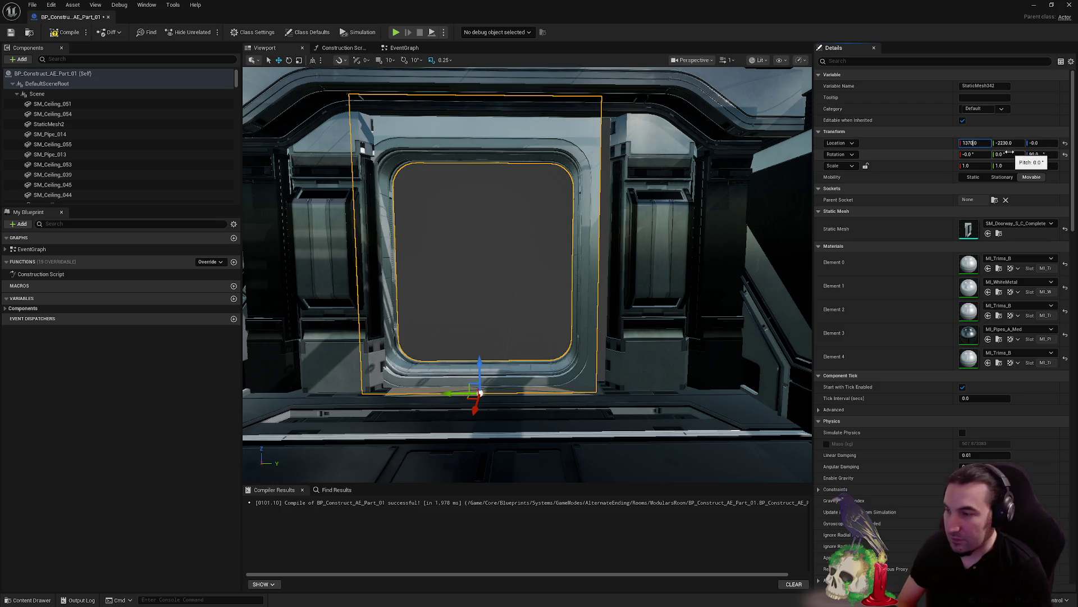
{"action": "key", "text": "Return"}
{"action": "left_click", "coordinate": [979, 145]}
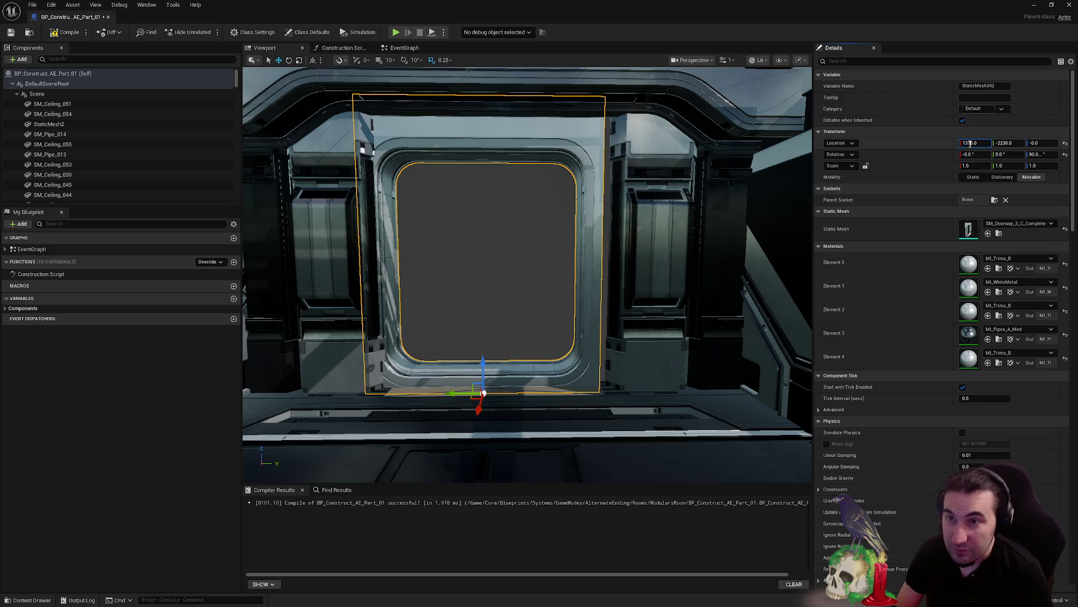
{"action": "type", "text": "1390"}
{"action": "key", "text": "Return"}
{"action": "key", "text": "Return"}
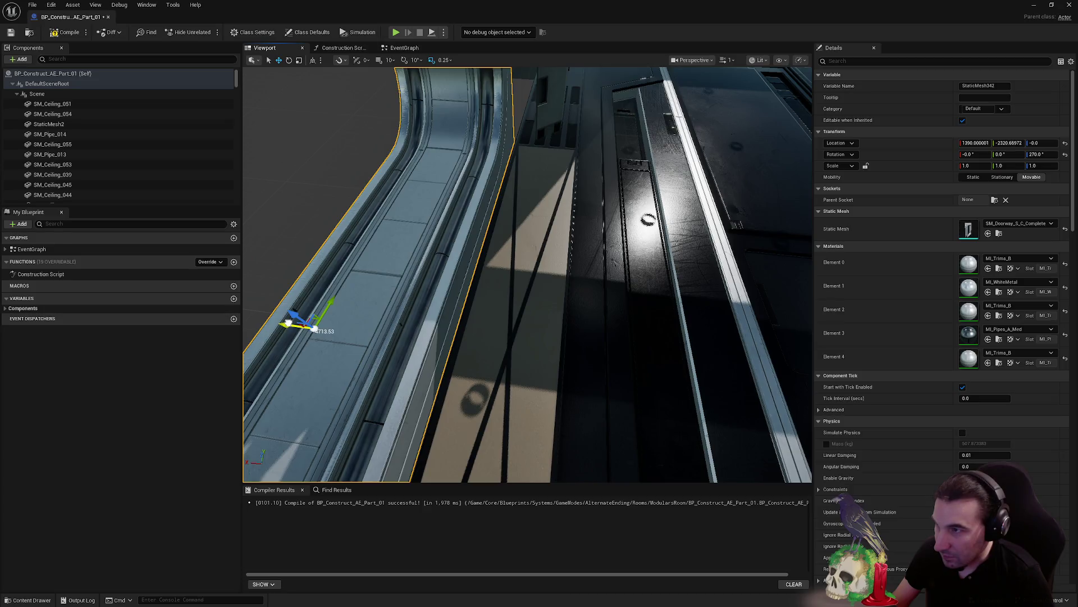
Step: Set the same doorway frame's Location Y to -2300 and view it head-on
{"action": "left_click_drag", "start_coordinate": [293, 324], "coordinate": [306, 327]}
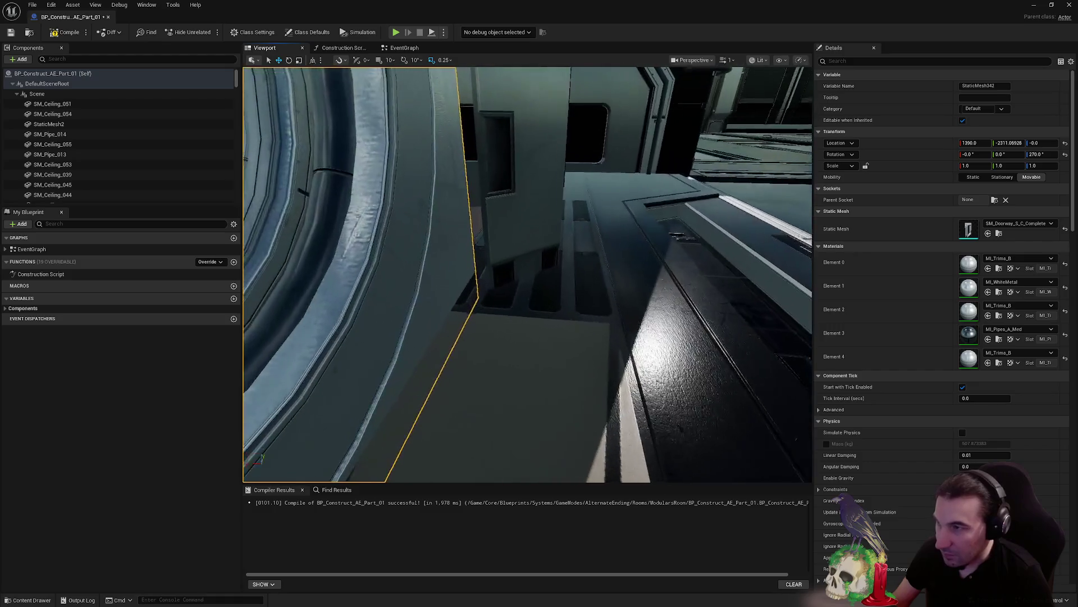
{"action": "left_click", "coordinate": [1010, 142]}
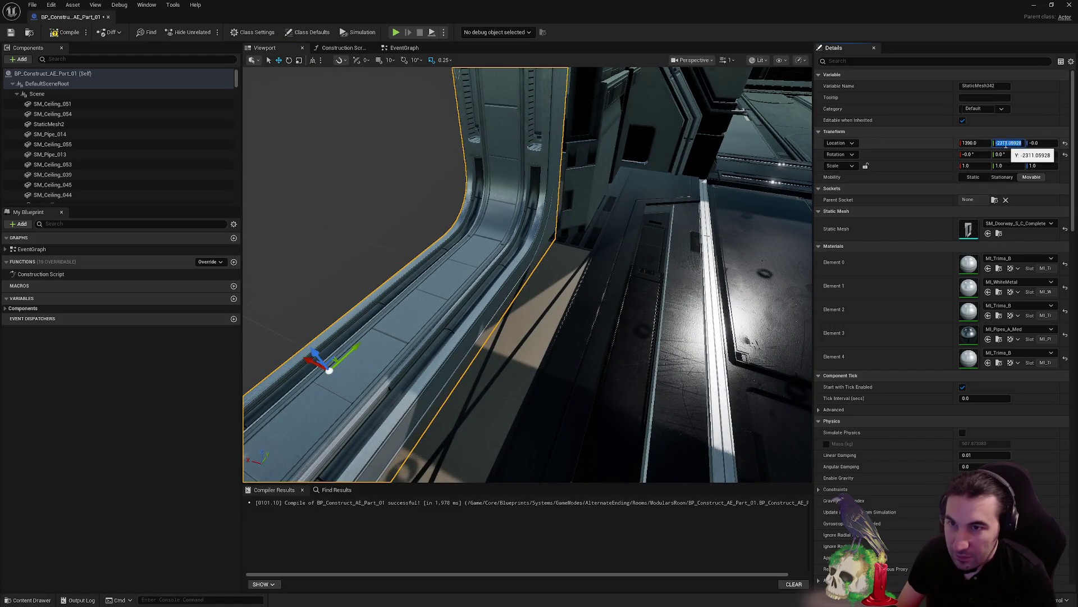
{"action": "type", "text": "-2315"}
{"action": "key", "text": "Return"}
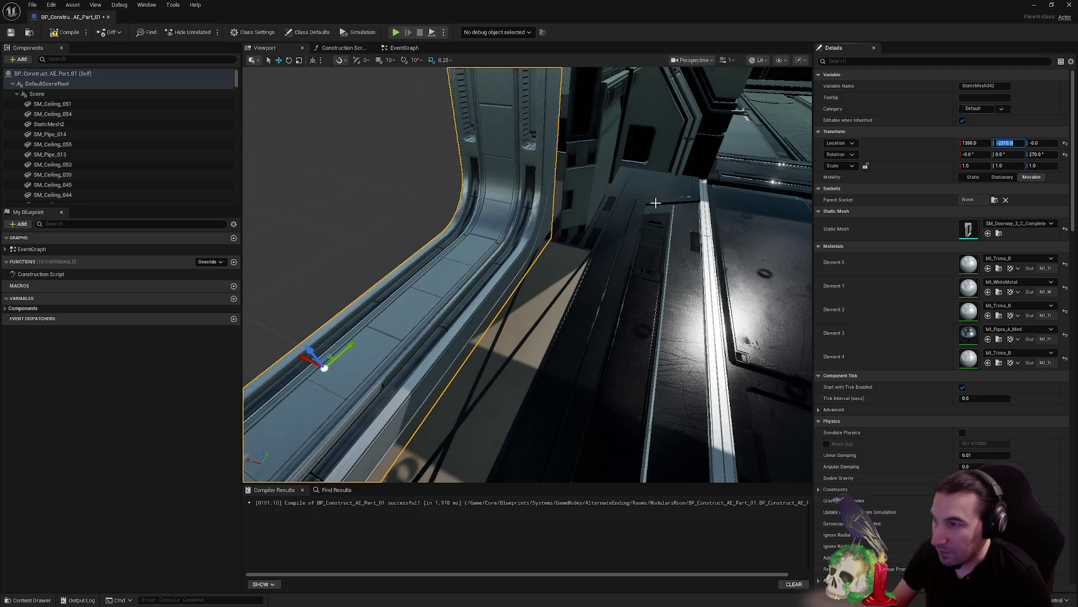
{"action": "left_click", "coordinate": [1009, 143]}
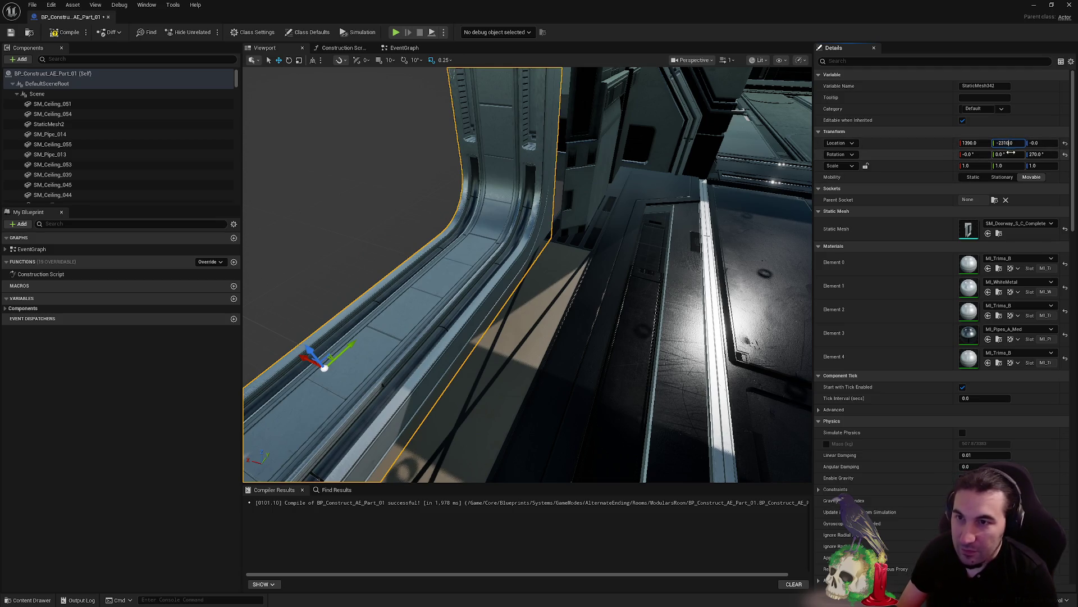
{"action": "scroll", "coordinate": [668, 208], "scroll_direction": "up", "scroll_amount": 6}
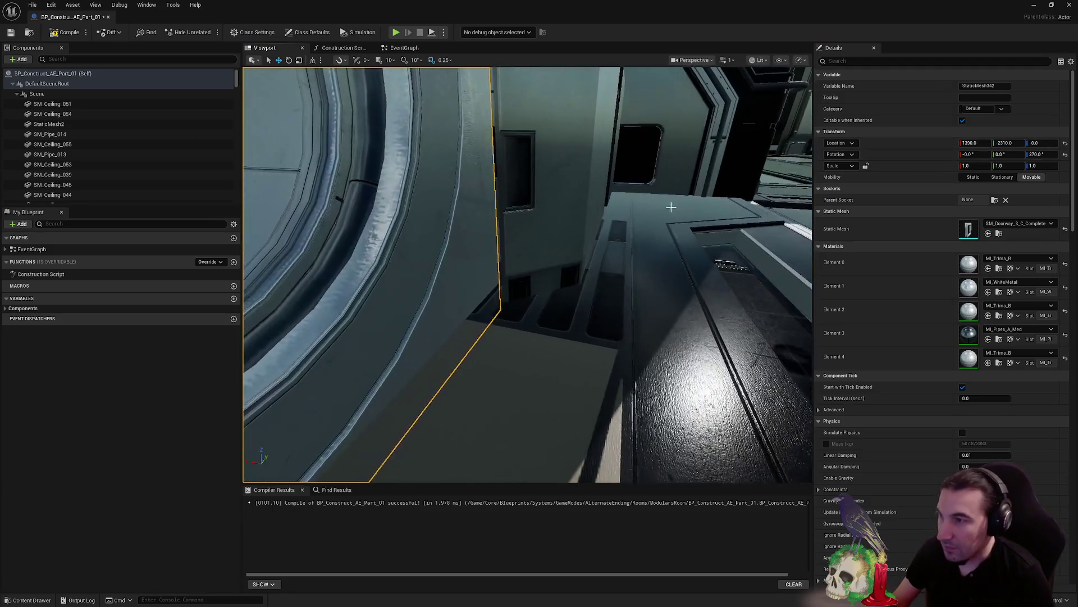
{"action": "left_click", "coordinate": [1005, 142]}
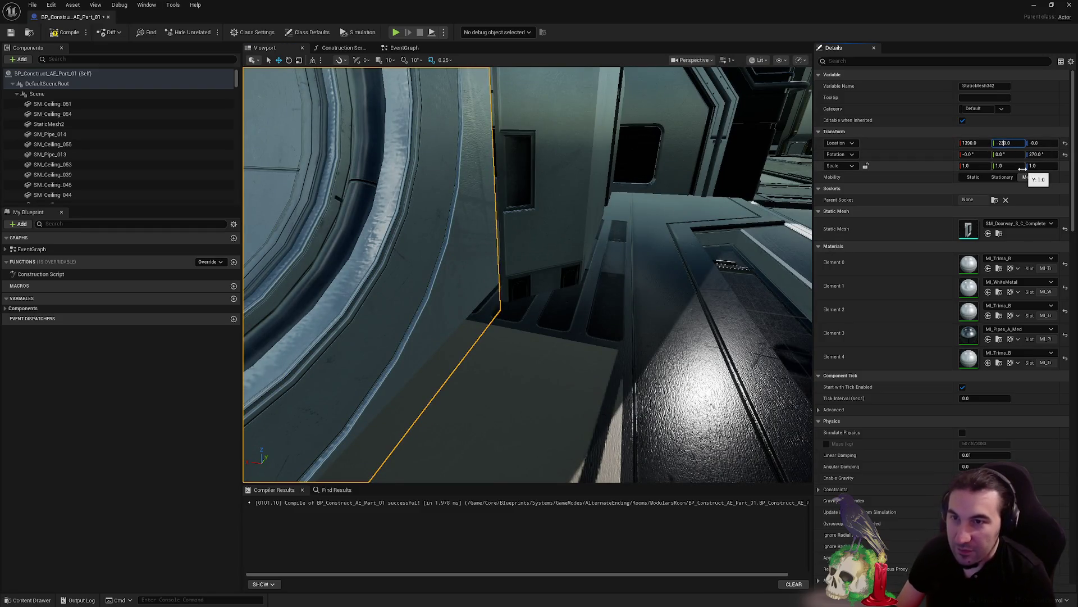
{"action": "key", "text": "Return"}
{"action": "mouse_move", "coordinate": [705, 175]}
{"action": "left_mouse_down"}
{"action": "mouse_move", "coordinate": [623, 222]}
{"action": "mouse_move", "coordinate": [511, 241]}
{"action": "left_mouse_up"}
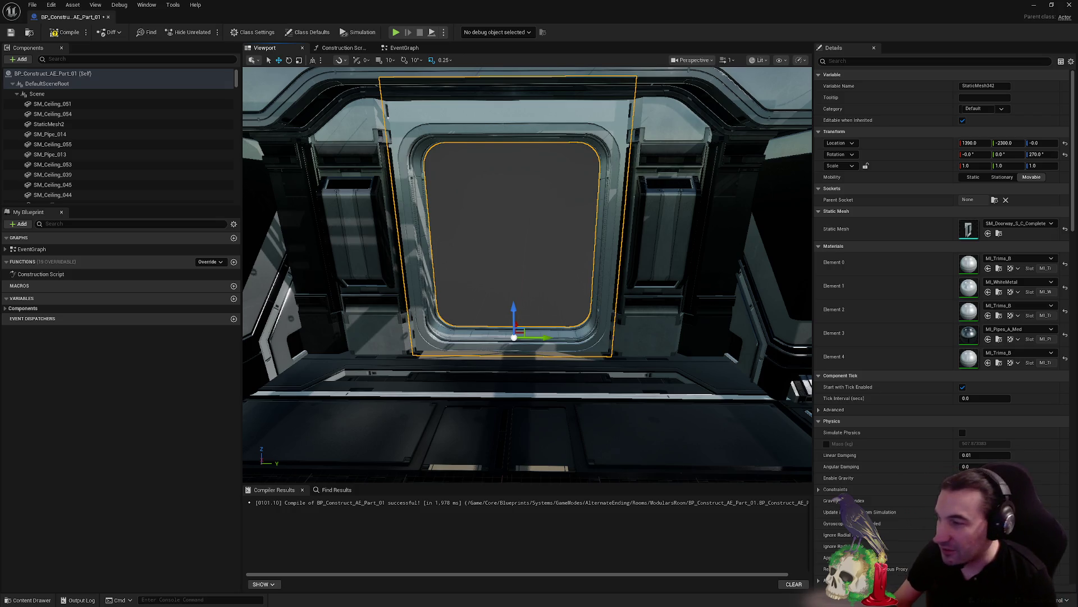
Step: Save and recompile Part_01 with Ctrl+S, then fly through the room to inspect the StaticMesh342 doorway
{"action": "mouse_move", "coordinate": [625, 176]}
{"action": "left_mouse_down"}
{"action": "mouse_move", "coordinate": [615, 129]}
{"action": "mouse_move", "coordinate": [550, 160]}
{"action": "mouse_move", "coordinate": [551, 121]}
{"action": "mouse_move", "coordinate": [627, 175]}
{"action": "left_mouse_up"}
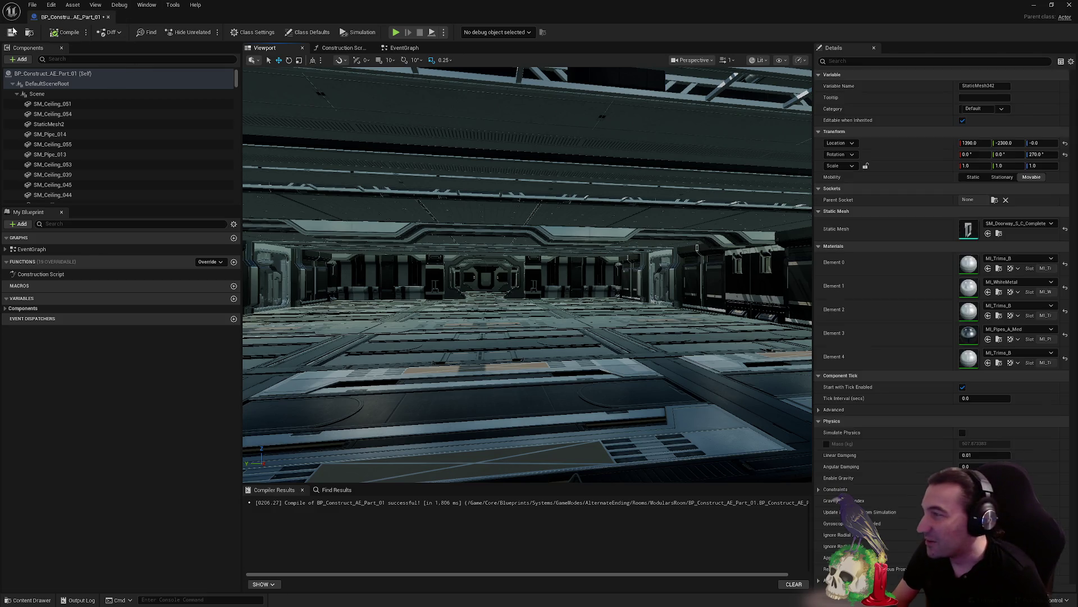
{"action": "key", "text": "ctrl+s"}
{"action": "mouse_move", "coordinate": [457, 164]}
{"action": "left_mouse_down"}
{"action": "mouse_move", "coordinate": [449, 146]}
{"action": "mouse_move", "coordinate": [461, 167]}
{"action": "left_mouse_up"}
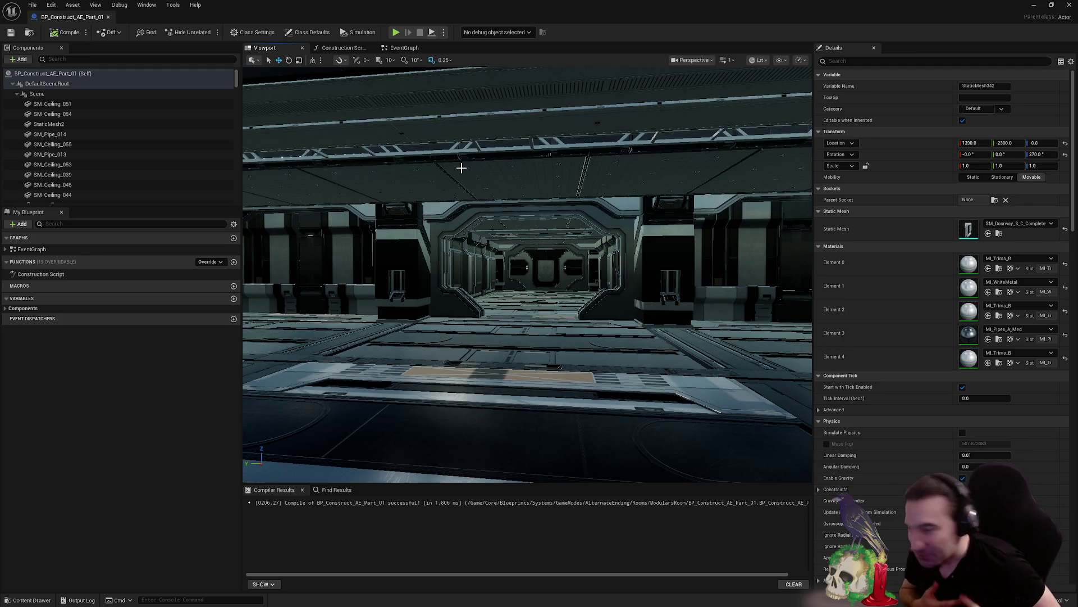
{"action": "mouse_move", "coordinate": [462, 168]}
{"action": "left_mouse_down"}
{"action": "mouse_move", "coordinate": [416, 171]}
{"action": "mouse_move", "coordinate": [604, 233]}
{"action": "left_mouse_up"}
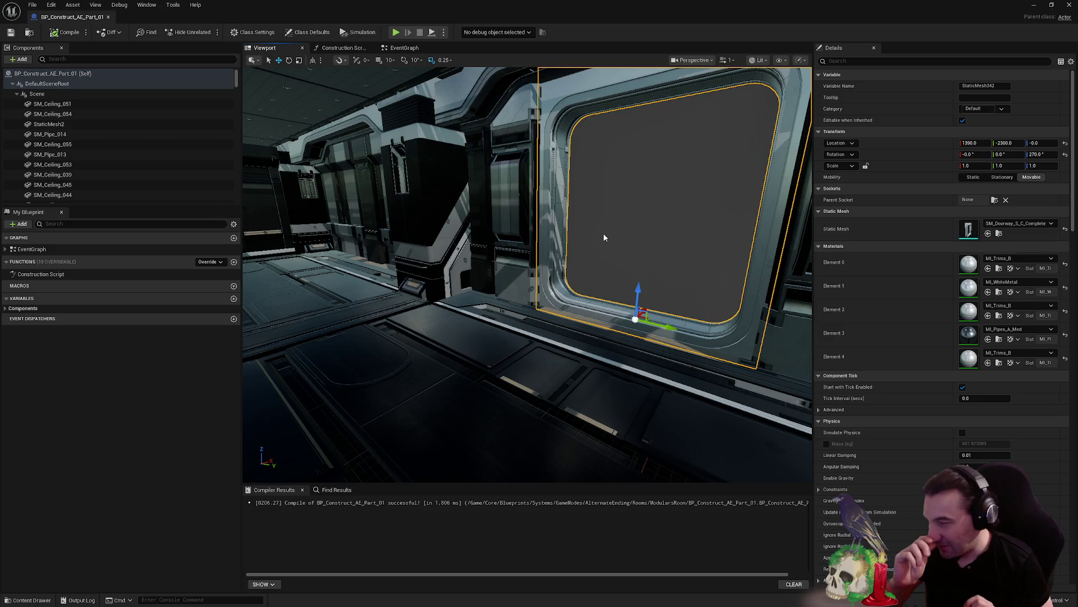
{"action": "left_click_drag", "start_coordinate": [668, 209], "coordinate": [607, 215]}
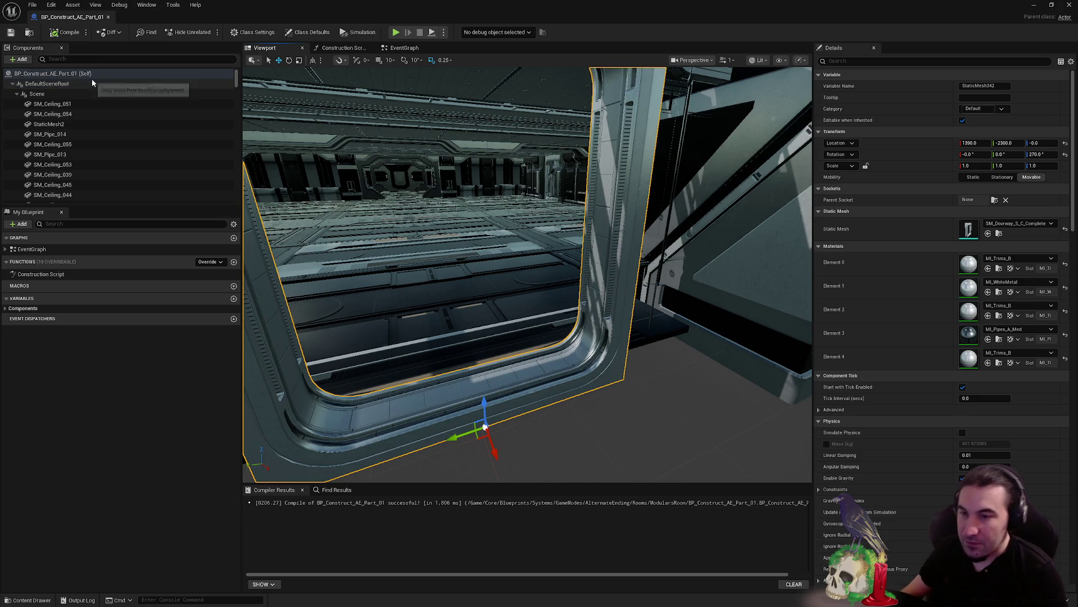
{"action": "key", "text": "f"}
{"action": "left_click_drag", "start_coordinate": [420, 139], "coordinate": [443, 153]}
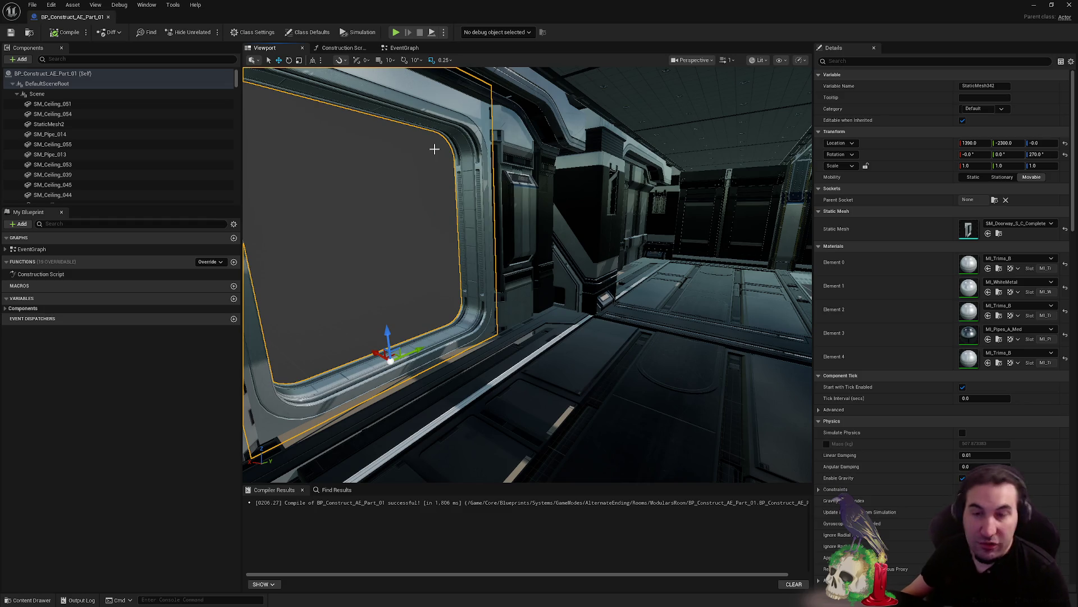
{"action": "mouse_move", "coordinate": [533, 184]}
{"action": "left_mouse_down"}
{"action": "mouse_move", "coordinate": [525, 155]}
{"action": "mouse_move", "coordinate": [588, 198]}
{"action": "mouse_move", "coordinate": [433, 236]}
{"action": "mouse_move", "coordinate": [421, 216]}
{"action": "mouse_move", "coordinate": [452, 236]}
{"action": "mouse_move", "coordinate": [407, 217]}
{"action": "left_mouse_up"}
{"action": "key", "text": "f"}
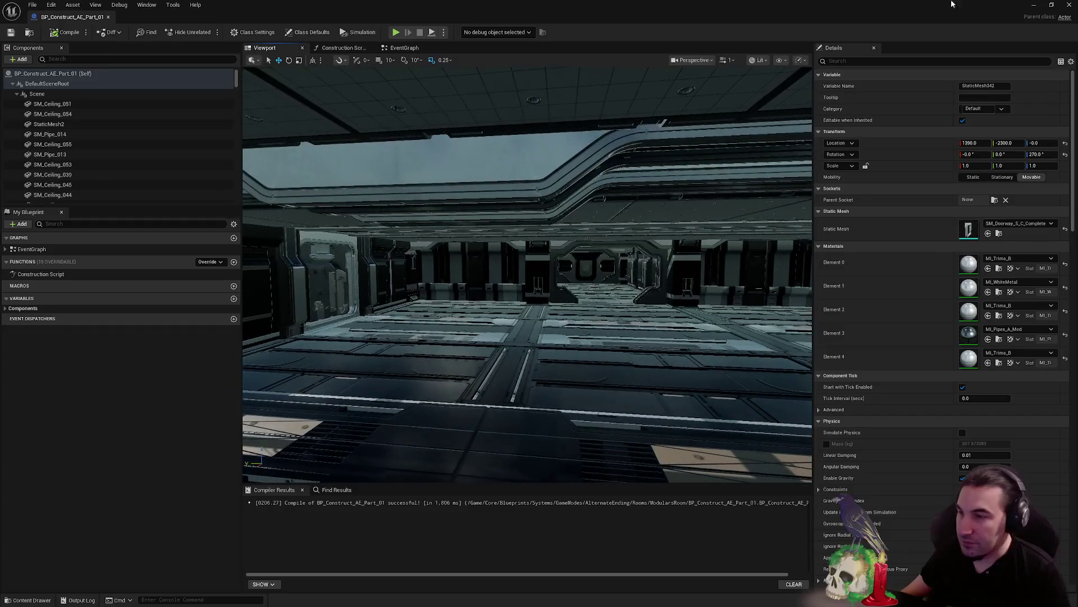
Step: Close the Part_01 editor and open BP_Construct_AE_Room from the Content Browser
{"action": "left_click", "coordinate": [1069, 5]}
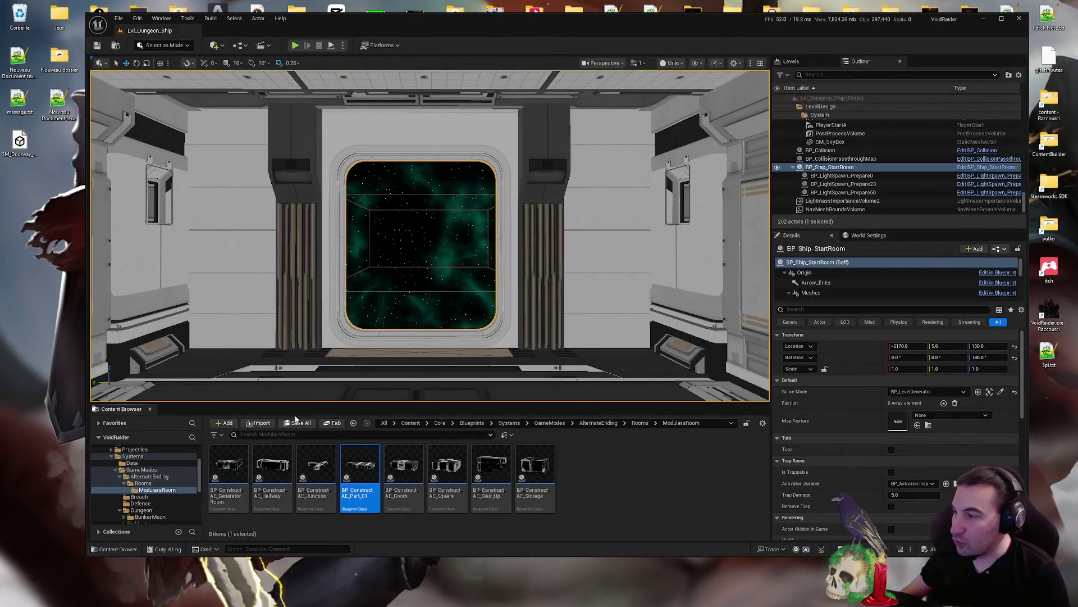
{"action": "double_click", "coordinate": [403, 465]}
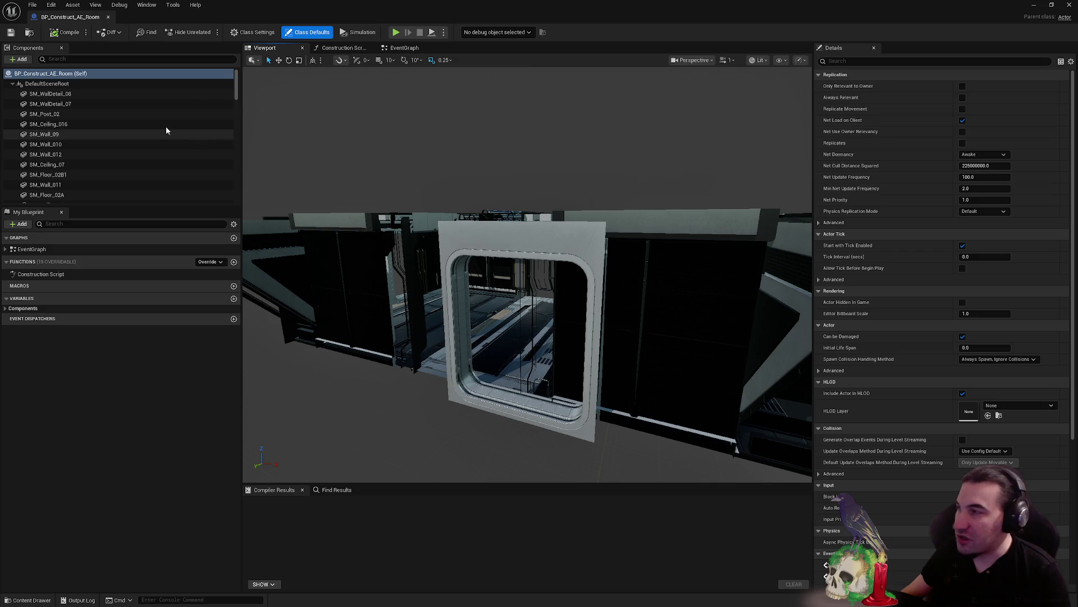
{"action": "scroll", "coordinate": [95, 127], "scroll_direction": "down", "scroll_amount": 5}
{"action": "left_click_drag", "start_coordinate": [274, 175], "coordinate": [258, 146]}
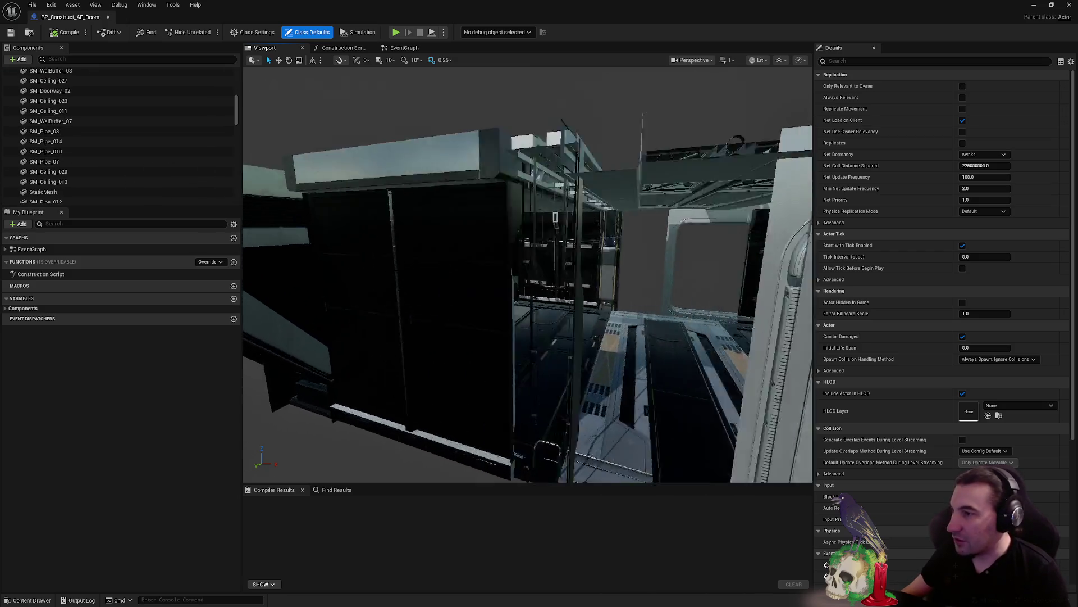
{"action": "left_click_drag", "start_coordinate": [555, 217], "coordinate": [371, 292]}
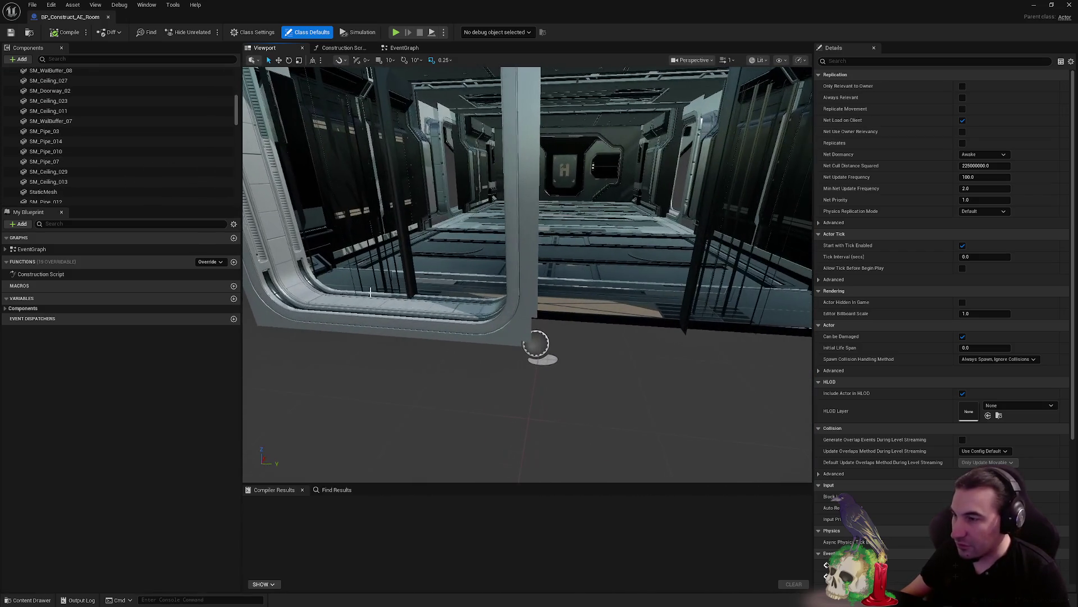
Step: Move the selected doorway frame to Location Y 0 and turn it to 180° yaw
{"action": "left_click", "coordinate": [522, 333]}
{"action": "key", "text": "f"}
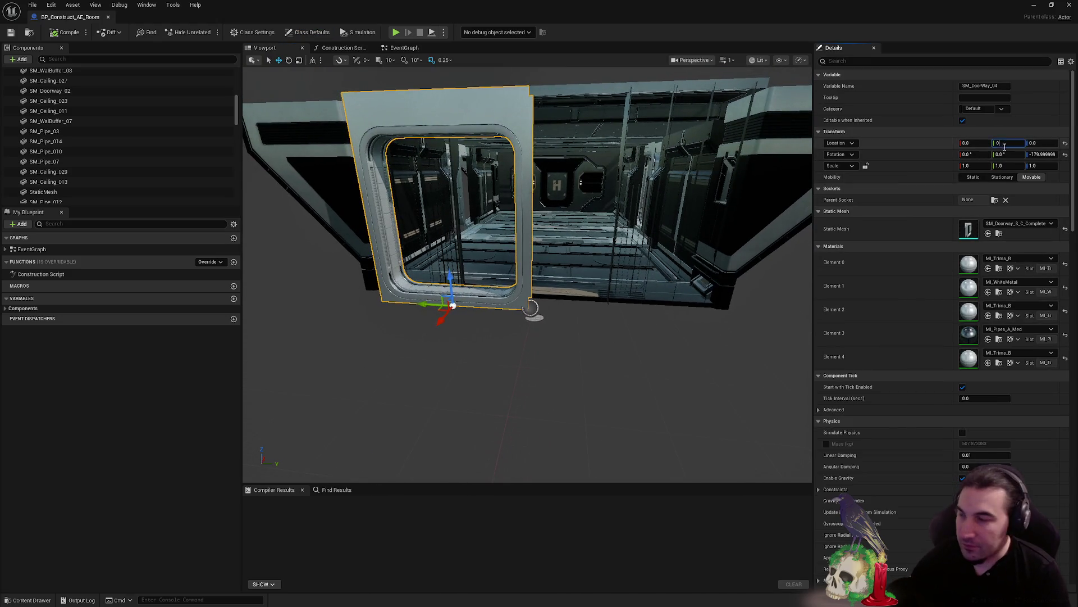
{"action": "key", "text": "Return"}
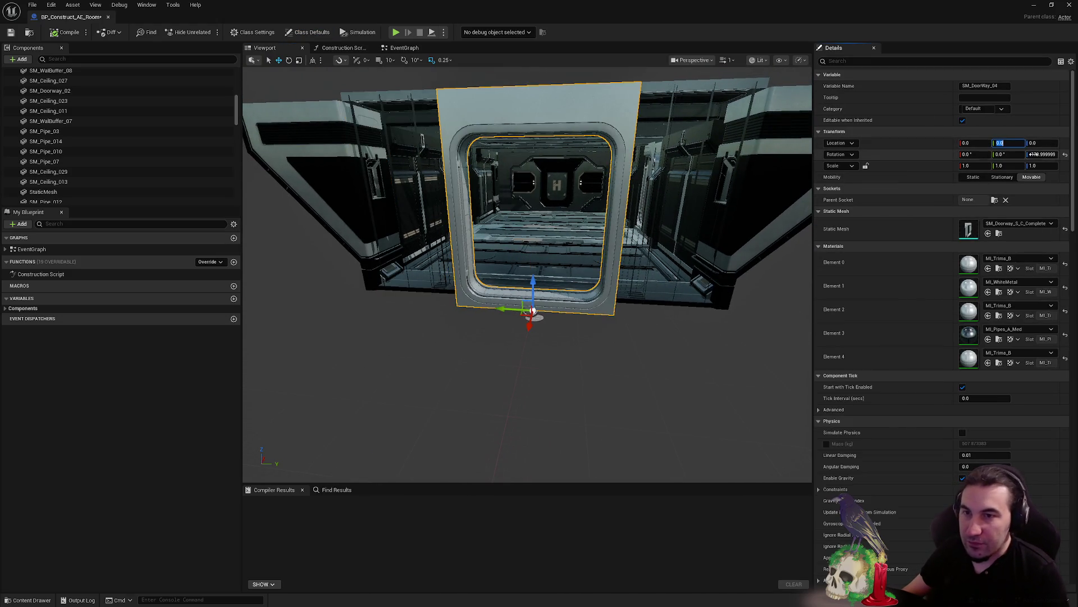
{"action": "key", "text": "Return"}
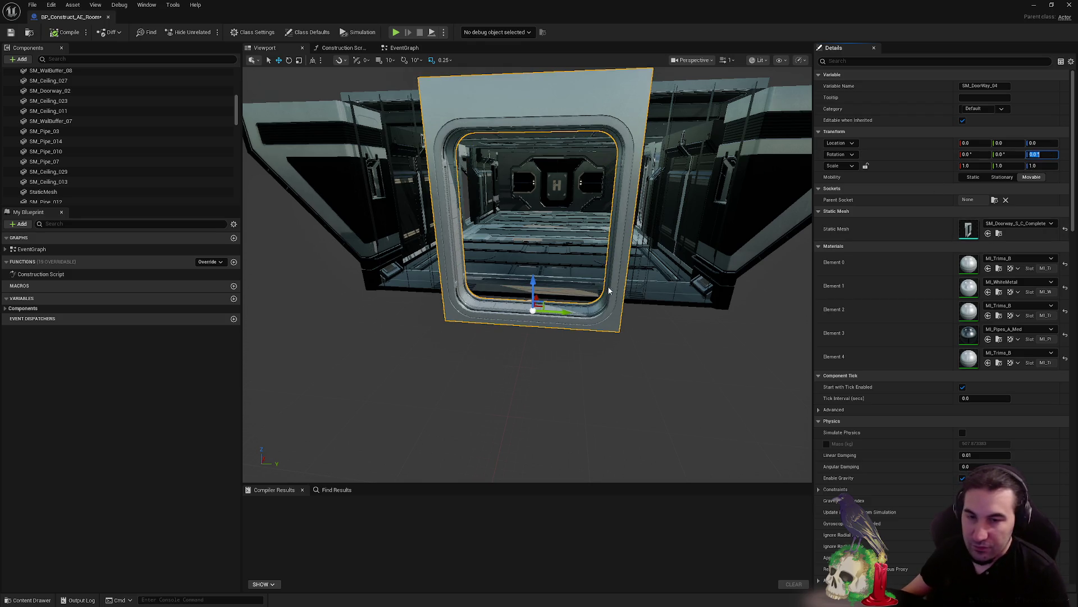
{"action": "left_click_drag", "start_coordinate": [528, 270], "coordinate": [489, 292]}
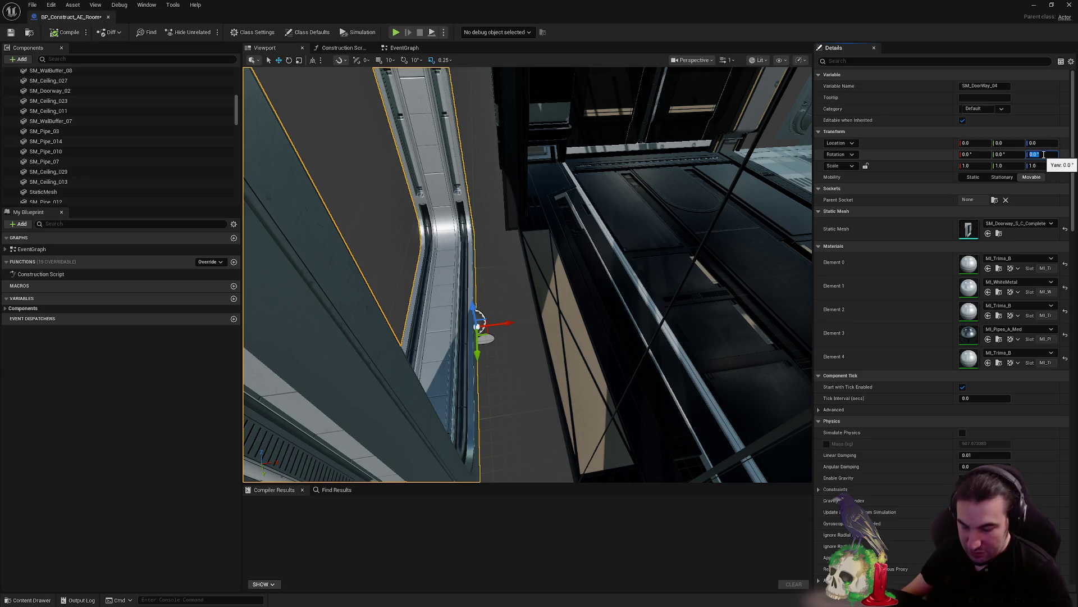
{"action": "type", "text": "180"}
{"action": "key", "text": "Return"}
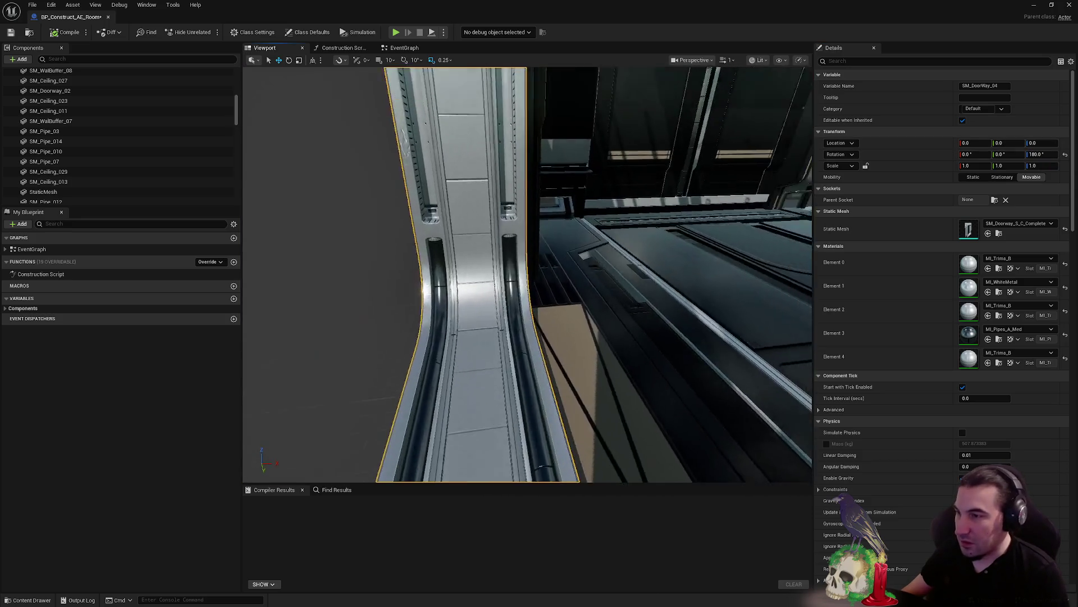
{"action": "mouse_move", "coordinate": [528, 270]}
{"action": "left_mouse_down"}
{"action": "mouse_move", "coordinate": [506, 276]}
{"action": "mouse_move", "coordinate": [618, 292]}
{"action": "mouse_move", "coordinate": [556, 281]}
{"action": "mouse_move", "coordinate": [541, 316]}
{"action": "mouse_move", "coordinate": [633, 298]}
{"action": "mouse_move", "coordinate": [659, 306]}
{"action": "mouse_move", "coordinate": [522, 309]}
{"action": "left_mouse_up"}
Step: Place SM_Doorway_02 at Location X 810, Y -515
{"action": "left_click", "coordinate": [540, 316]}
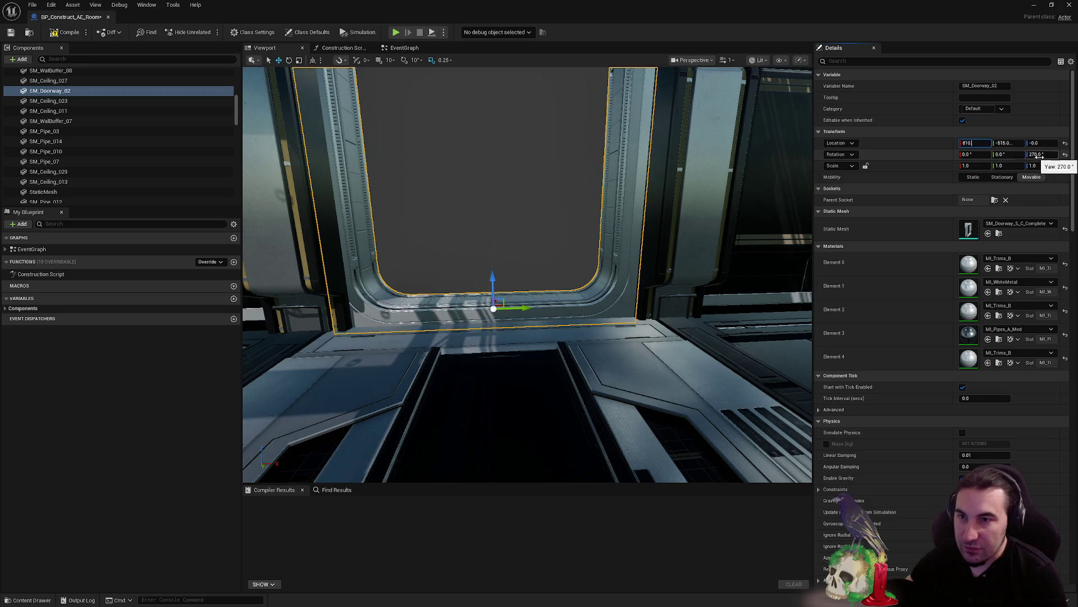
{"action": "type", "text": "0"}
{"action": "left_click", "coordinate": [1008, 143]}
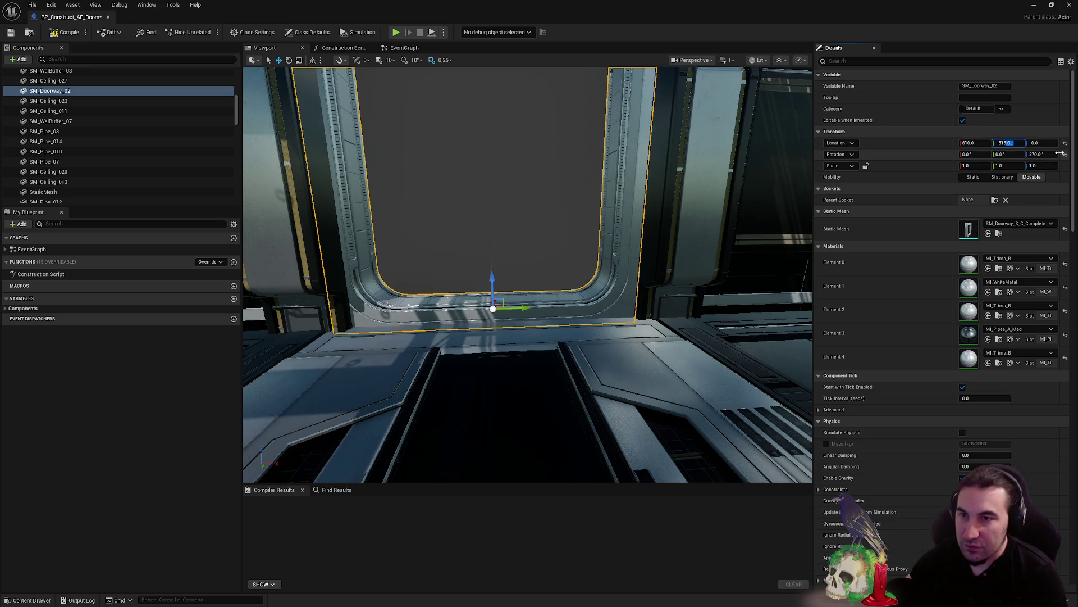
{"action": "key", "text": "Return"}
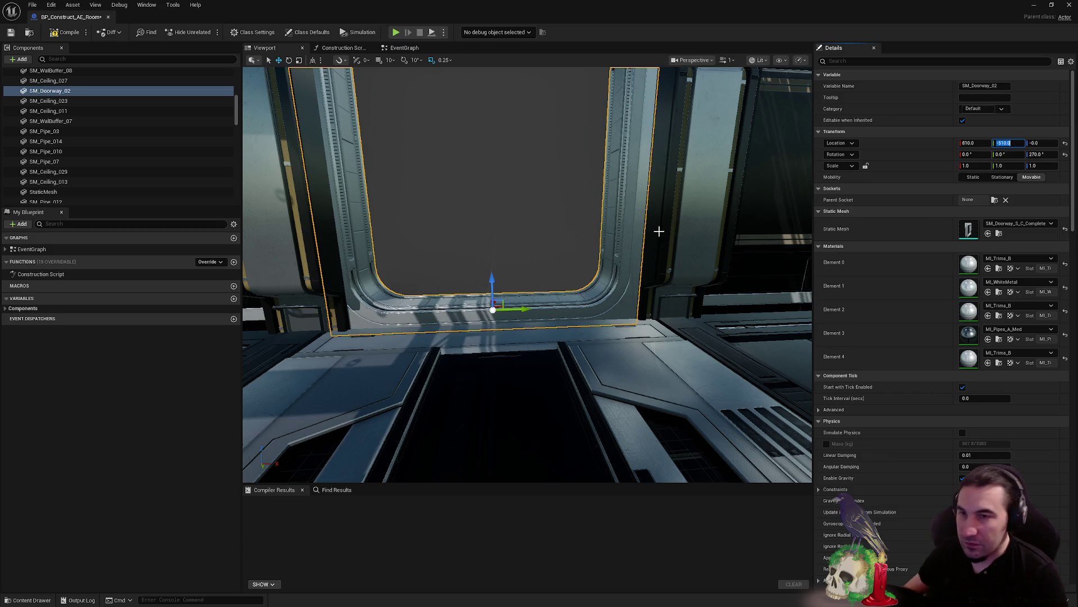
{"action": "key", "text": "Return"}
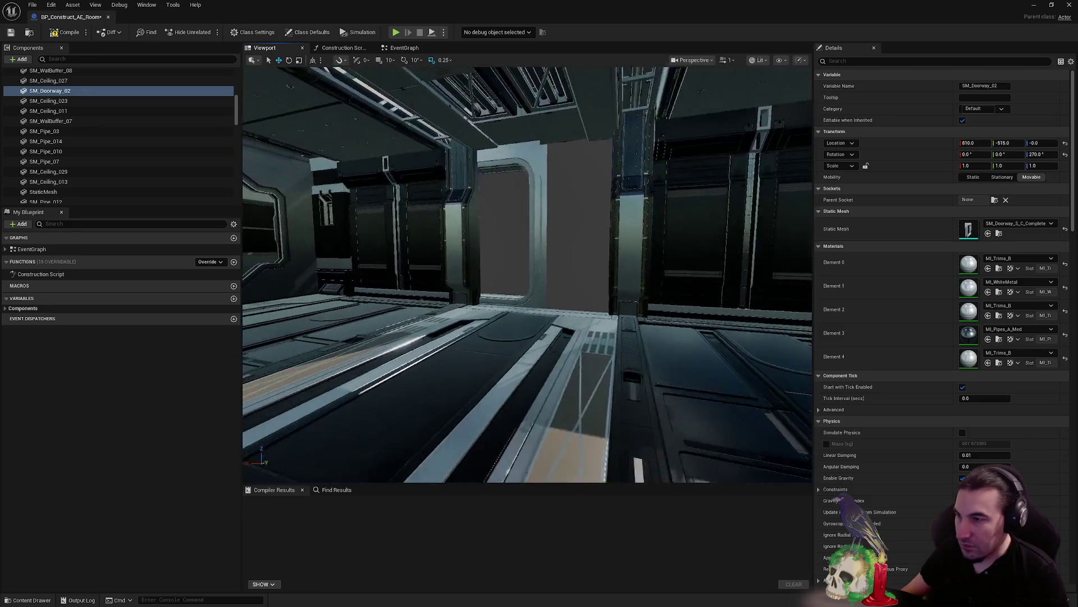
Step: Turn SM_Doorway_03 to 90° yaw and place it at Location Y 505, X 615
{"action": "left_click", "coordinate": [500, 315]}
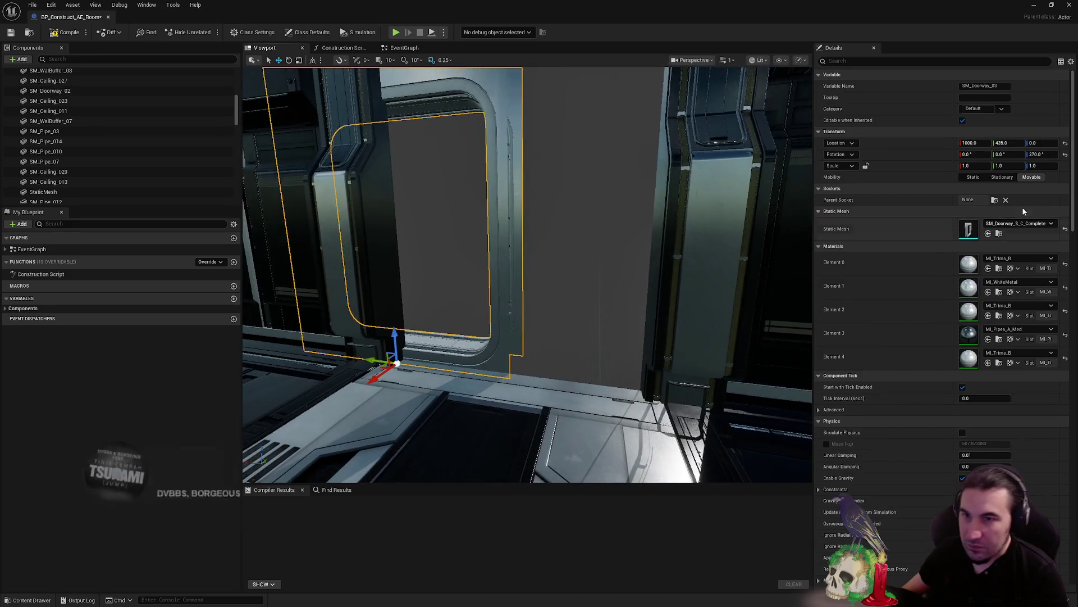
{"action": "left_click", "coordinate": [1049, 154]}
{"action": "type", "text": "90"}
{"action": "key", "text": "Return"}
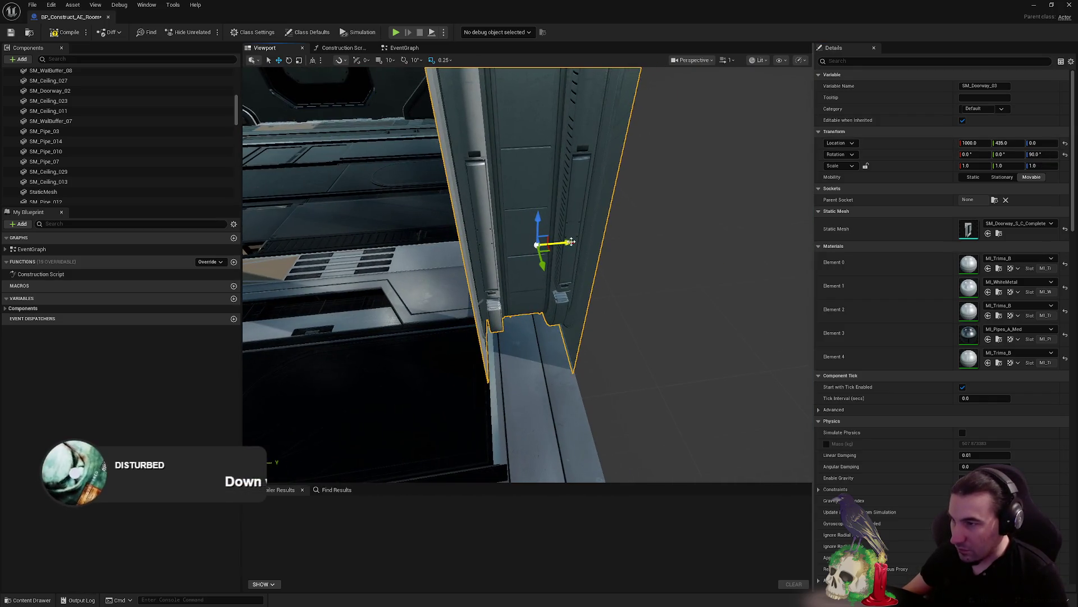
{"action": "mouse_move", "coordinate": [570, 245]}
{"action": "left_mouse_down"}
{"action": "mouse_move", "coordinate": [660, 242]}
{"action": "mouse_move", "coordinate": [626, 243]}
{"action": "left_mouse_up"}
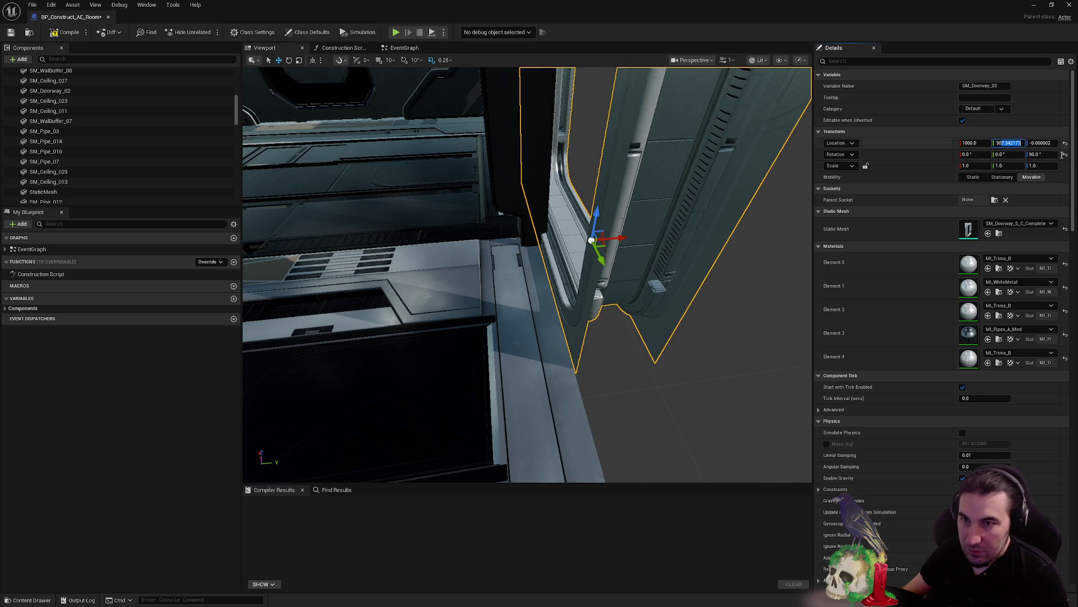
{"action": "type", "text": "505"}
{"action": "key", "text": "Return"}
{"action": "mouse_move", "coordinate": [624, 131]}
{"action": "left_mouse_down"}
{"action": "mouse_move", "coordinate": [421, 275]}
{"action": "mouse_move", "coordinate": [577, 279]}
{"action": "left_mouse_up"}
{"action": "key", "text": "f"}
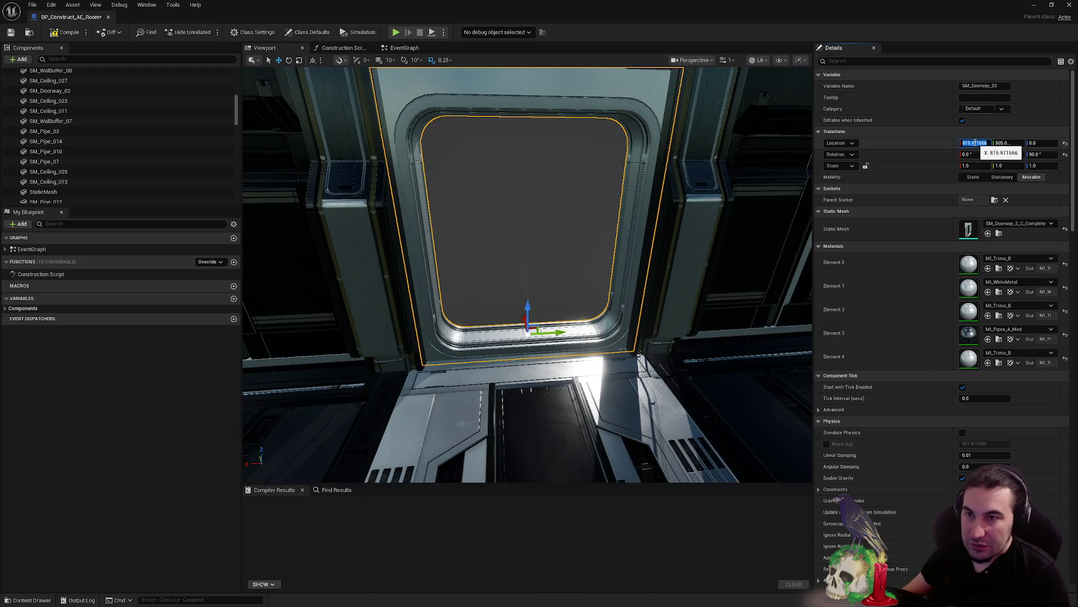
{"action": "key", "text": "Return"}
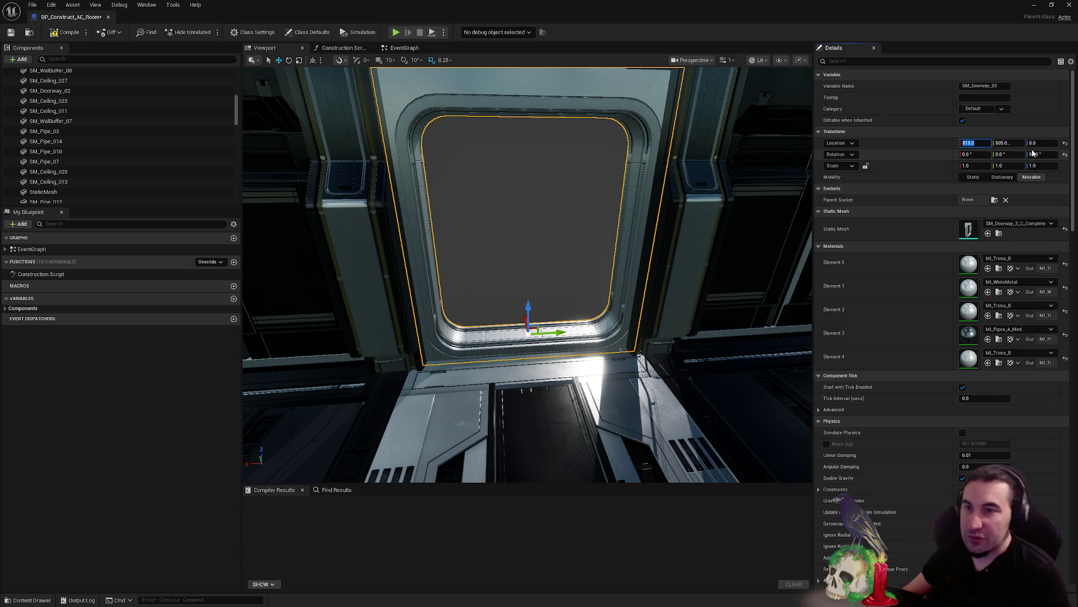
Step: Compile BP_Construct_AE_Room and fly through the room to check the realigned doorway
{"action": "left_click", "coordinate": [10, 33]}
{"action": "left_click_drag", "start_coordinate": [404, 202], "coordinate": [404, 202]}
{"action": "left_click_drag", "start_coordinate": [528, 274], "coordinate": [565, 263]}
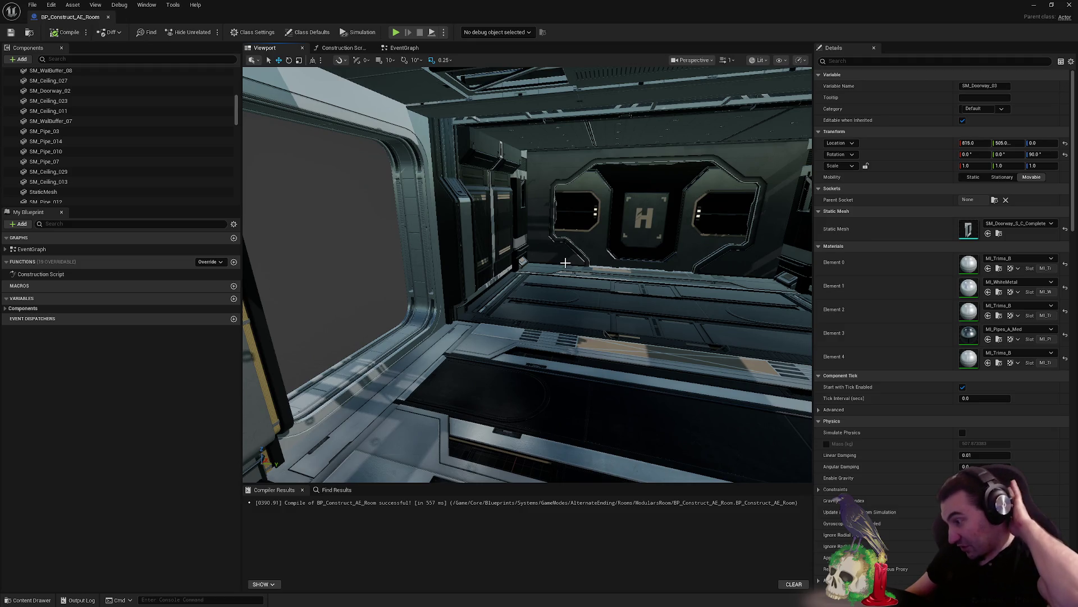
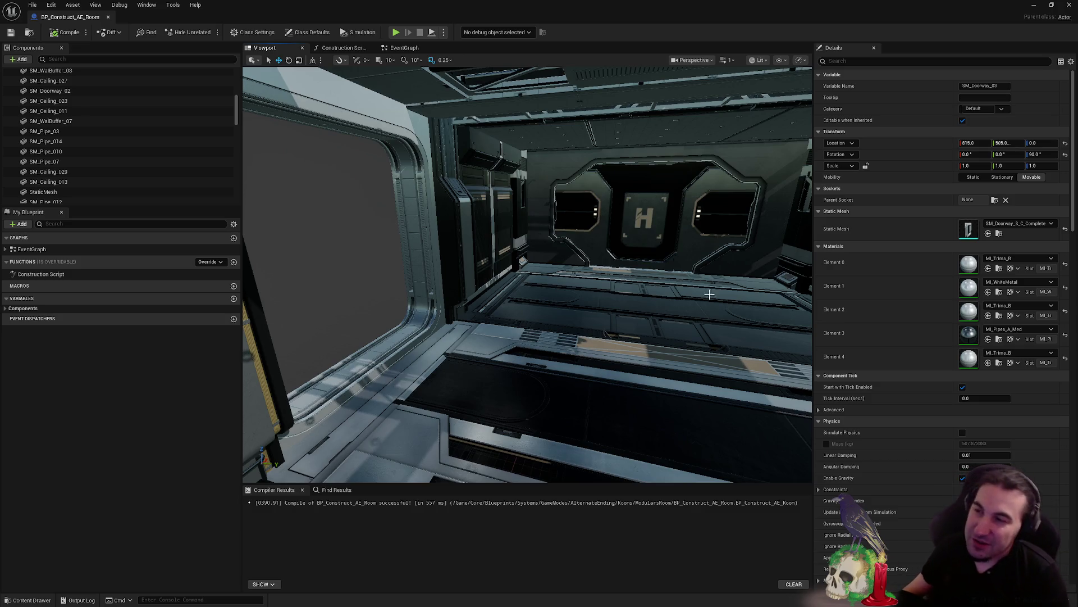
Step: Frame SM_Doorway_03 and extend its name with a long run of 3s
{"action": "key", "text": "f"}
{"action": "scroll", "coordinate": [144, 161], "scroll_direction": "up", "scroll_amount": 3}
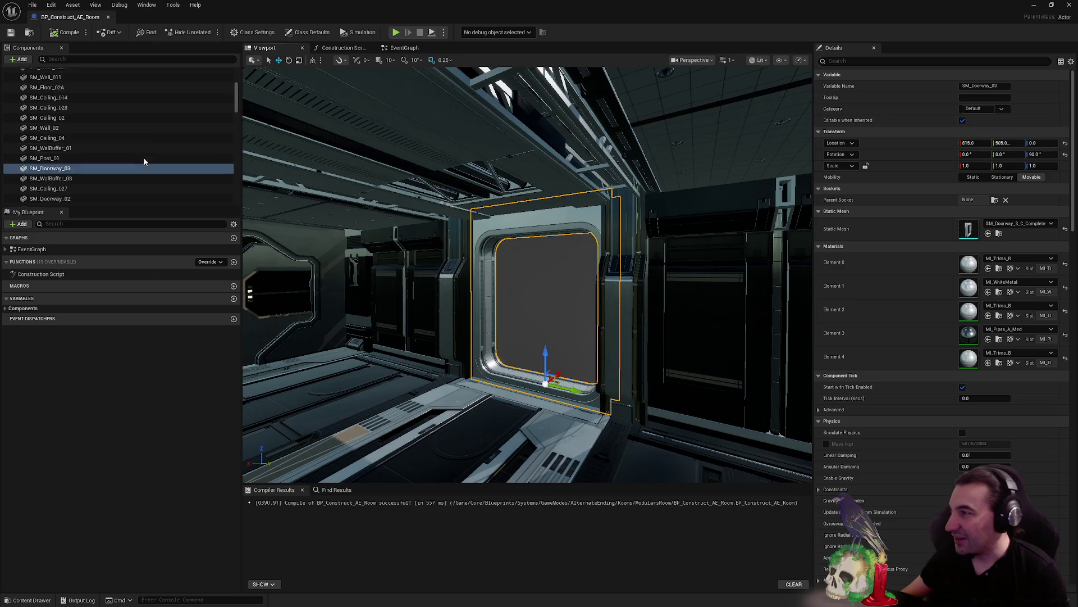
{"action": "scroll", "coordinate": [152, 146], "scroll_direction": "down", "scroll_amount": 10}
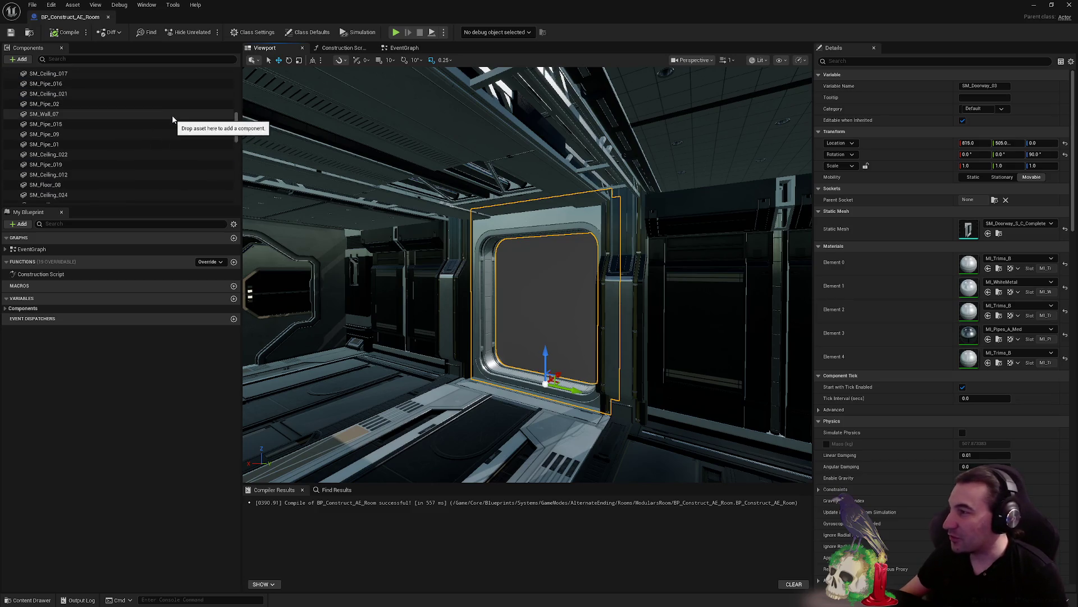
{"action": "scroll", "coordinate": [173, 117], "scroll_direction": "down", "scroll_amount": 10}
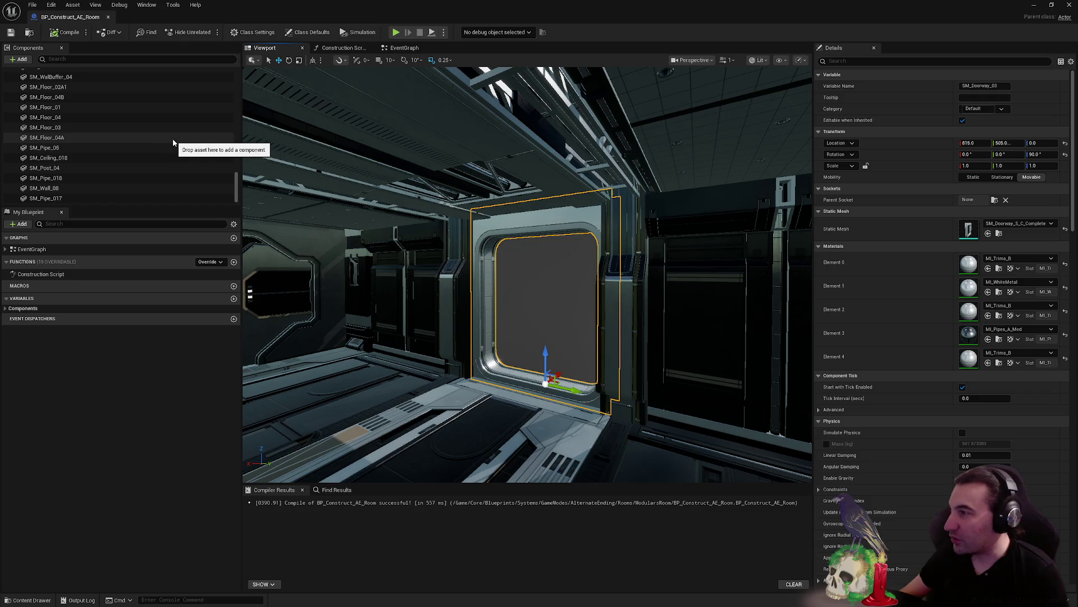
{"action": "scroll", "coordinate": [163, 145], "scroll_direction": "up", "scroll_amount": 5}
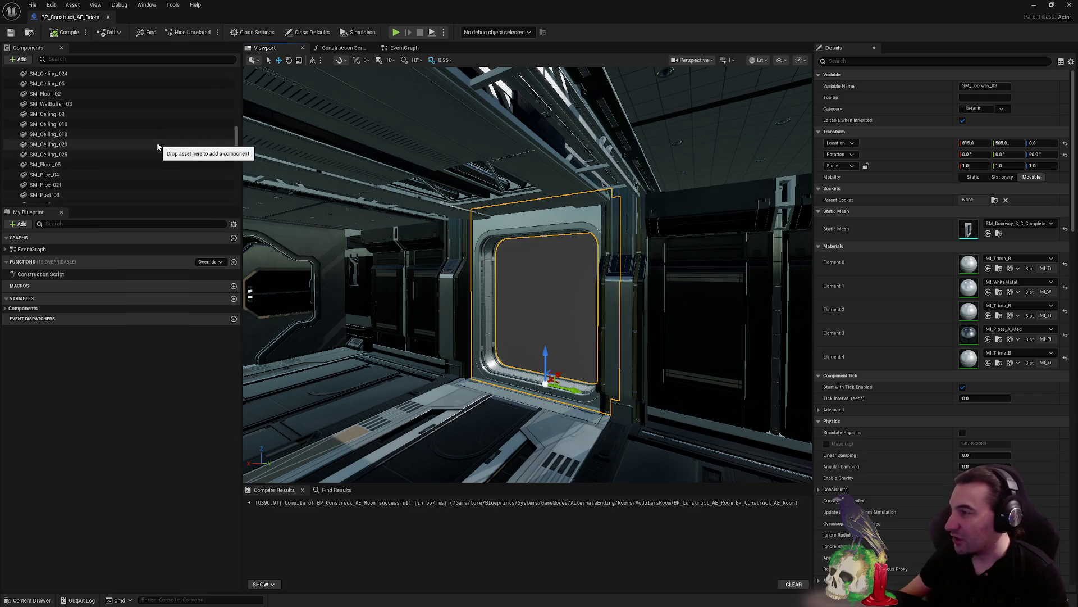
{"action": "scroll", "coordinate": [157, 146], "scroll_direction": "up", "scroll_amount": 10}
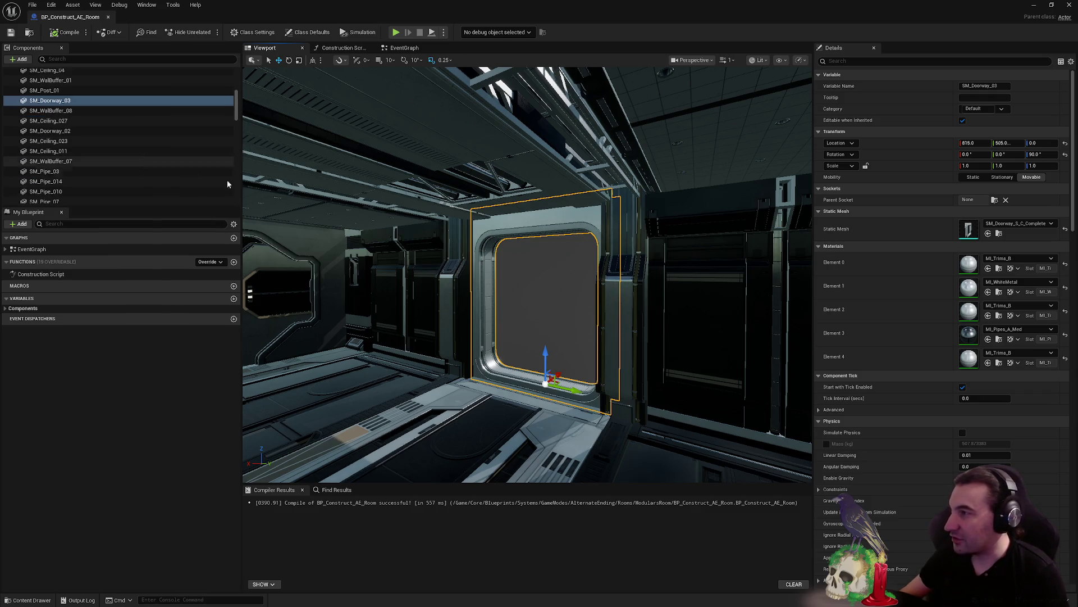
{"action": "key", "text": "F2"}
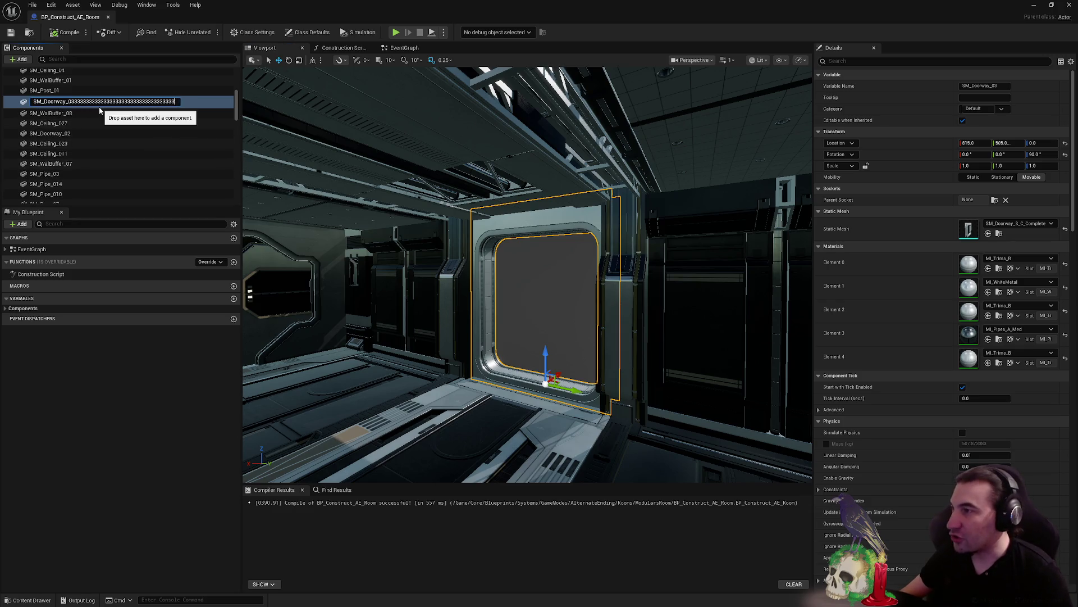
{"action": "key", "text": "Return"}
Step: Select SM_Doorway_02 and append a long string of 2s to its name
{"action": "scroll", "coordinate": [137, 129], "scroll_direction": "up", "scroll_amount": 5}
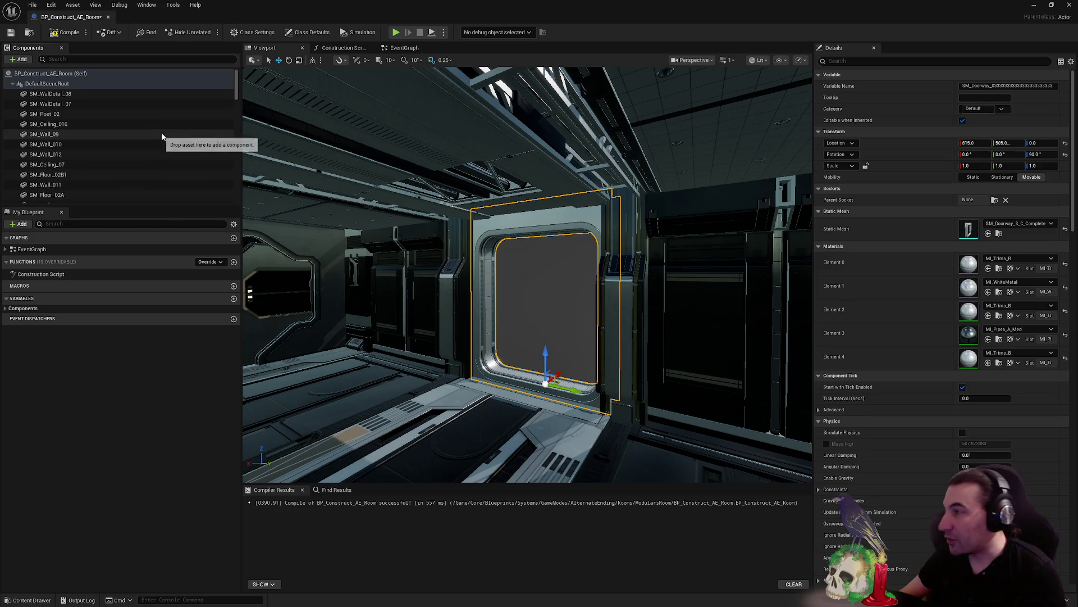
{"action": "scroll", "coordinate": [162, 136], "scroll_direction": "down", "scroll_amount": 3}
{"action": "left_click_drag", "start_coordinate": [475, 230], "coordinate": [475, 230]}
{"action": "left_click", "coordinate": [476, 231]}
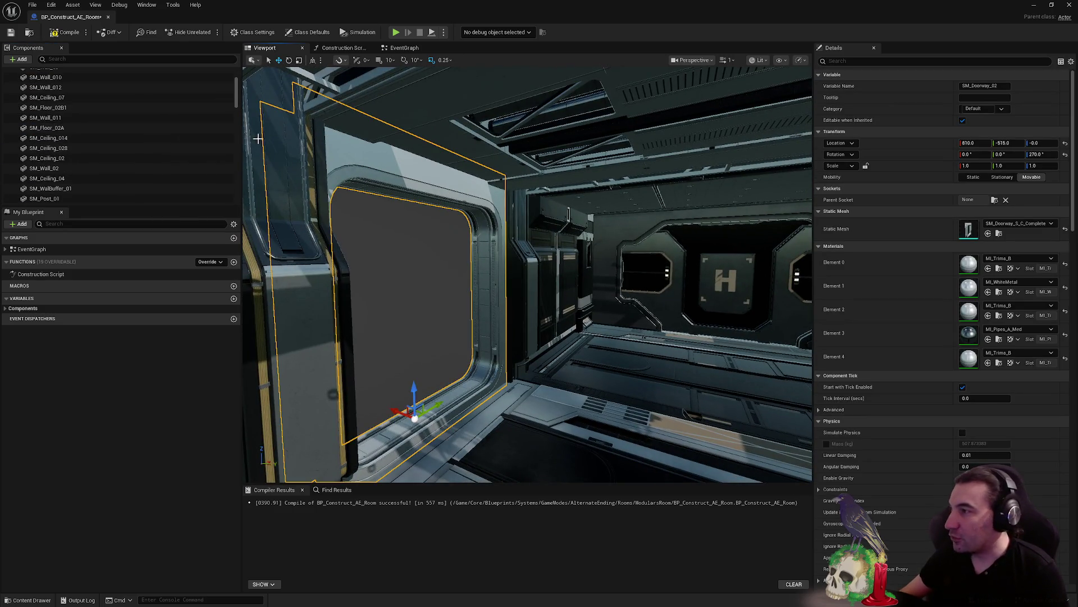
{"action": "key", "text": "F2"}
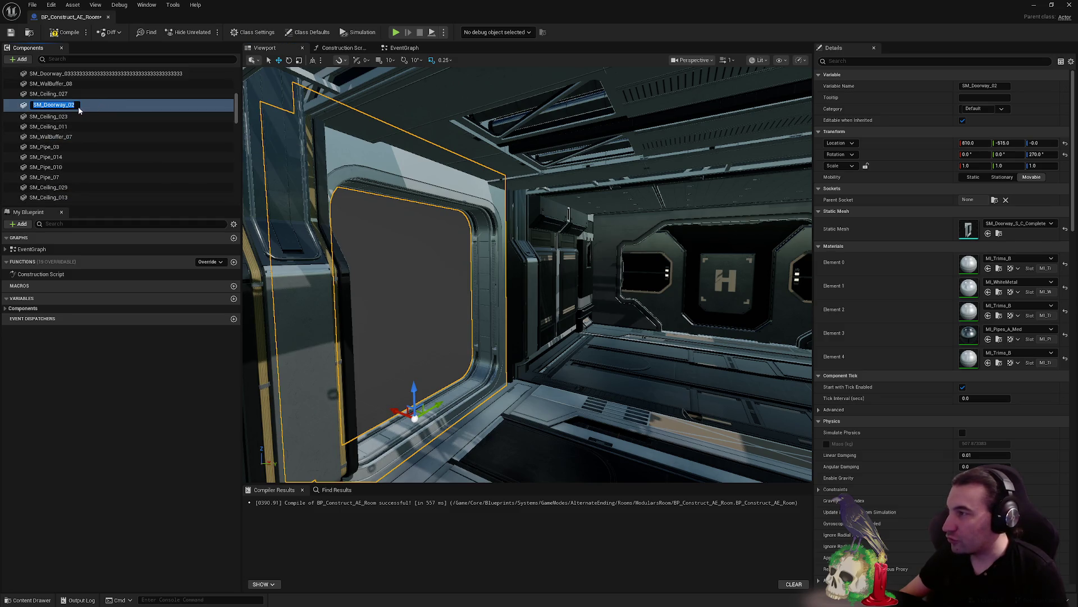
{"action": "key", "text": "Escape"}
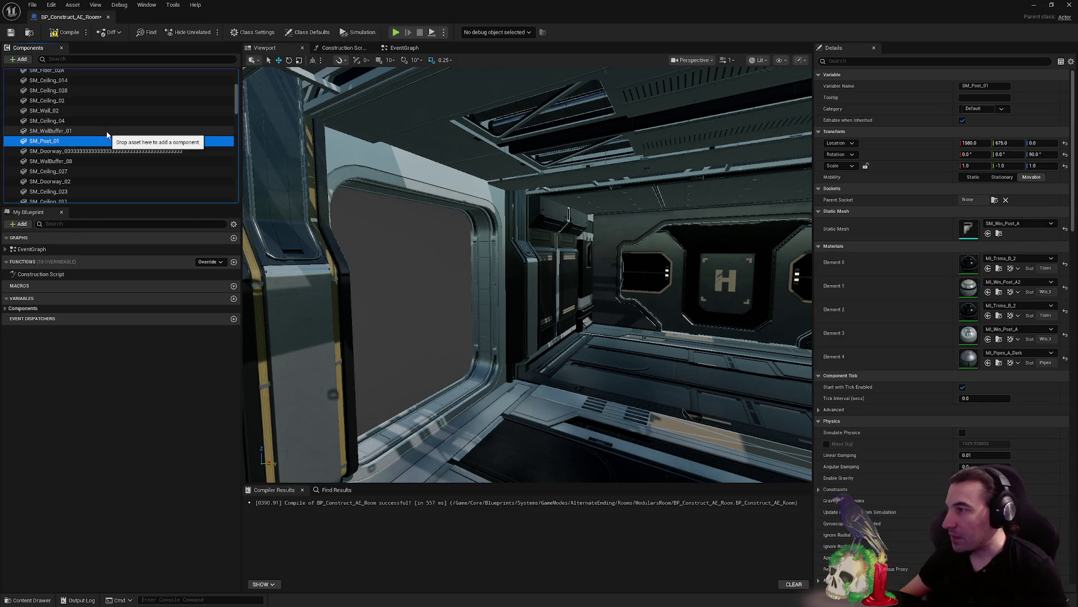
{"action": "left_click", "coordinate": [297, 194]}
{"action": "key", "text": "F2"}
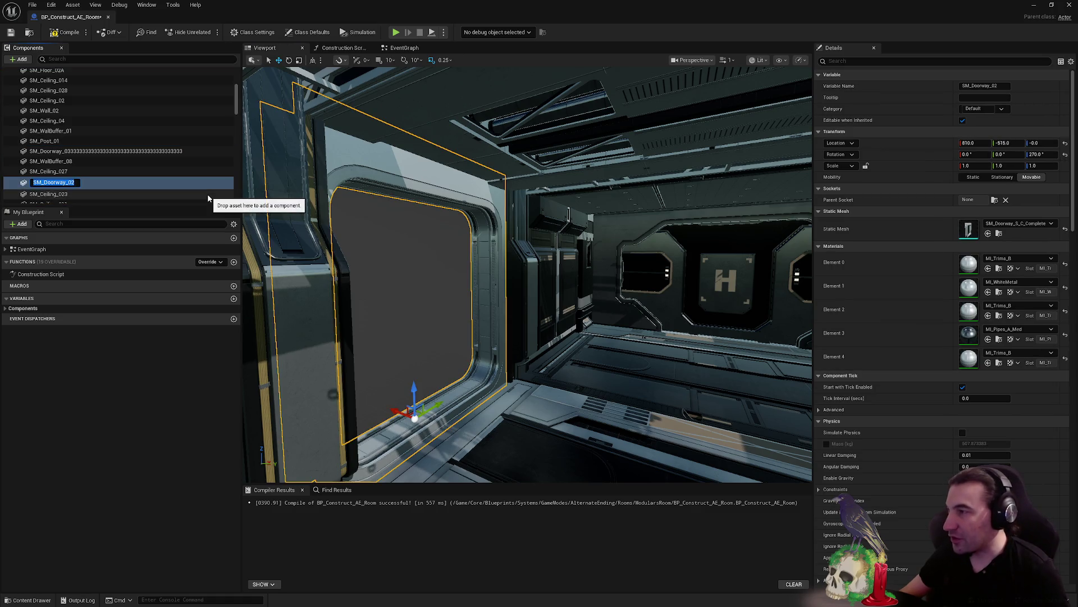
{"action": "key", "text": "End"}
{"action": "type", "text": "222222222222222222222222222222222222222"}
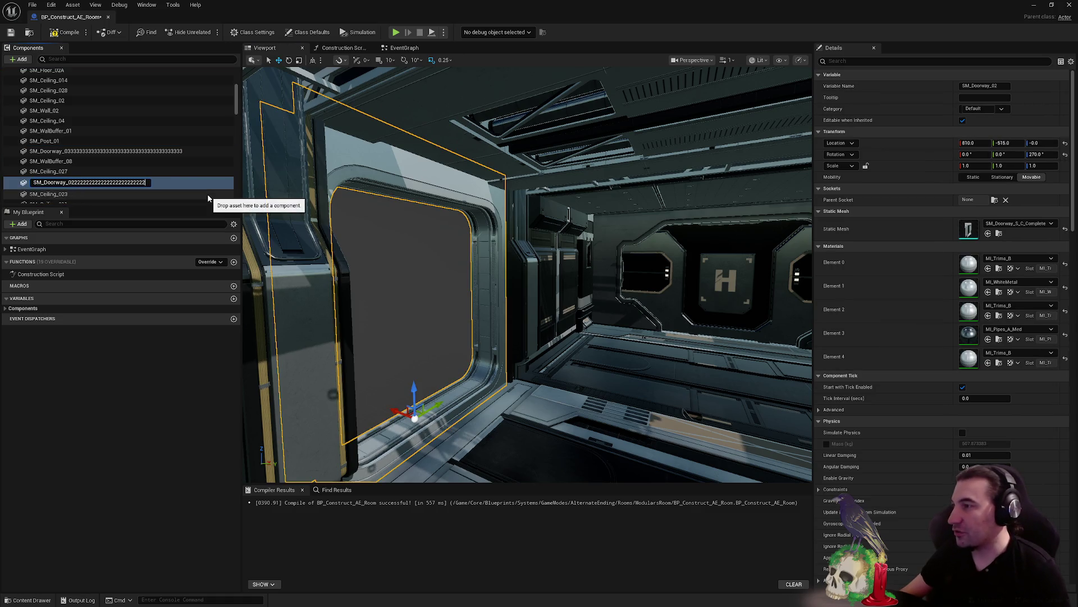
{"action": "key", "text": "Return"}
Step: Select SM_DoorWay_04 and extend its name with a long run of 4s
{"action": "scroll", "coordinate": [231, 163], "scroll_direction": "down", "scroll_amount": 10}
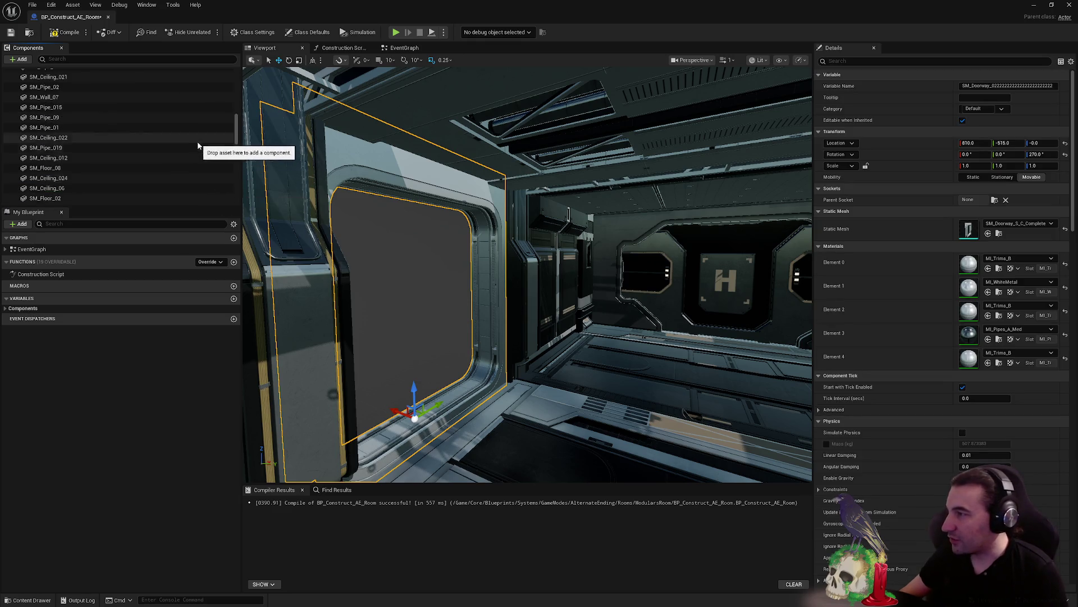
{"action": "left_click_drag", "start_coordinate": [236, 157], "coordinate": [239, 224]}
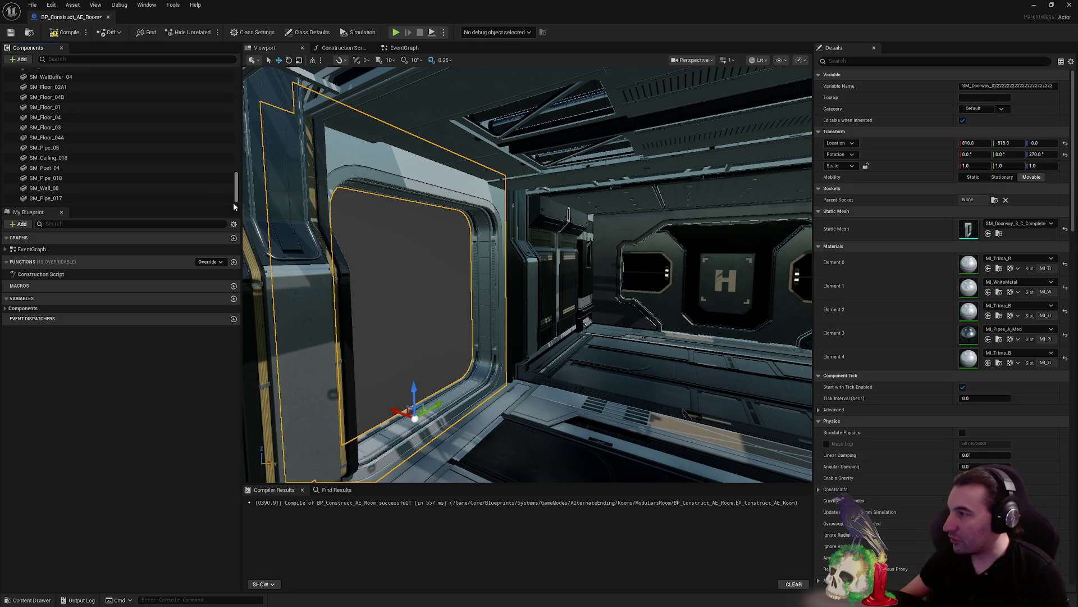
{"action": "scroll", "coordinate": [230, 191], "scroll_direction": "up", "scroll_amount": 5}
{"action": "left_click_drag", "start_coordinate": [393, 253], "coordinate": [527, 154]}
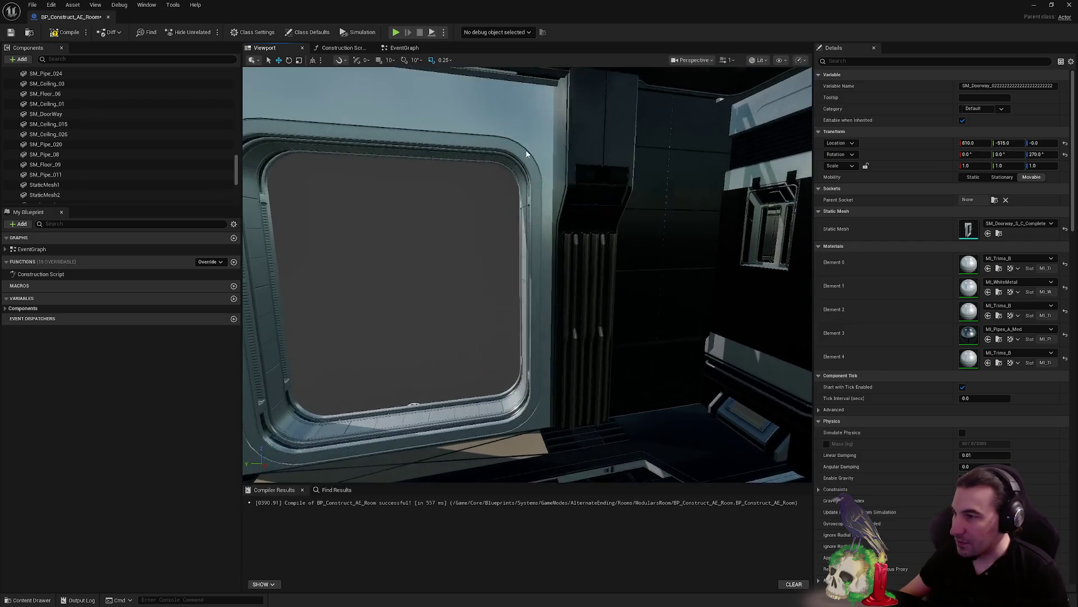
{"action": "left_click", "coordinate": [526, 153]}
{"action": "left_click_drag", "start_coordinate": [236, 168], "coordinate": [238, 214]}
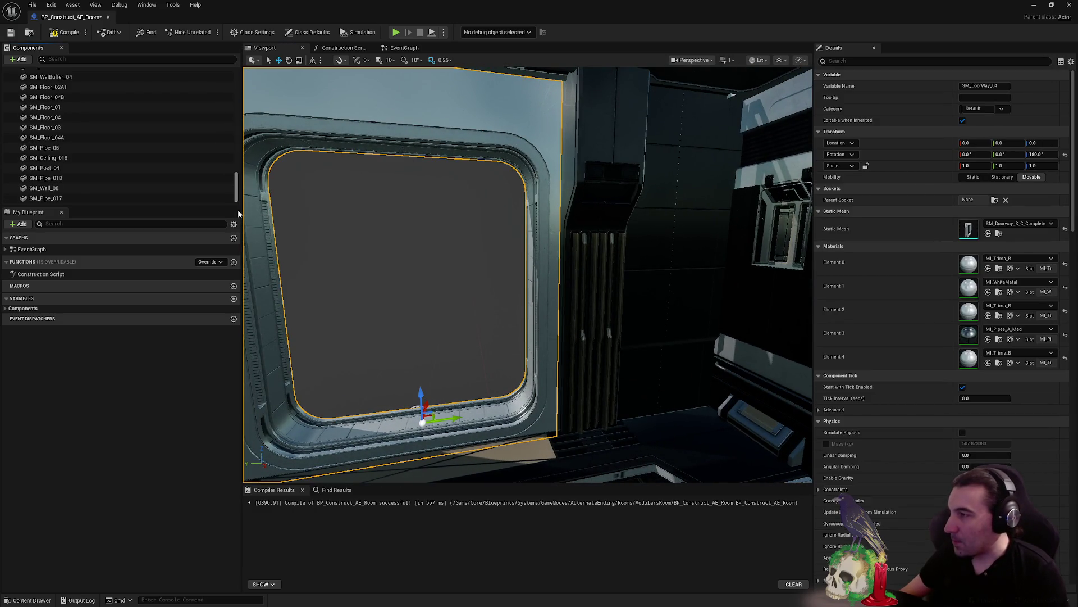
{"action": "scroll", "coordinate": [169, 191], "scroll_direction": "up", "scroll_amount": 3}
{"action": "key", "text": "F2"}
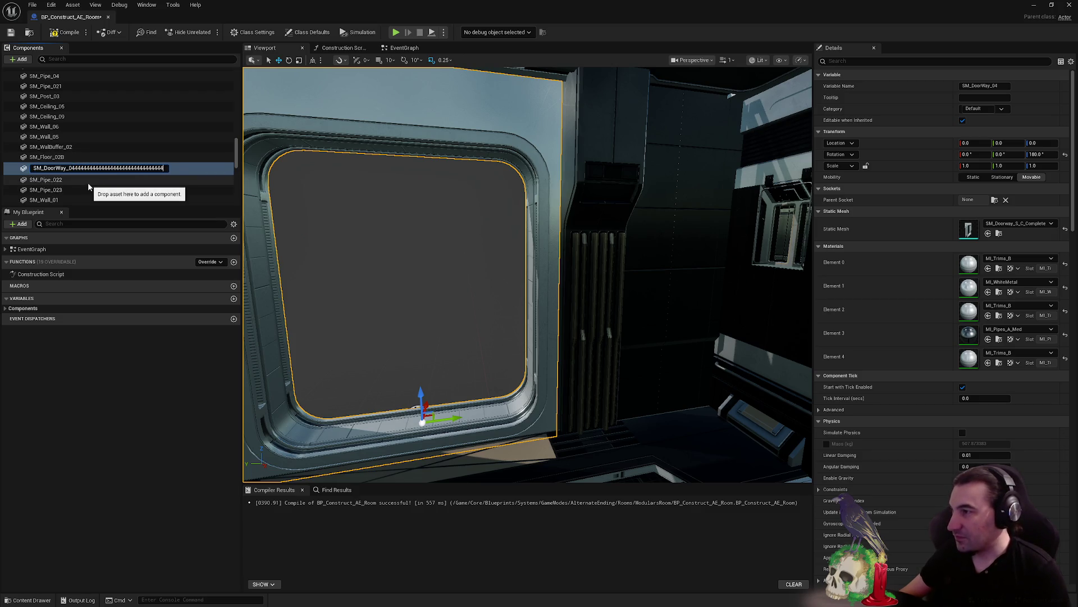
{"action": "key", "text": "Return"}
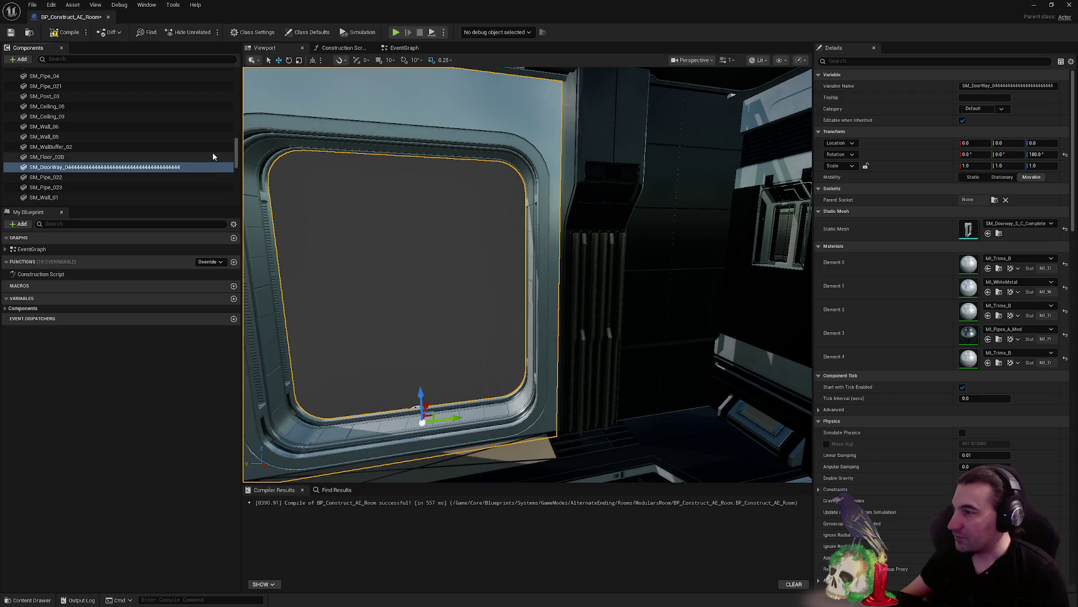
{"action": "left_click_drag", "start_coordinate": [237, 149], "coordinate": [236, 79]}
{"action": "left_click", "coordinate": [57, 83]}
{"action": "left_click", "coordinate": [21, 60]}
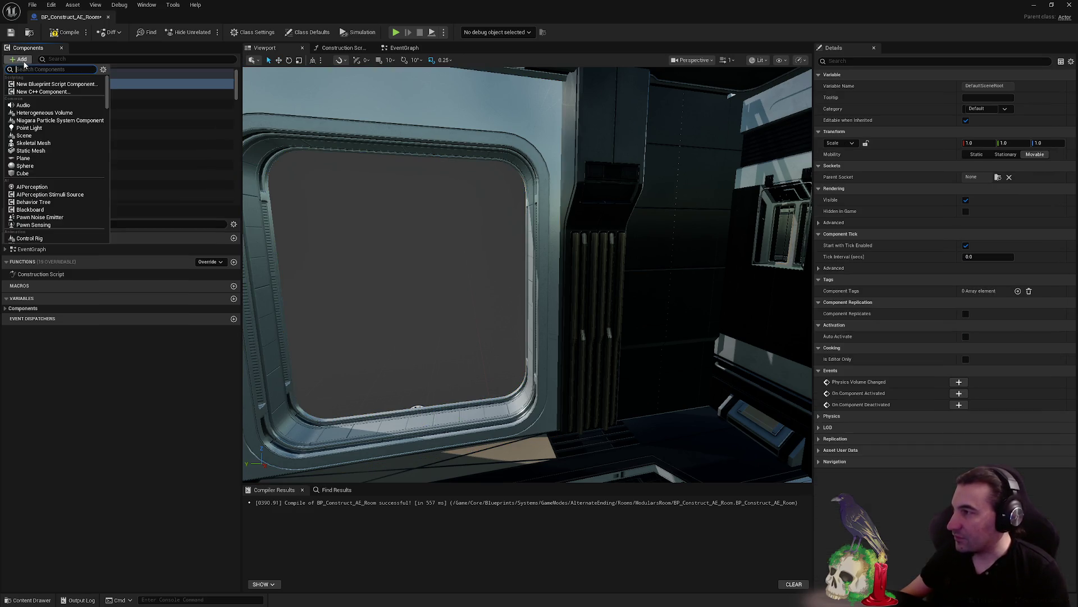
{"action": "left_click", "coordinate": [26, 135]}
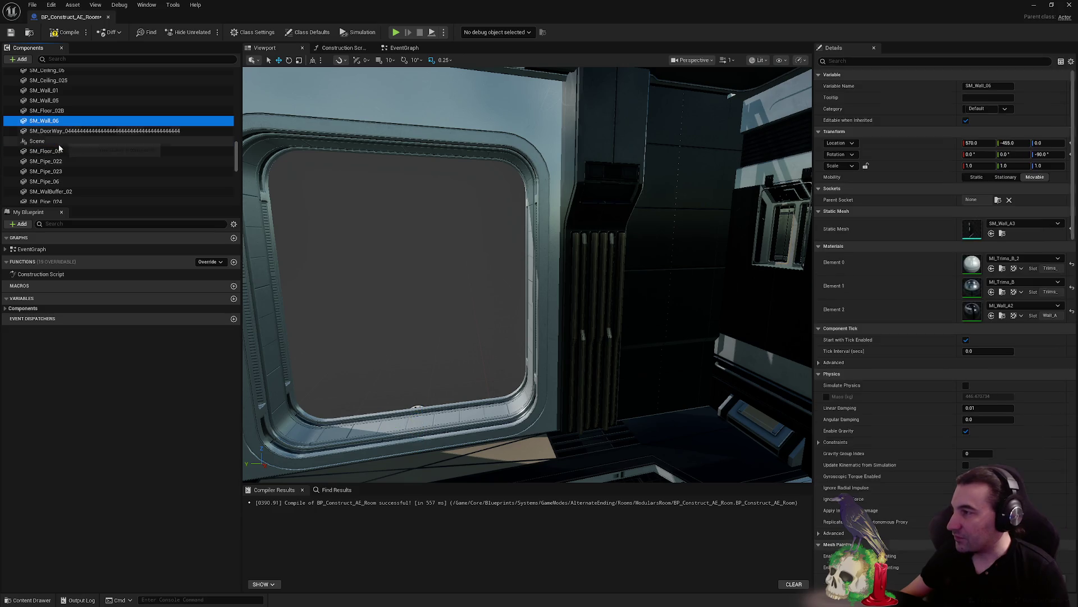
{"action": "type", "text": "999999999999999999999999999999999999999999999999999999"}
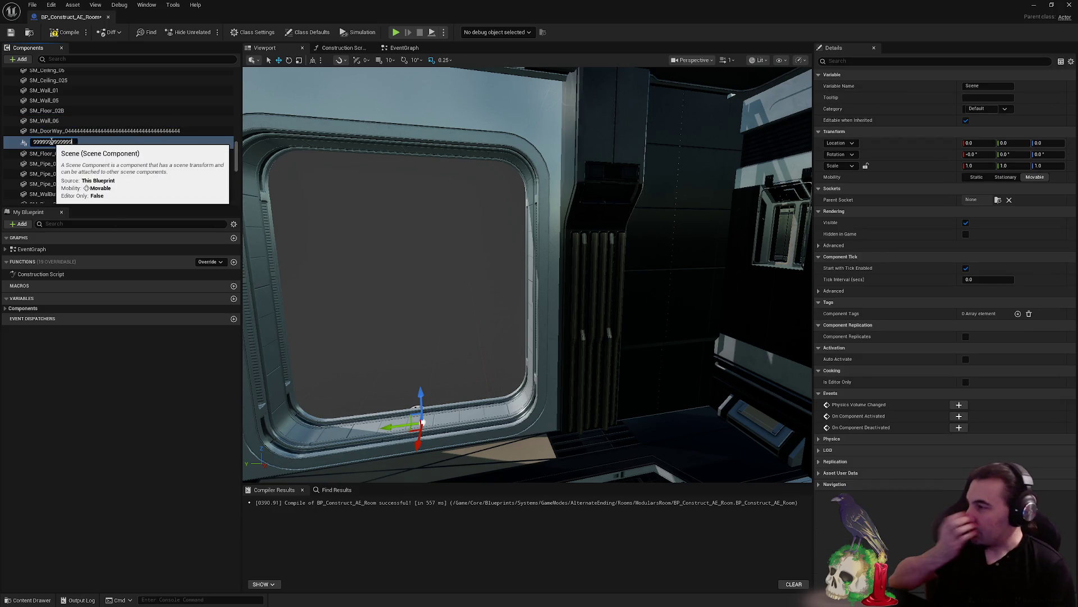
{"action": "left_click", "coordinate": [45, 151]}
Step: Attach a range of mesh components starting at SM_Floor_05 under the new Scene component
{"action": "scroll", "coordinate": [168, 158], "scroll_direction": "down", "scroll_amount": 1}
{"action": "scroll", "coordinate": [113, 163], "scroll_direction": "down", "scroll_amount": 5}
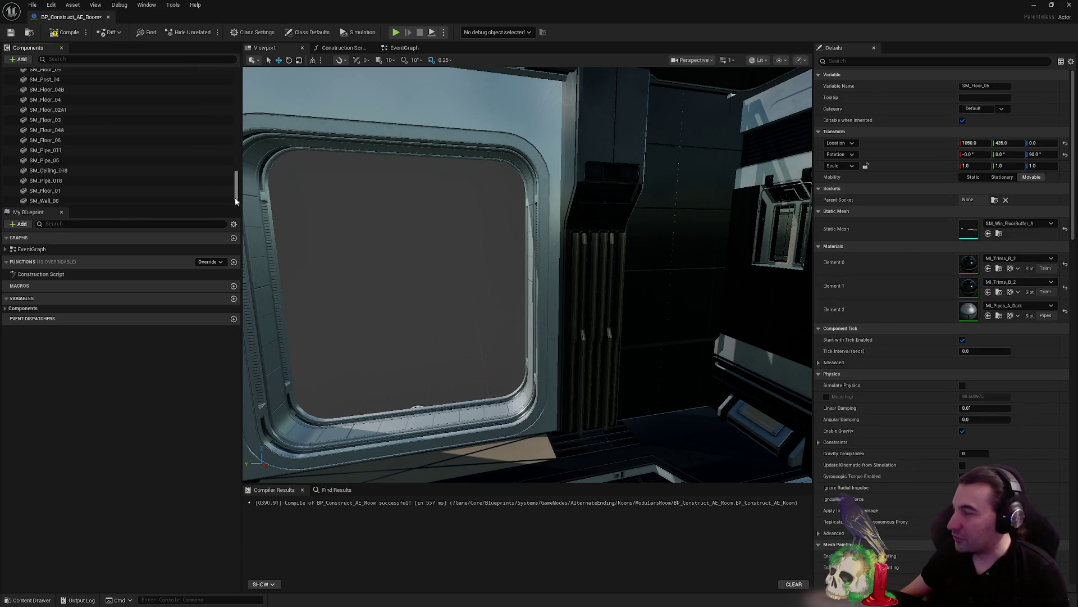
{"action": "left_click", "coordinate": [72, 201], "text": "shift"}
{"action": "mouse_move", "coordinate": [109, 181]}
{"action": "left_mouse_down"}
{"action": "mouse_move", "coordinate": [65, 155]}
{"action": "mouse_move", "coordinate": [58, 120]}
{"action": "left_mouse_up"}
{"action": "mouse_move", "coordinate": [129, 147]}
{"action": "left_mouse_down"}
{"action": "mouse_move", "coordinate": [130, 164]}
{"action": "mouse_move", "coordinate": [68, 123]}
{"action": "mouse_move", "coordinate": [91, 126]}
{"action": "mouse_move", "coordinate": [93, 145]}
{"action": "mouse_move", "coordinate": [140, 145]}
{"action": "mouse_move", "coordinate": [59, 106]}
{"action": "mouse_move", "coordinate": [65, 160]}
{"action": "mouse_move", "coordinate": [77, 161]}
{"action": "left_mouse_up"}
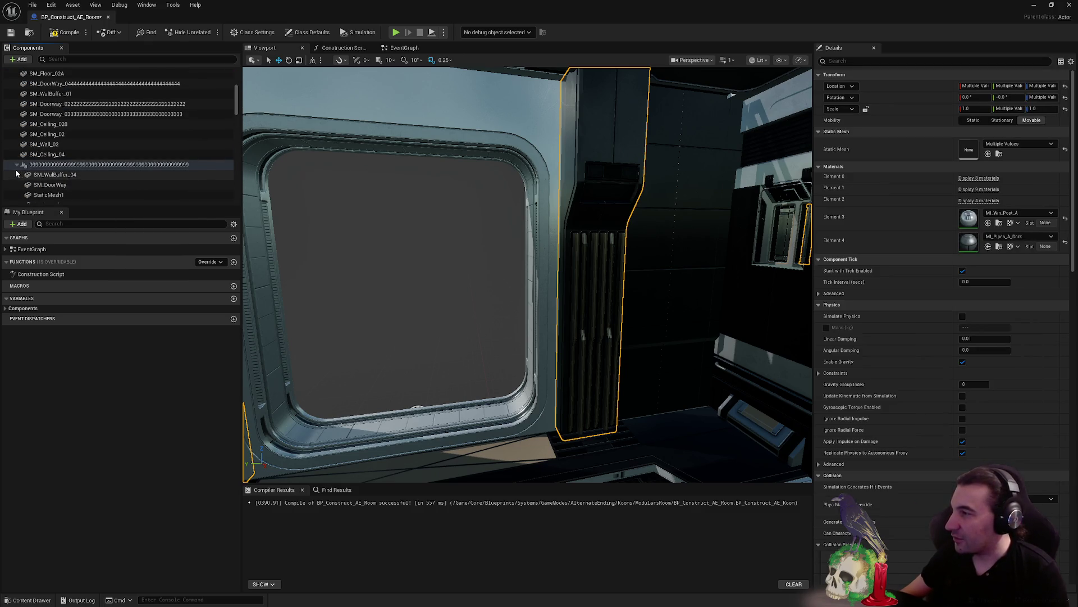
{"action": "mouse_move", "coordinate": [104, 177]}
{"action": "left_mouse_down"}
{"action": "mouse_move", "coordinate": [81, 161]}
{"action": "mouse_move", "coordinate": [93, 200]}
{"action": "left_mouse_up"}
Step: Attach the ceiling meshes, SM_WallBuffer_01 and the top components through SM_Floor_02A to the Scene component
{"action": "left_click", "coordinate": [81, 161]}
{"action": "left_click", "coordinate": [83, 189], "text": "shift"}
{"action": "left_click_drag", "start_coordinate": [72, 144], "coordinate": [78, 162]}
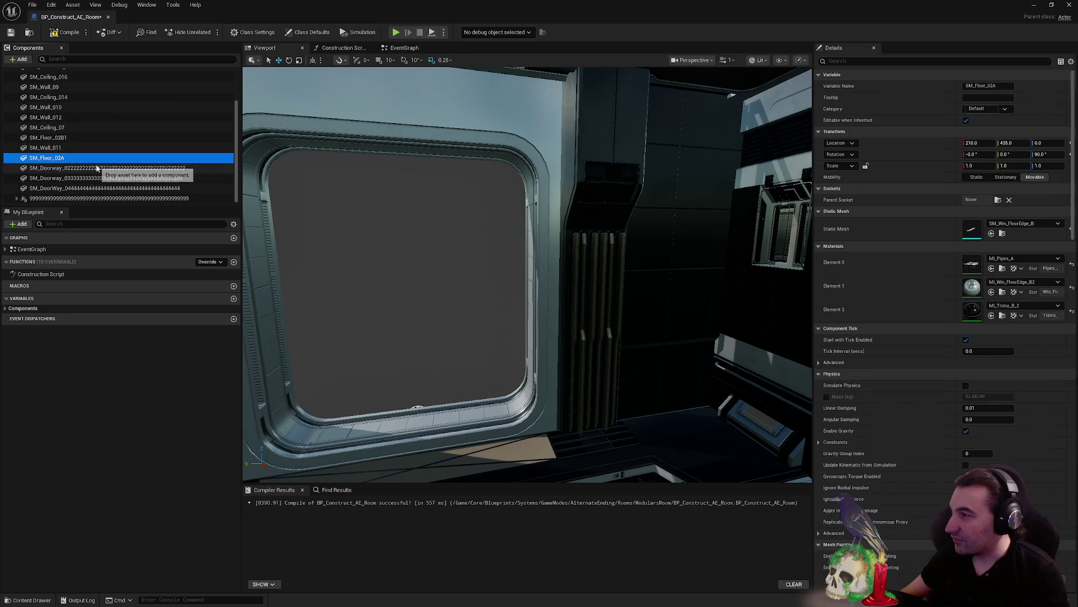
{"action": "left_click", "coordinate": [73, 161]}
{"action": "scroll", "coordinate": [64, 113], "scroll_direction": "up", "scroll_amount": 3}
{"action": "left_click", "coordinate": [64, 102], "text": "shift"}
{"action": "left_click_drag", "start_coordinate": [64, 102], "coordinate": [96, 121]}
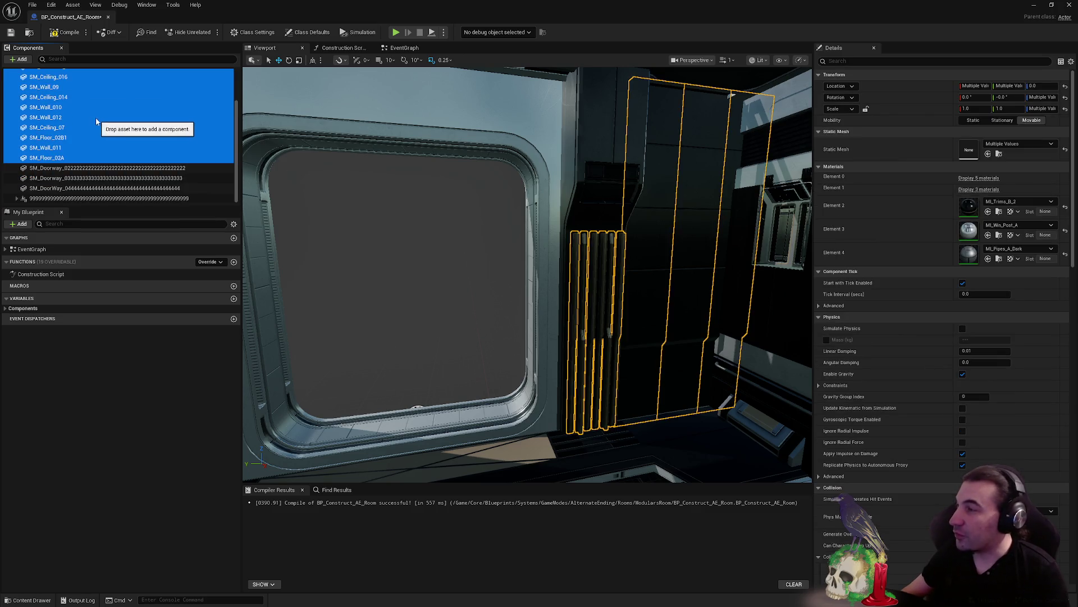
{"action": "left_click_drag", "start_coordinate": [93, 214], "coordinate": [64, 203]}
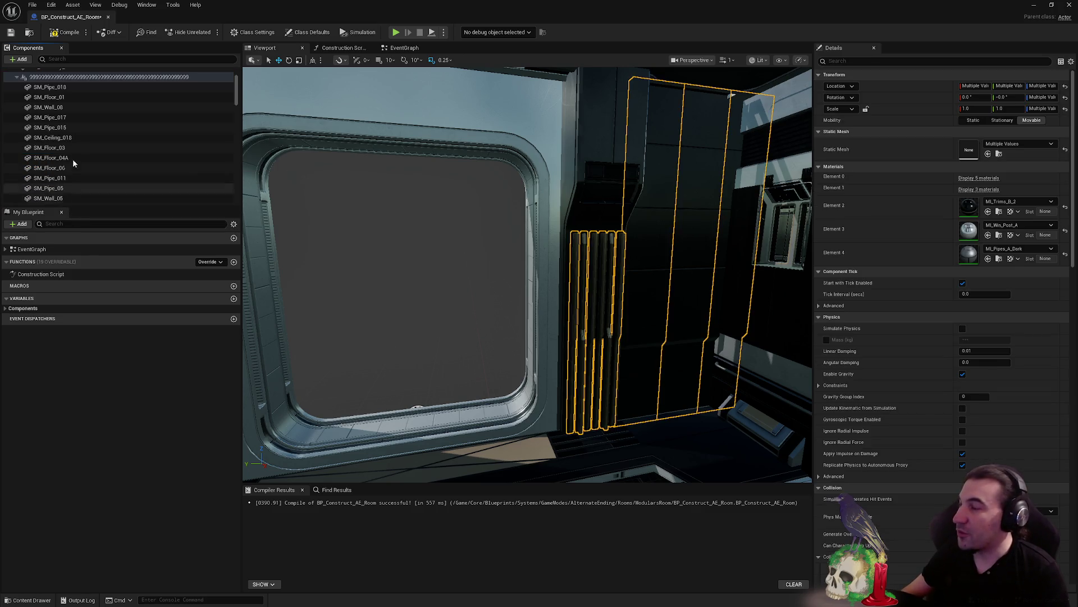
Step: Compile the blueprint and collapse the Scene component's children
{"action": "scroll", "coordinate": [33, 140], "scroll_direction": "up", "scroll_amount": 2}
{"action": "left_click", "coordinate": [17, 124]}
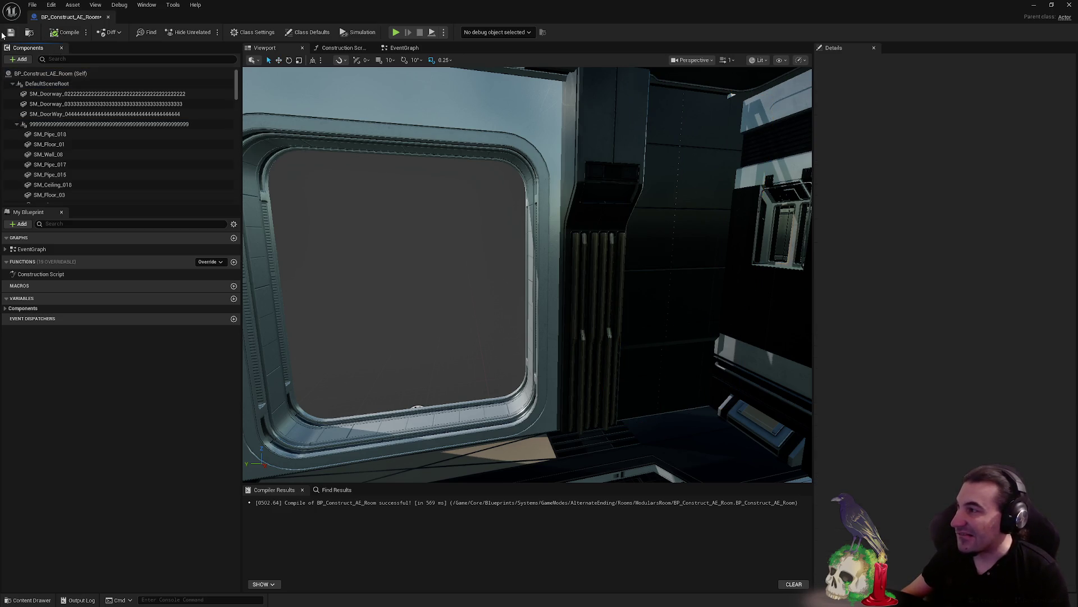
{"action": "left_click", "coordinate": [17, 124]}
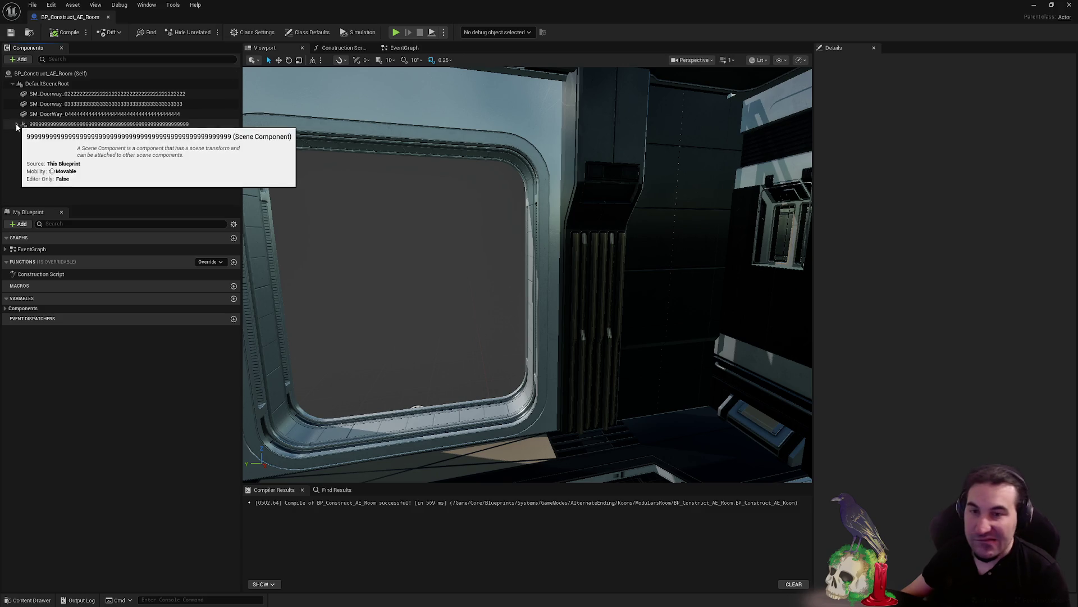
{"action": "left_click_drag", "start_coordinate": [506, 270], "coordinate": [567, 264]}
Step: Maximize the level editor and load Lvl_HUB from the Content/Core/Maps folder
{"action": "key", "text": "super+Down"}
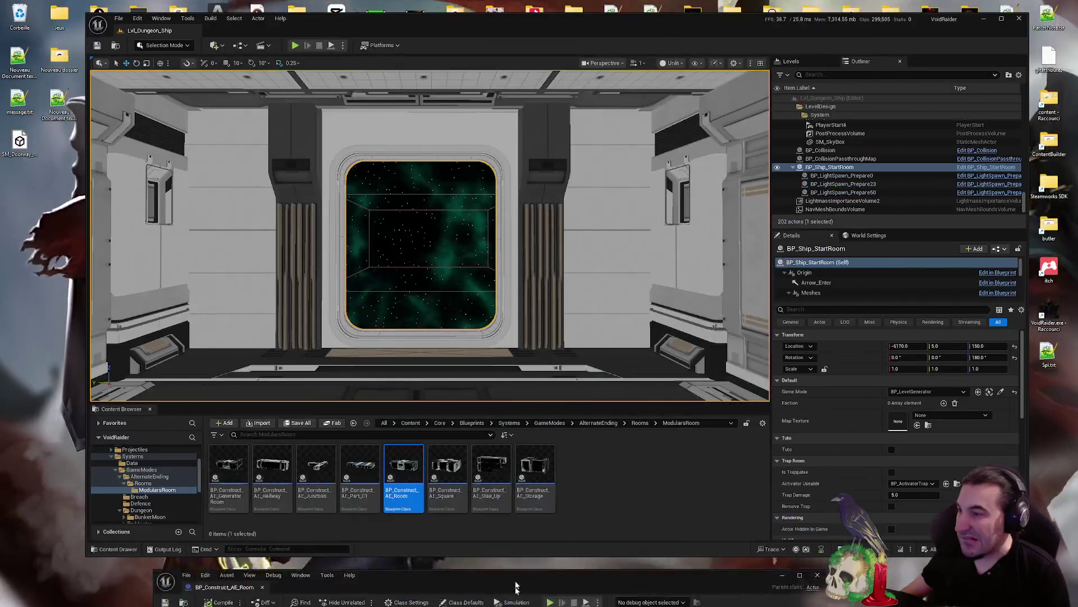
{"action": "double_click", "coordinate": [551, 26]}
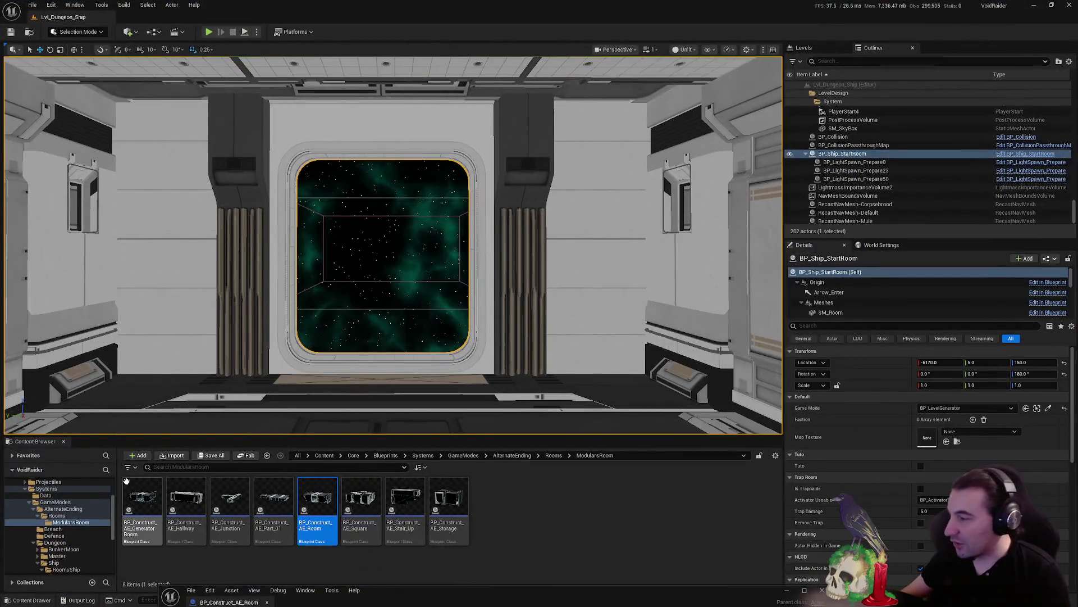
{"action": "scroll", "coordinate": [66, 528], "scroll_direction": "down", "scroll_amount": 5}
{"action": "left_click", "coordinate": [39, 562]}
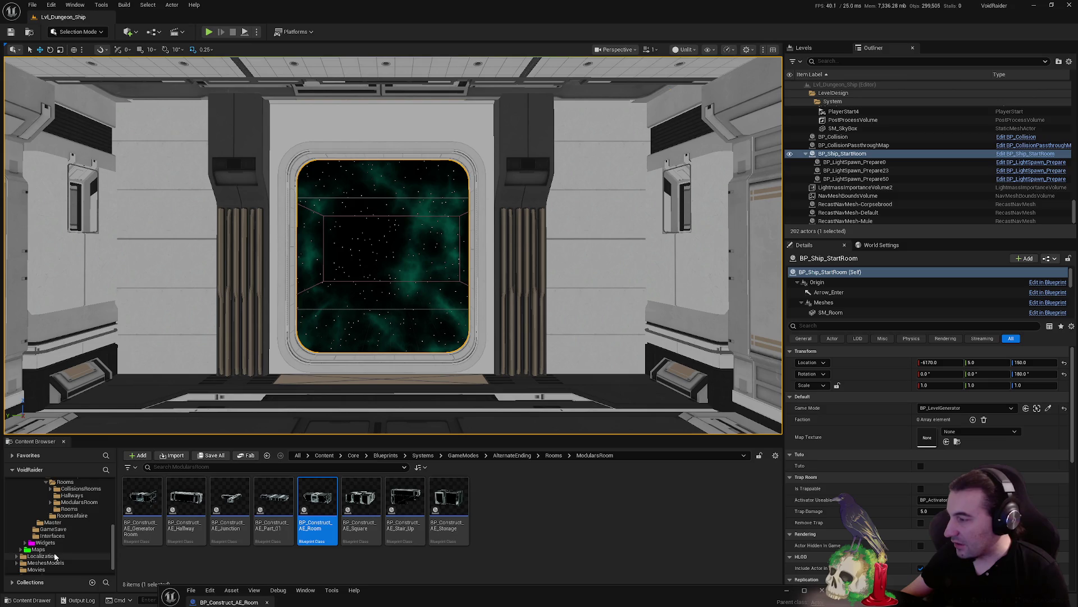
{"action": "left_click", "coordinate": [483, 497]}
{"action": "double_click", "coordinate": [483, 497]}
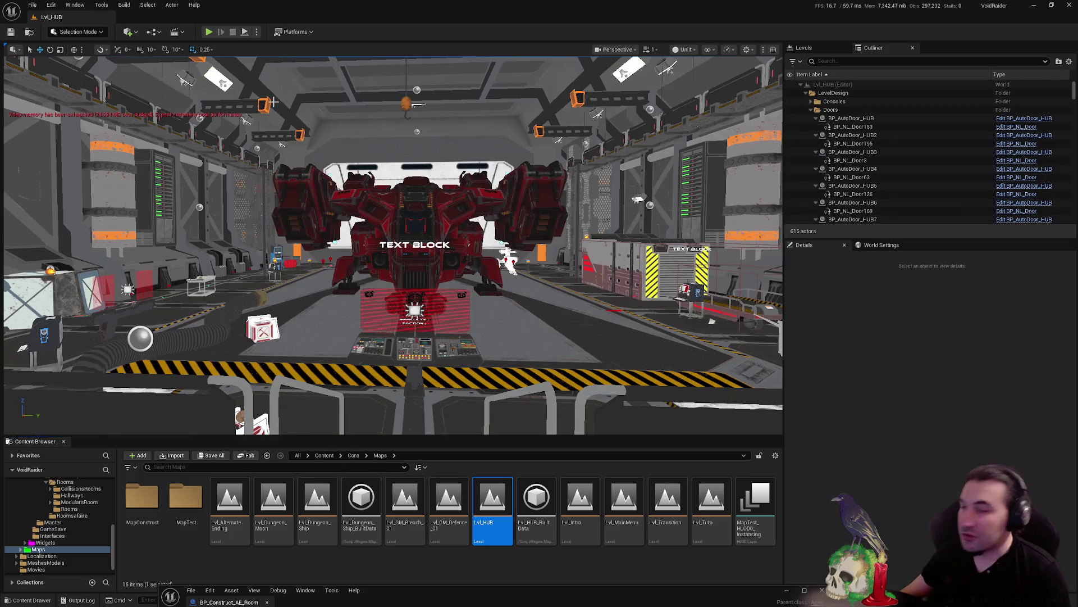
{"action": "mouse_move", "coordinate": [393, 244]}
{"action": "left_mouse_down"}
{"action": "mouse_move", "coordinate": [337, 219]}
{"action": "mouse_move", "coordinate": [348, 180]}
{"action": "mouse_move", "coordinate": [288, 46]}
{"action": "left_mouse_up"}
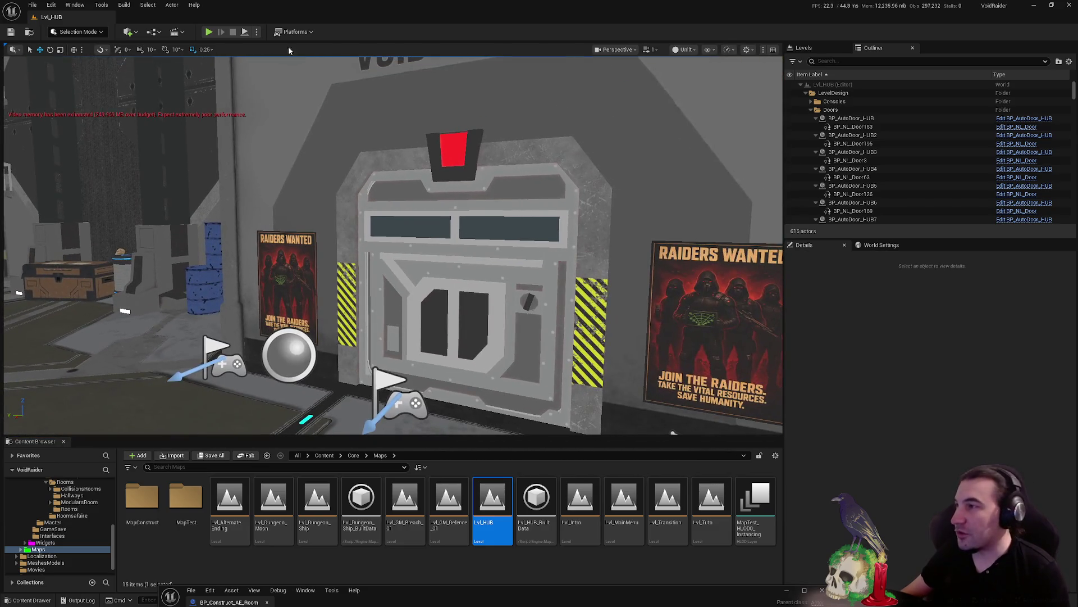
Step: Start a playtest and walk through the sealed door and corridor to the hologram pedestal
{"action": "left_click", "coordinate": [208, 33]}
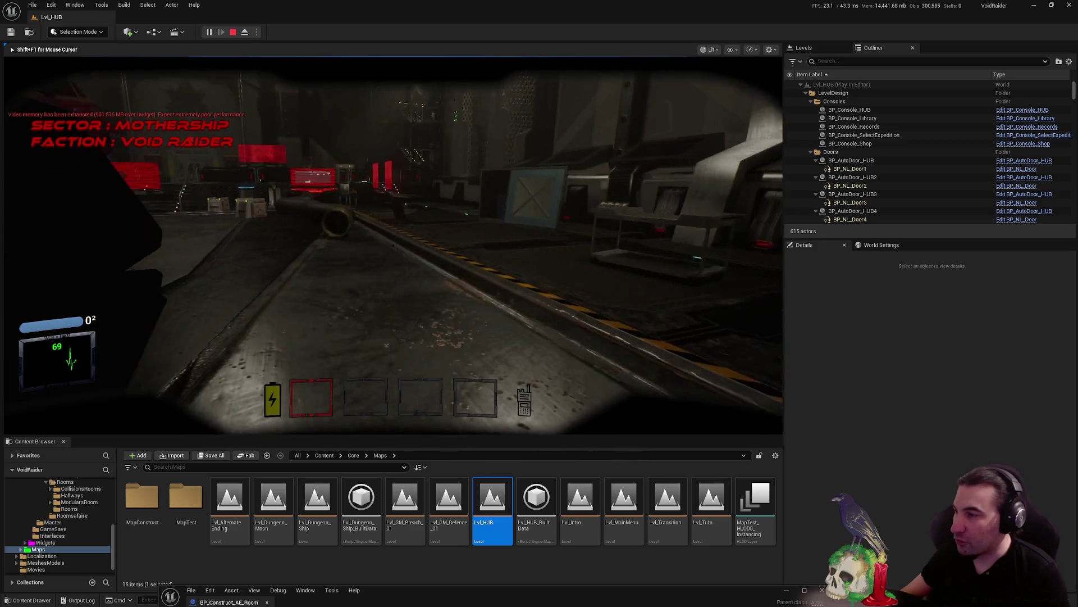
{"action": "key", "text": "w"}
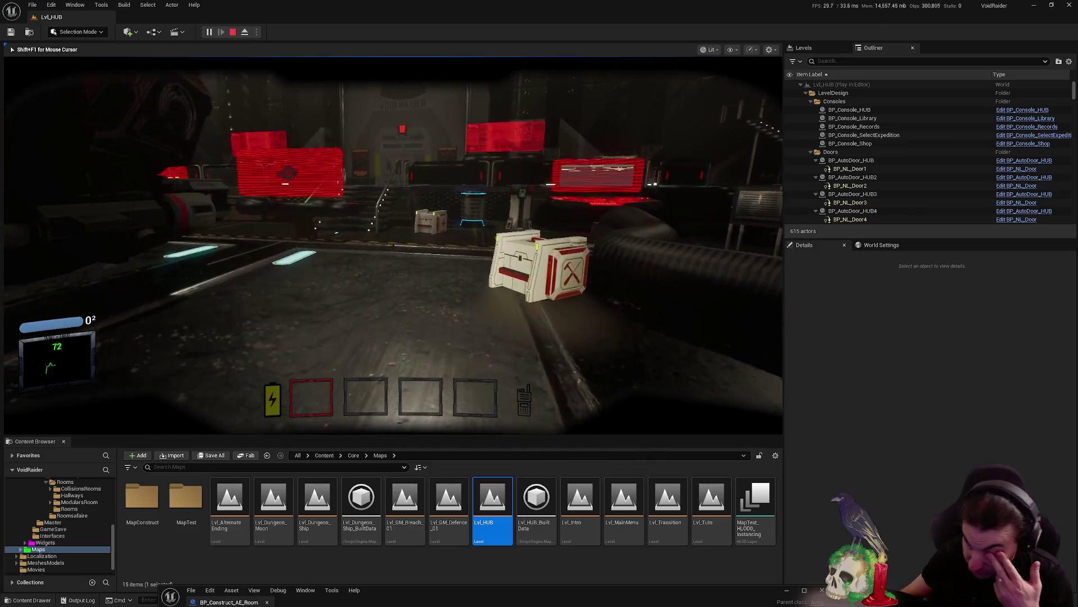
{"action": "key", "text": "w"}
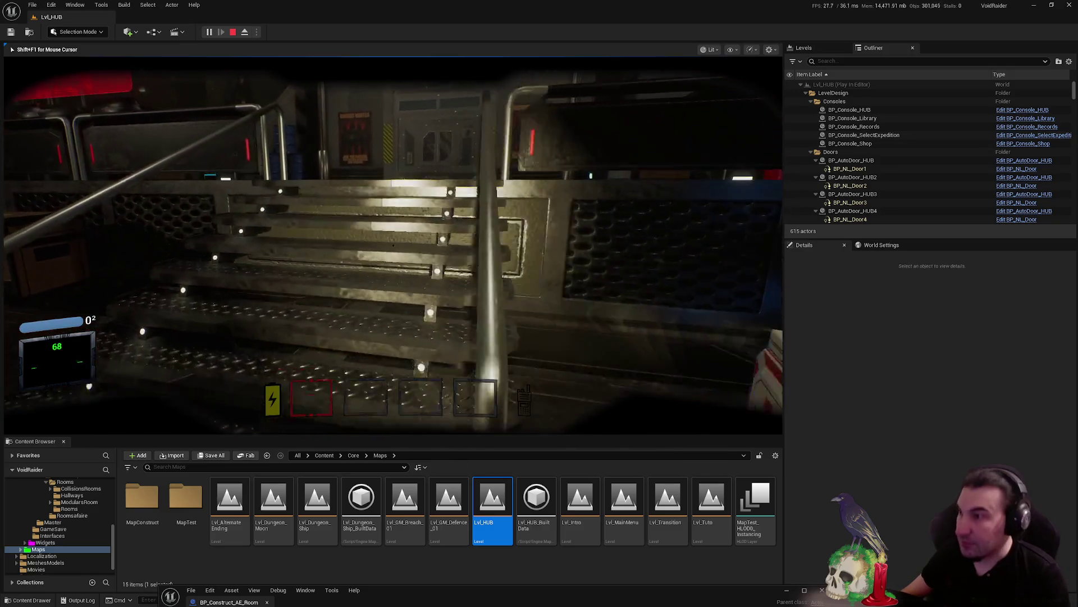
{"action": "key", "text": "w"}
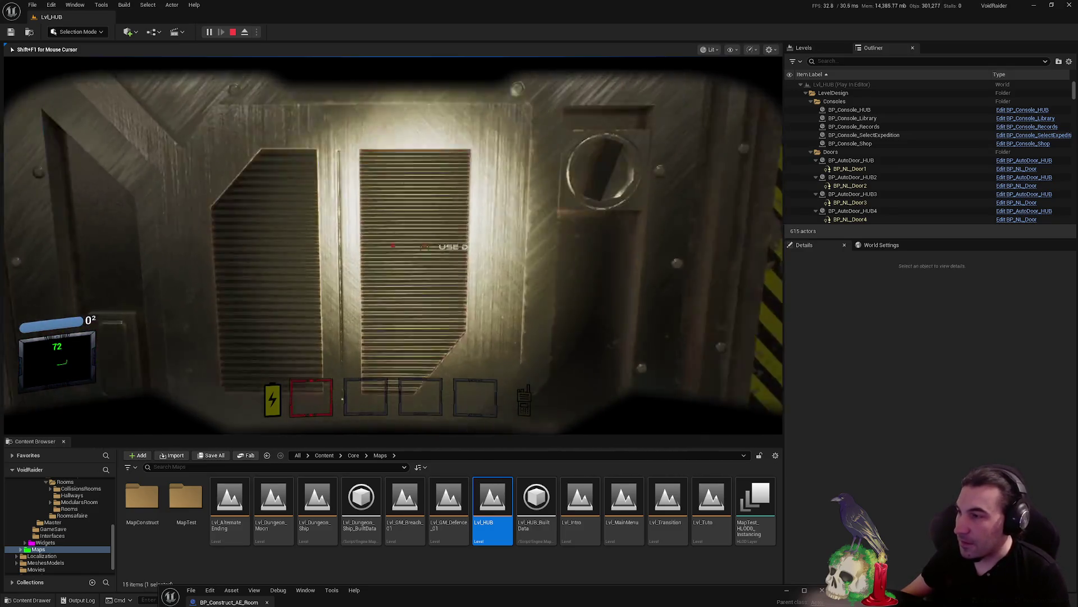
{"action": "key", "text": "w"}
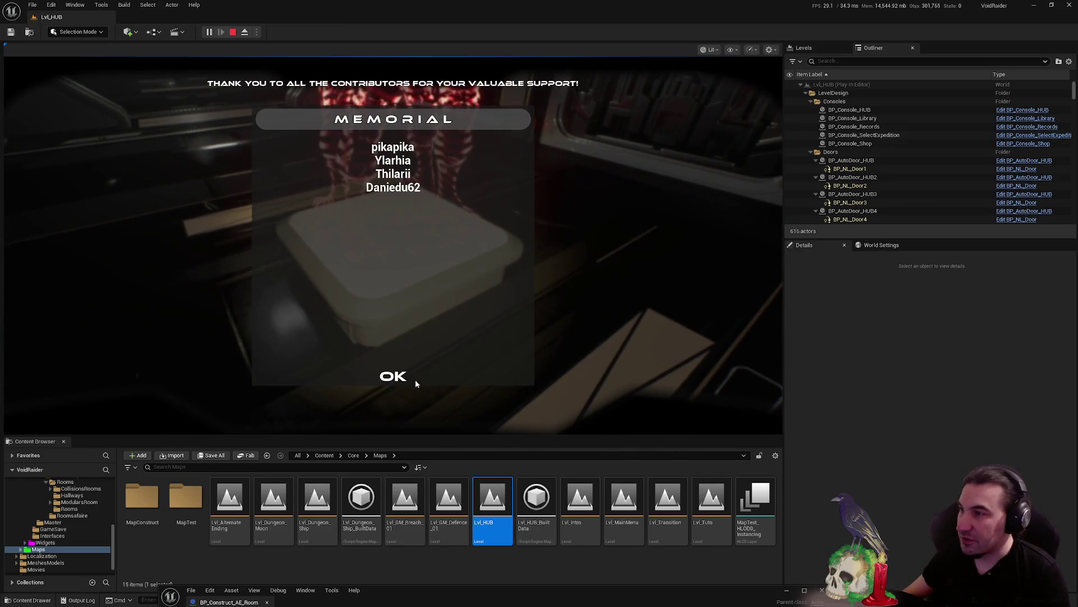
Step: Use the memorial to view the contributors list, close it, and stop the playtest
{"action": "left_click", "coordinate": [415, 378]}
{"action": "key", "text": "w"}
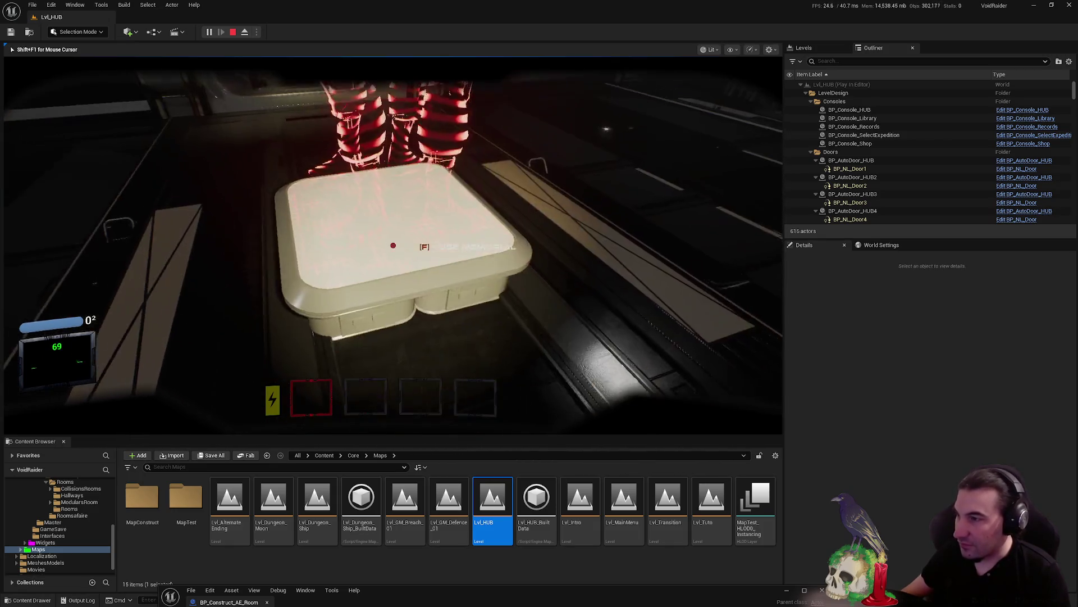
{"action": "key", "text": "f"}
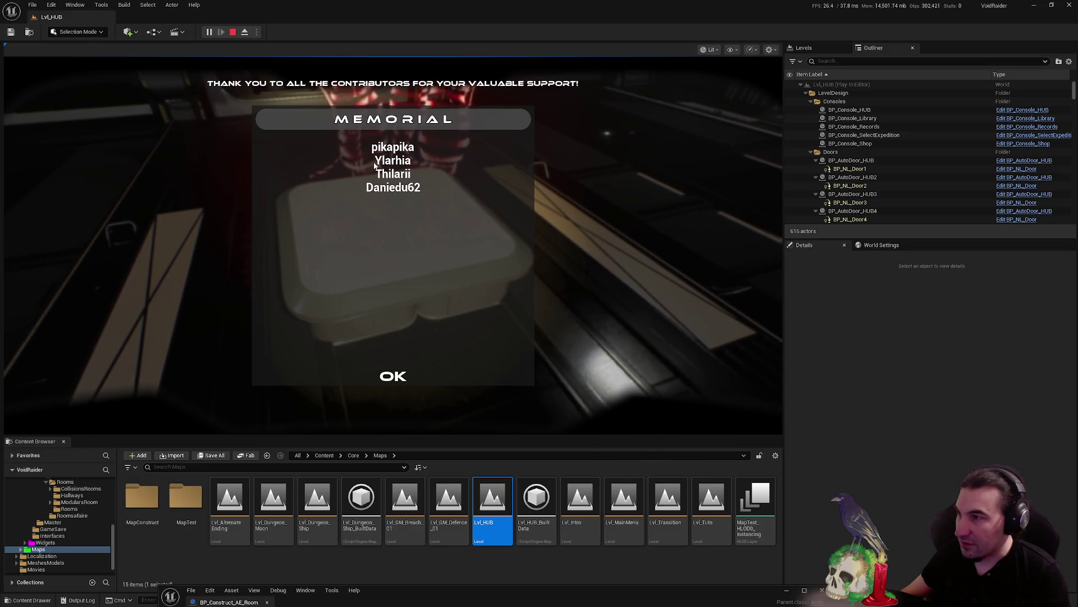
{"action": "left_click", "coordinate": [393, 380]}
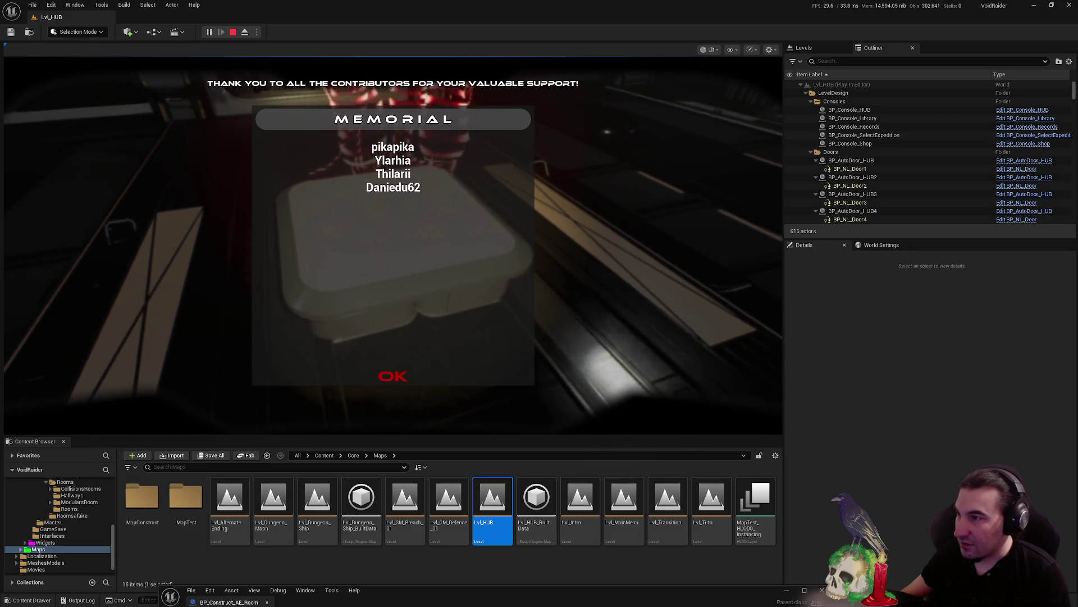
{"action": "key", "text": "d"}
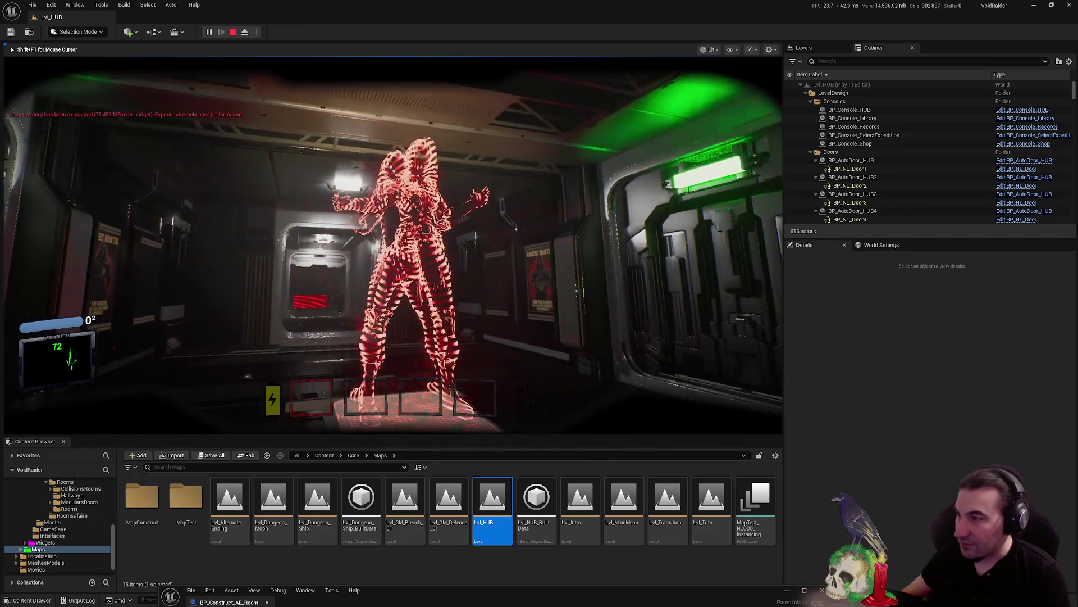
{"action": "key", "text": "Escape"}
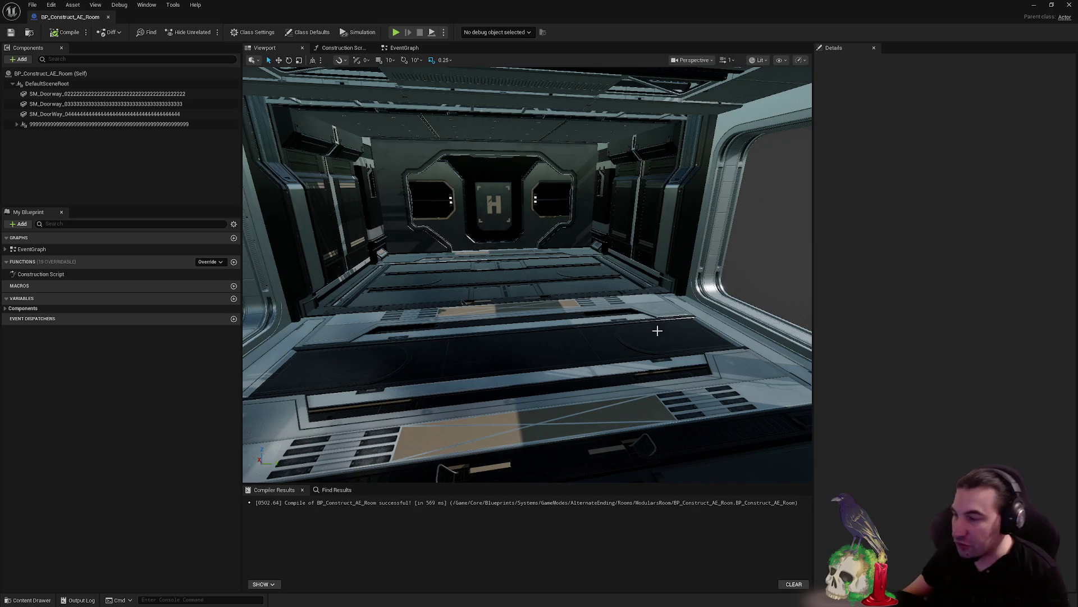
{"action": "left_click_drag", "start_coordinate": [475, 227], "coordinate": [510, 233]}
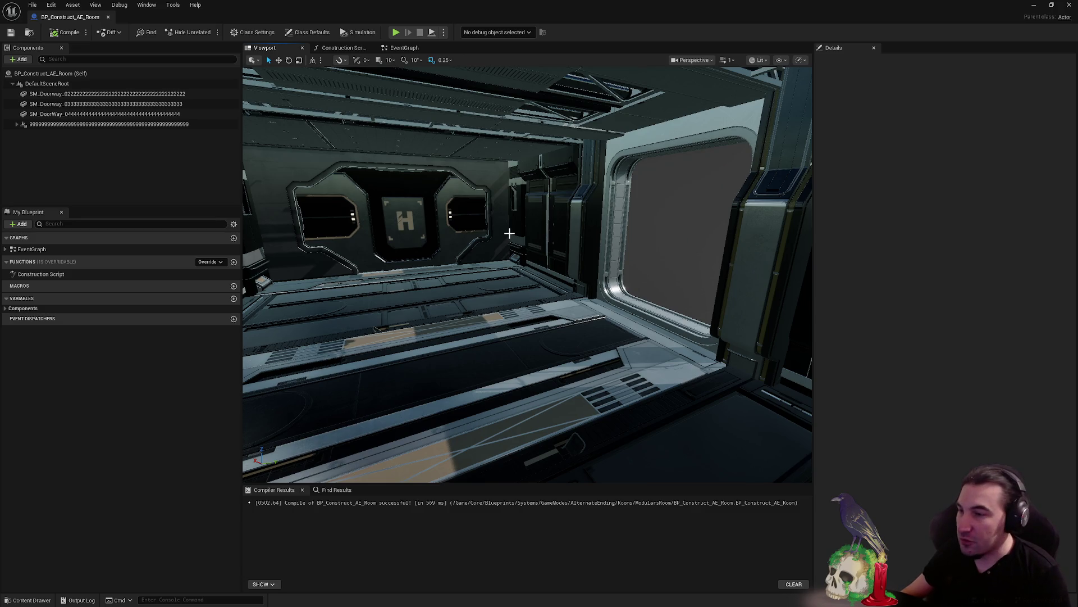
{"action": "left_click_drag", "start_coordinate": [509, 234], "coordinate": [520, 234]}
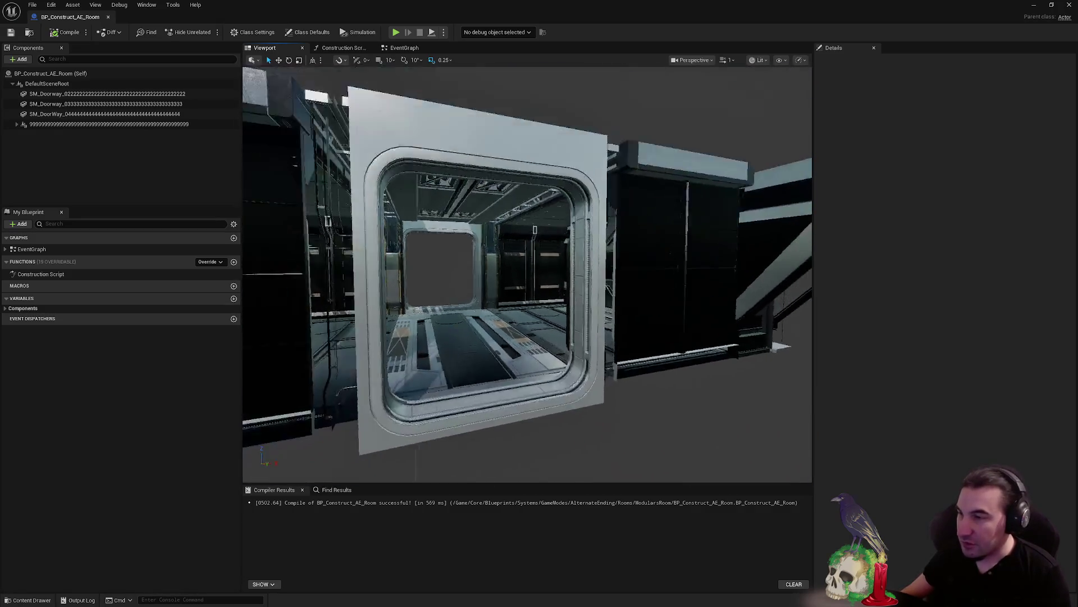
{"action": "left_click_drag", "start_coordinate": [472, 260], "coordinate": [471, 260]}
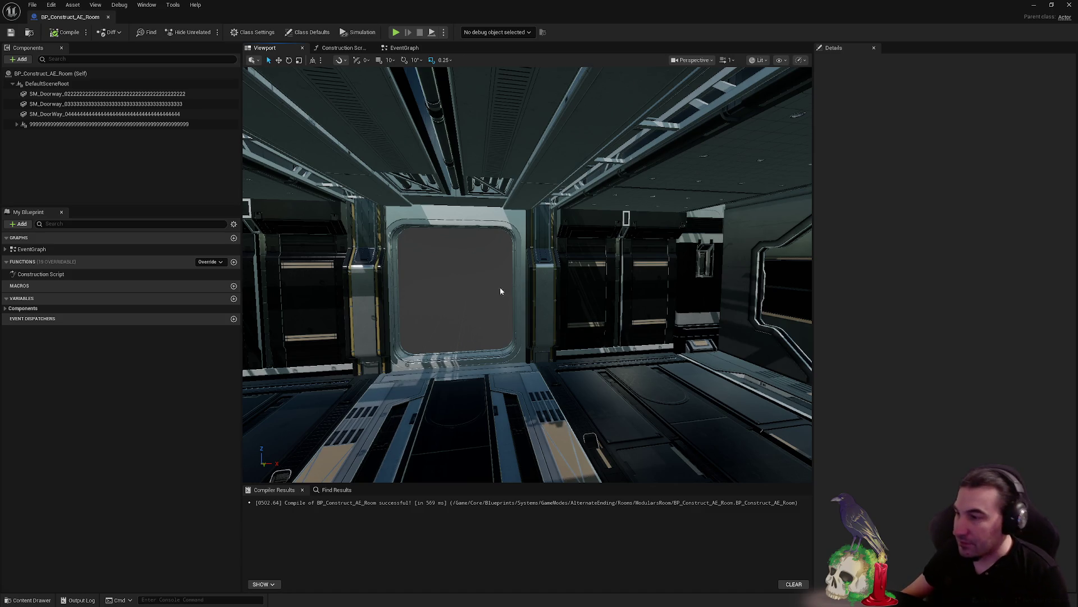
{"action": "left_click_drag", "start_coordinate": [501, 291], "coordinate": [514, 290]}
Step: Close the Blender window without saving and dismiss the Start menu to return to Unreal
{"action": "key", "text": "super"}
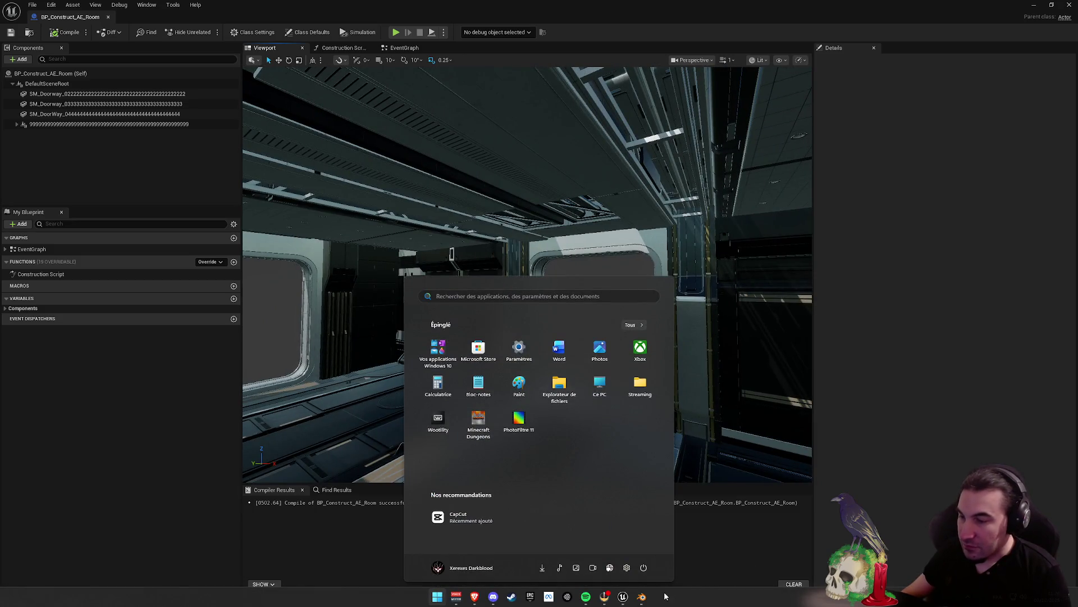
{"action": "left_click", "coordinate": [642, 596]}
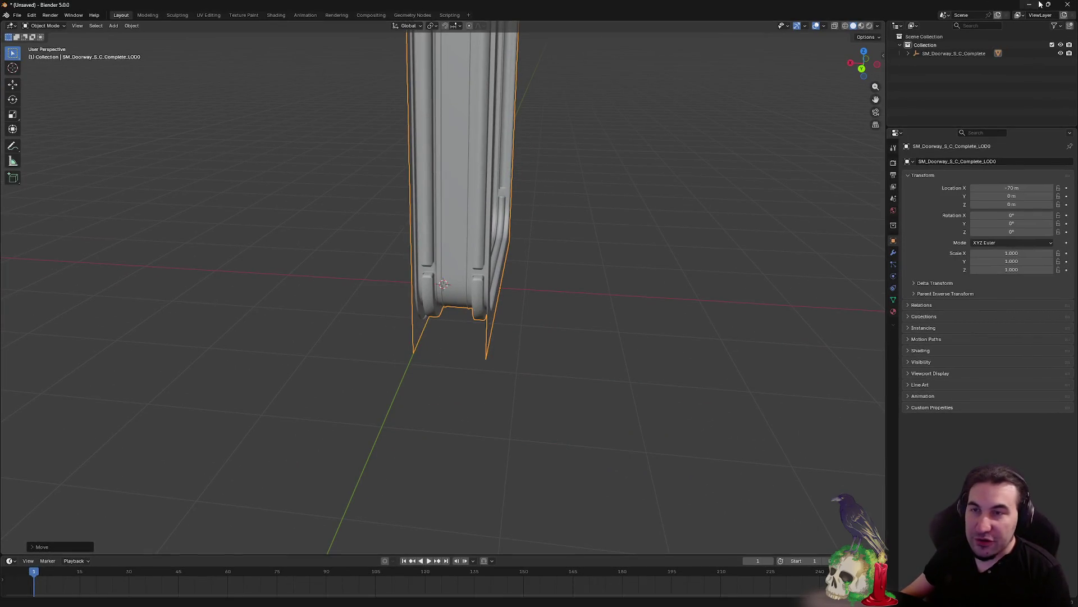
{"action": "left_click", "coordinate": [1068, 5]}
{"action": "left_click", "coordinate": [551, 322]}
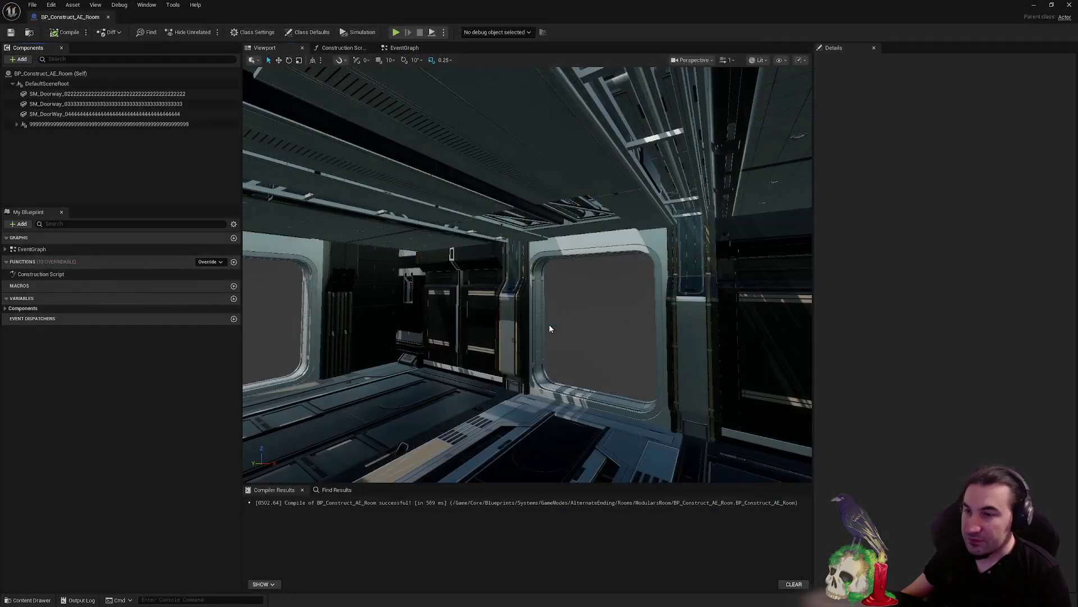
{"action": "left_click", "coordinate": [450, 597]}
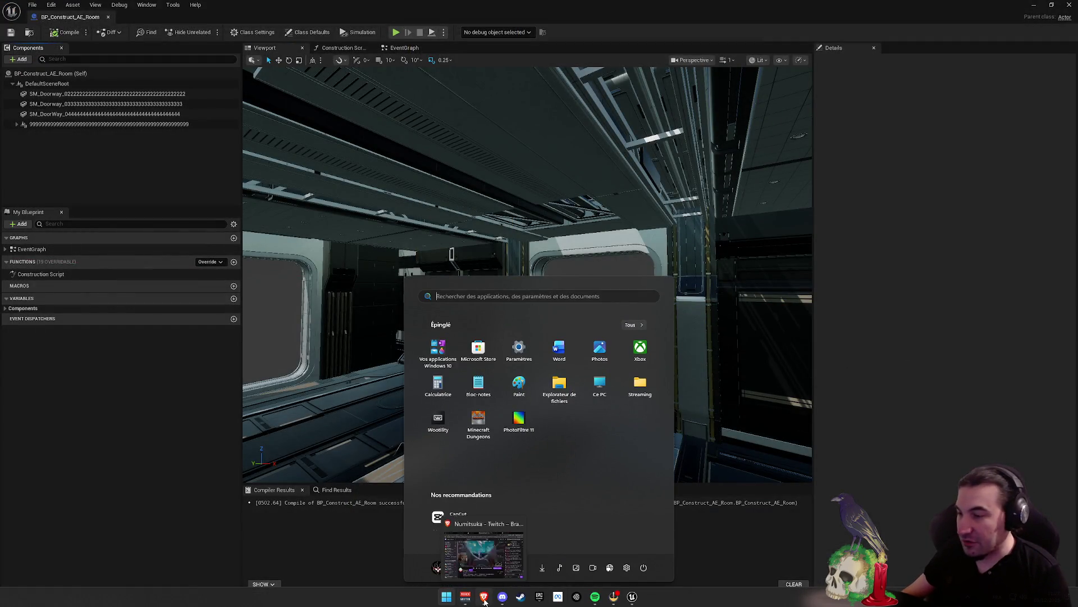
{"action": "left_click", "coordinate": [676, 539]}
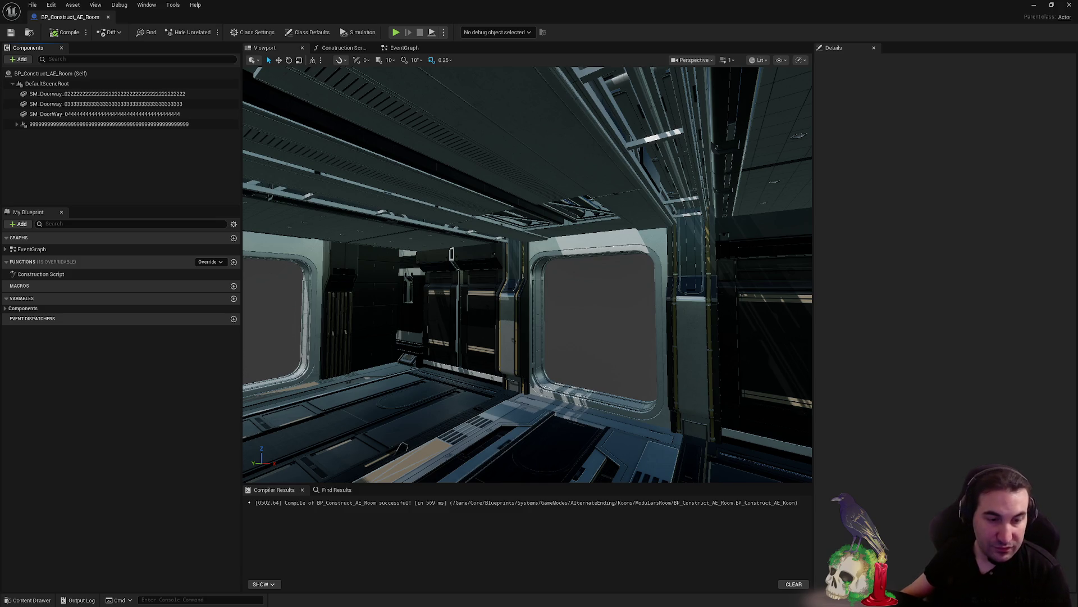
{"action": "key", "text": "super"}
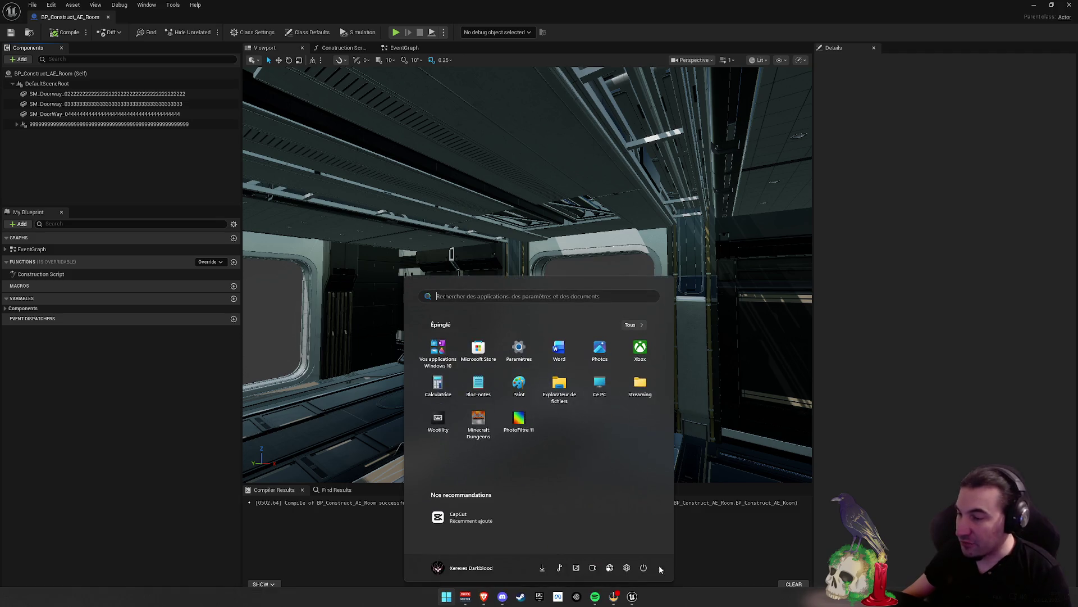
{"action": "key", "text": "Escape"}
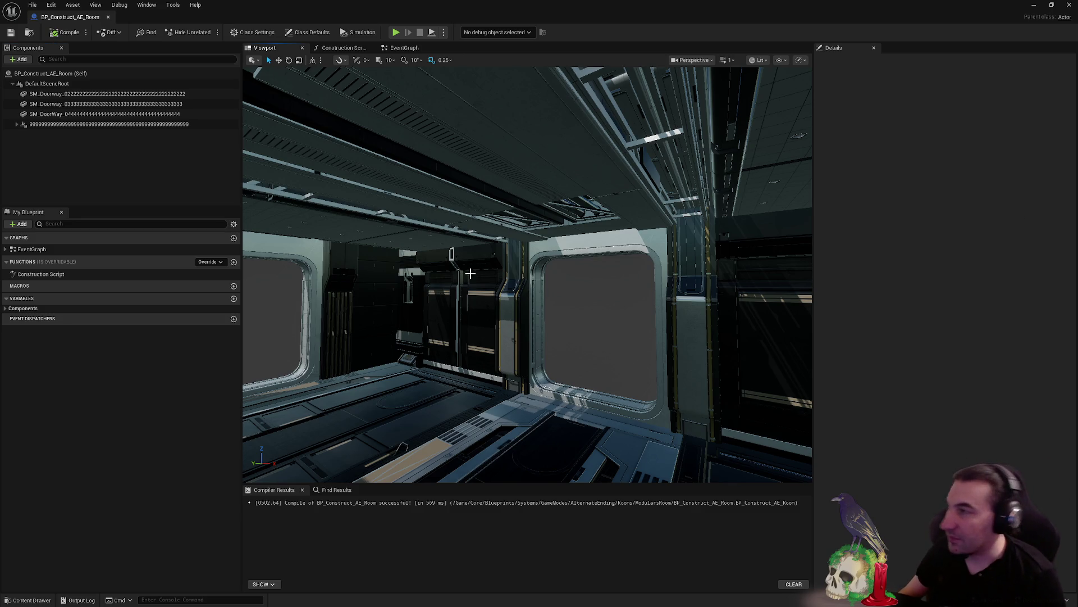
Step: Focus the 9s-named component, set its Location Y to 5.0, and select SM_Doorway_02
{"action": "left_click", "coordinate": [106, 125]}
{"action": "key", "text": "f"}
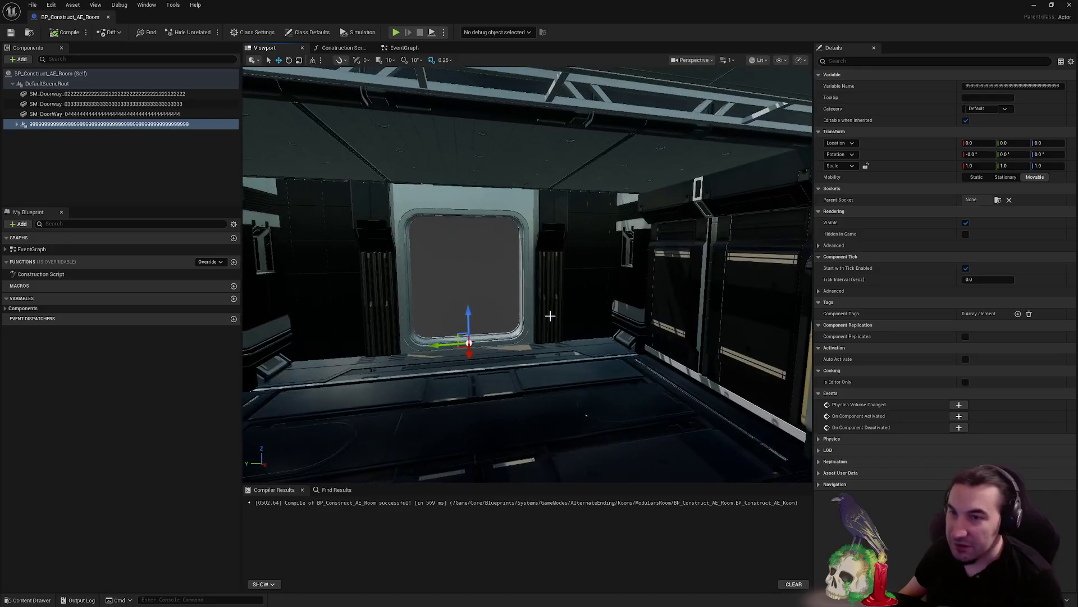
{"action": "mouse_move", "coordinate": [549, 316]}
{"action": "left_mouse_down"}
{"action": "mouse_move", "coordinate": [528, 328]}
{"action": "mouse_move", "coordinate": [562, 323]}
{"action": "mouse_move", "coordinate": [545, 315]}
{"action": "mouse_move", "coordinate": [523, 320]}
{"action": "mouse_move", "coordinate": [549, 327]}
{"action": "mouse_move", "coordinate": [514, 327]}
{"action": "left_mouse_up"}
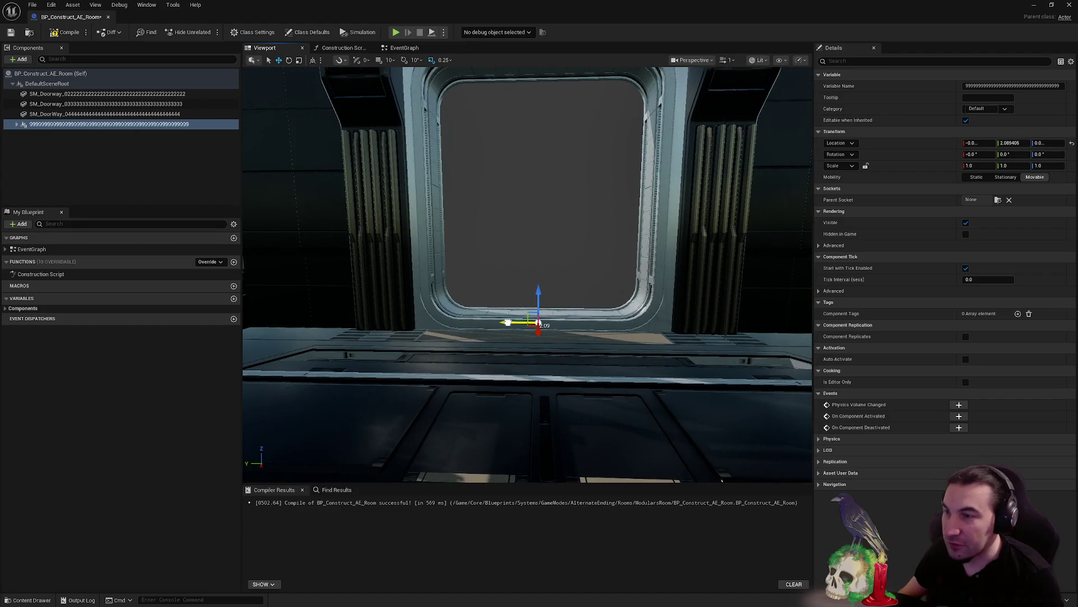
{"action": "left_click_drag", "start_coordinate": [1005, 143], "coordinate": [1011, 142]}
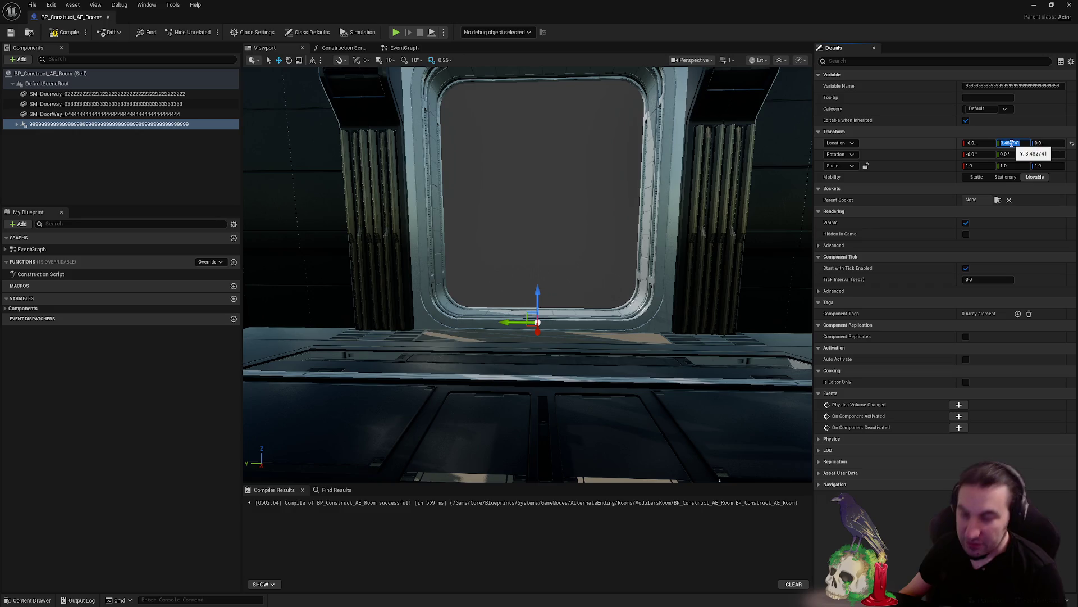
{"action": "type", "text": "10"}
{"action": "key", "text": "Return"}
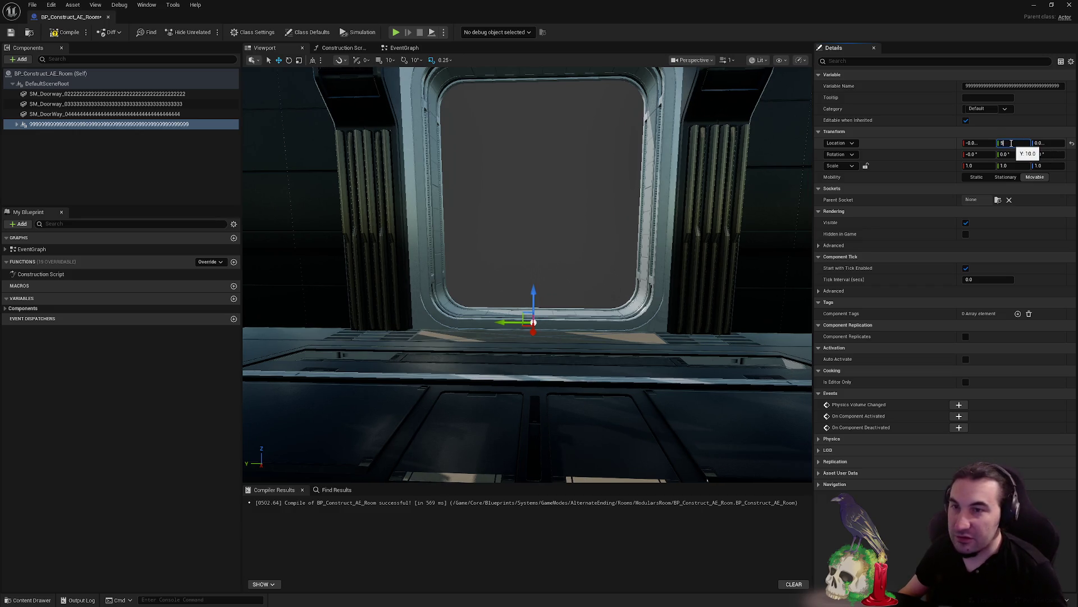
{"action": "key", "text": "Return"}
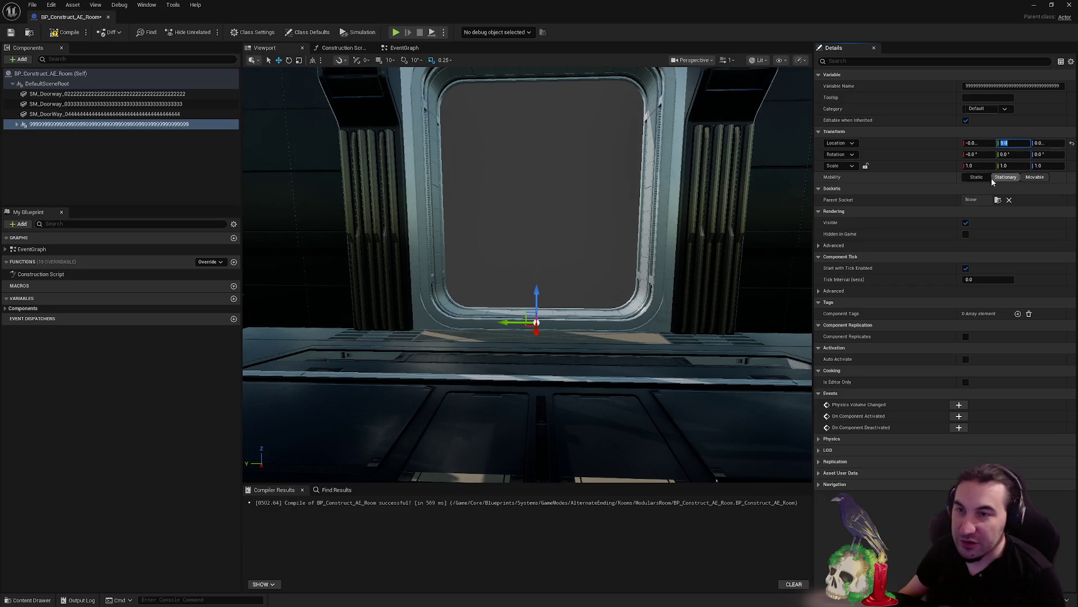
{"action": "scroll", "coordinate": [527, 274], "scroll_direction": "up", "scroll_amount": 3}
{"action": "left_click_drag", "start_coordinate": [527, 273], "coordinate": [461, 261]}
{"action": "mouse_move", "coordinate": [577, 332]}
{"action": "left_mouse_down"}
{"action": "mouse_move", "coordinate": [564, 330]}
{"action": "mouse_move", "coordinate": [577, 332]}
{"action": "mouse_move", "coordinate": [568, 344]}
{"action": "left_mouse_up"}
{"action": "left_click", "coordinate": [576, 332]}
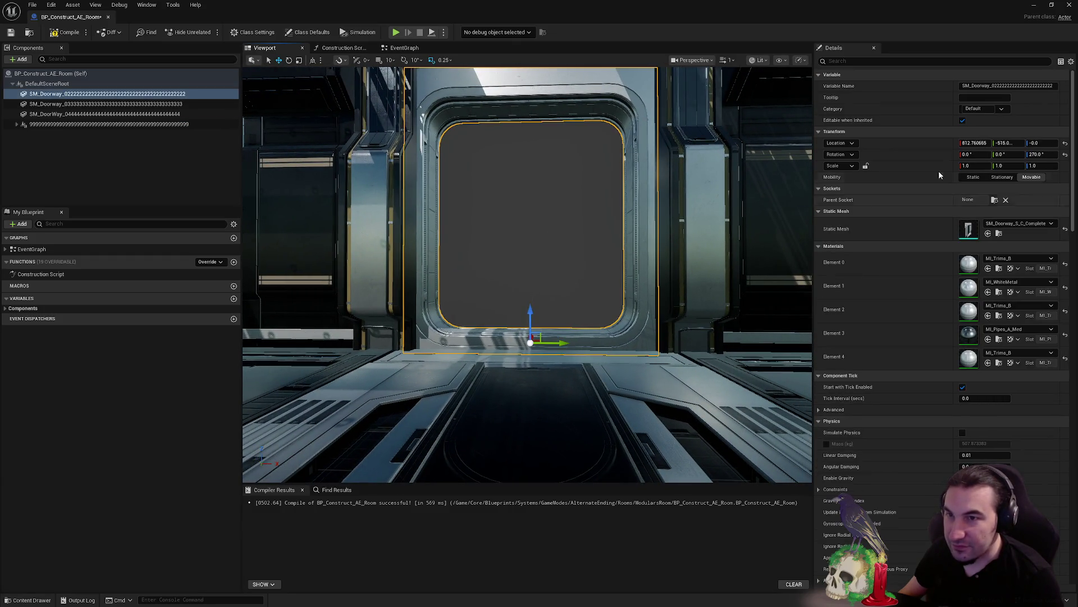
Step: Set both doorway meshes' Location X to 820
{"action": "left_click", "coordinate": [975, 143]}
{"action": "type", "text": "615"}
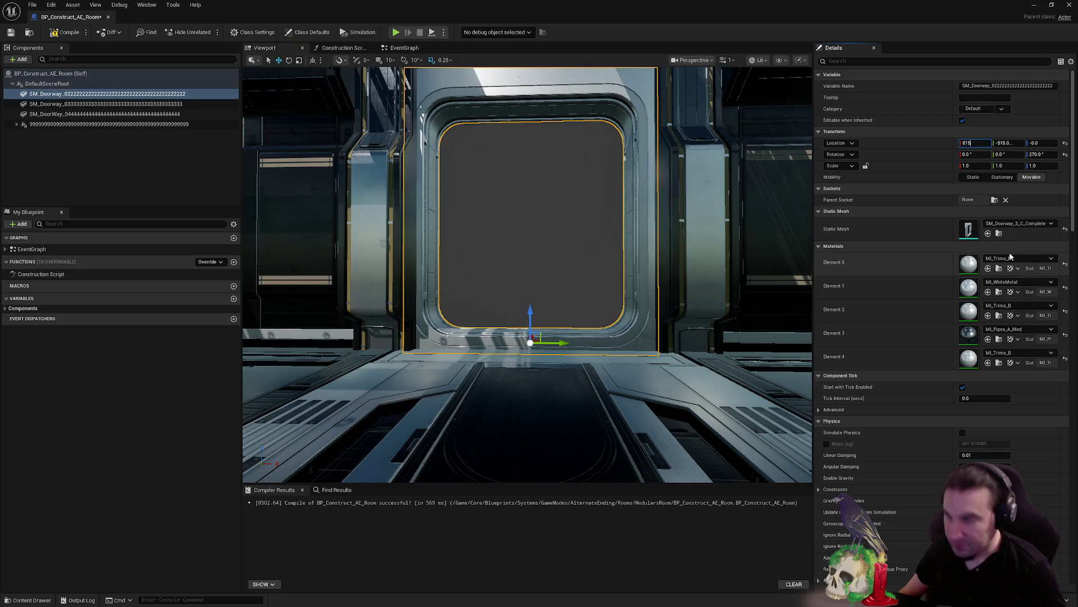
{"action": "type", "text": "620"}
{"action": "key", "text": "Return"}
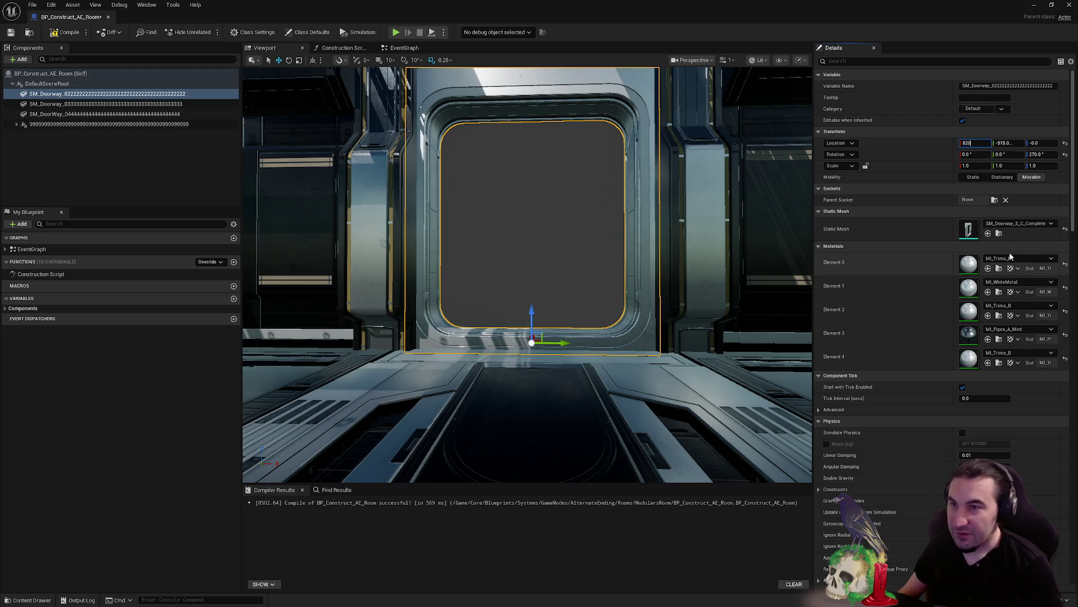
{"action": "key", "text": "Return"}
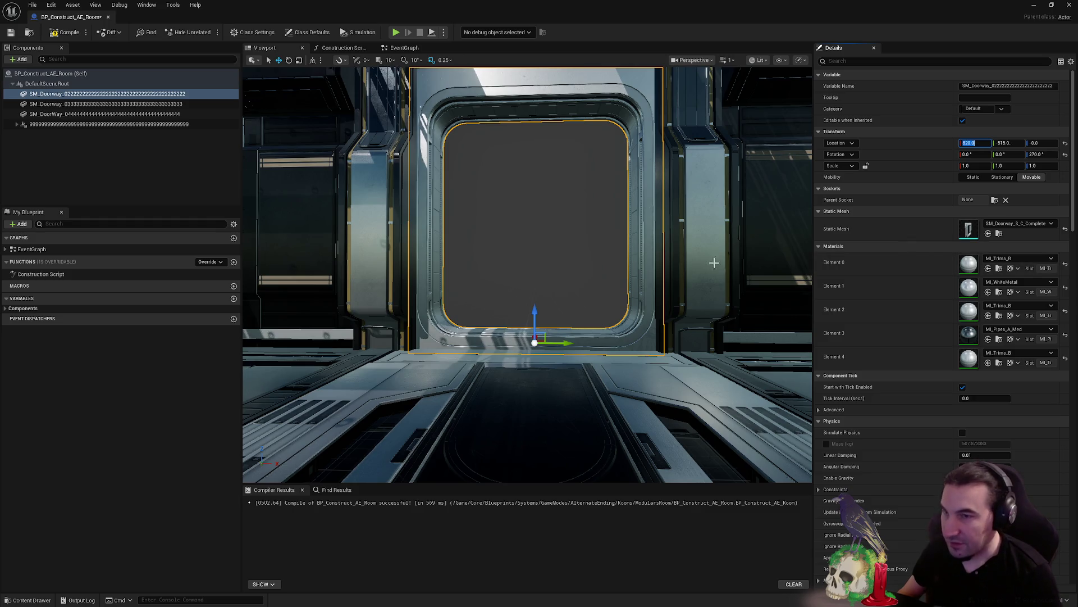
{"action": "left_click_drag", "start_coordinate": [616, 254], "coordinate": [617, 255]}
{"action": "left_click", "coordinate": [588, 212]}
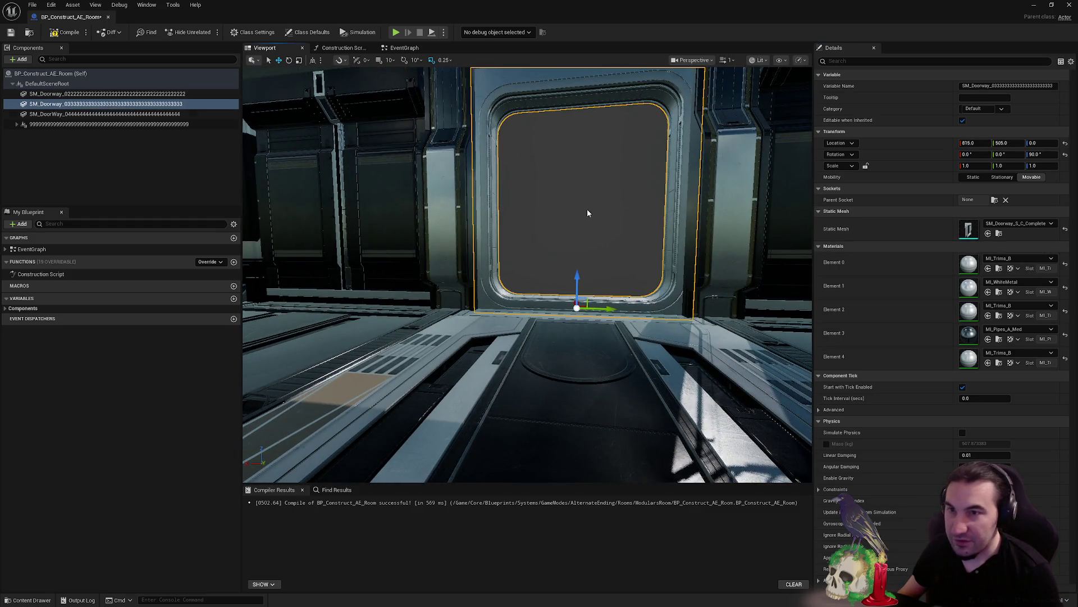
{"action": "left_click", "coordinate": [970, 143]}
{"action": "type", "text": "620"}
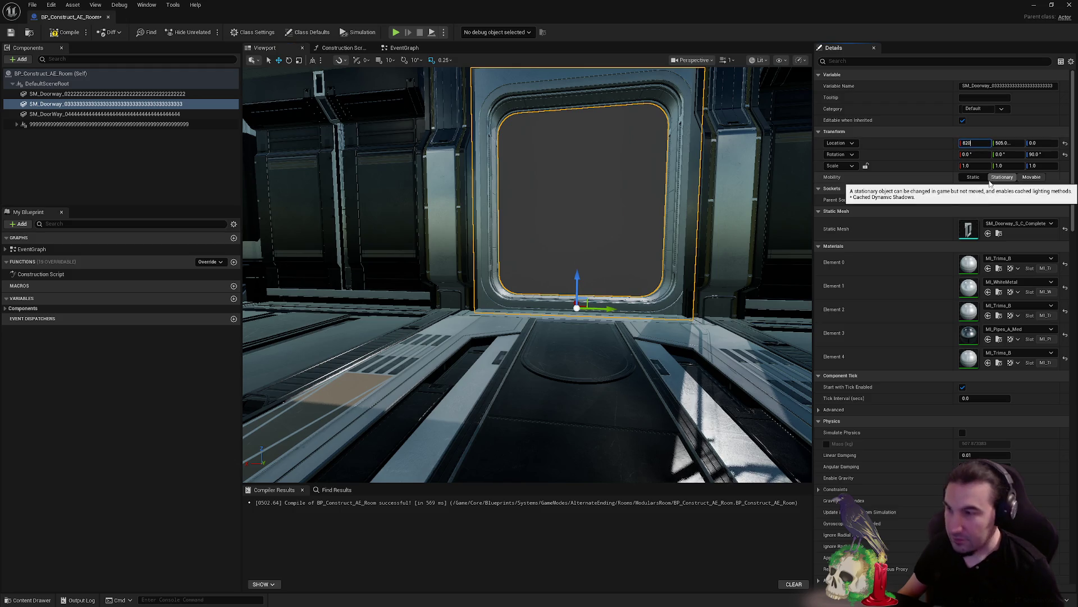
{"action": "key", "text": "Return"}
{"action": "left_click_drag", "start_coordinate": [562, 281], "coordinate": [562, 281]}
{"action": "left_click_drag", "start_coordinate": [628, 245], "coordinate": [628, 245]}
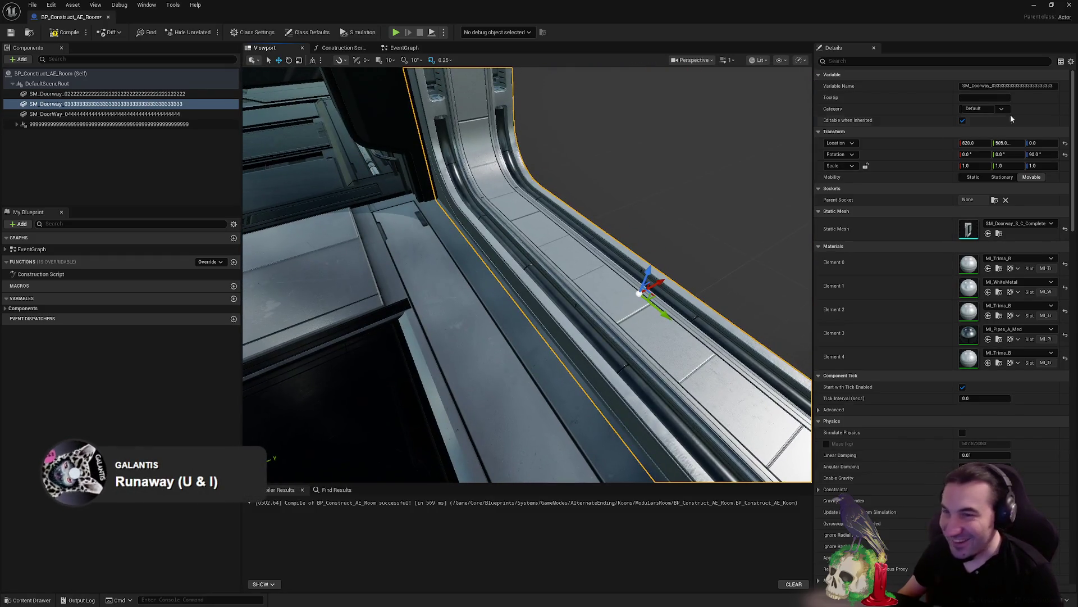
Step: Set one doorway's Location Y to 510
{"action": "left_click", "coordinate": [1003, 144]}
{"action": "type", "text": "500"}
{"action": "key", "text": "Return"}
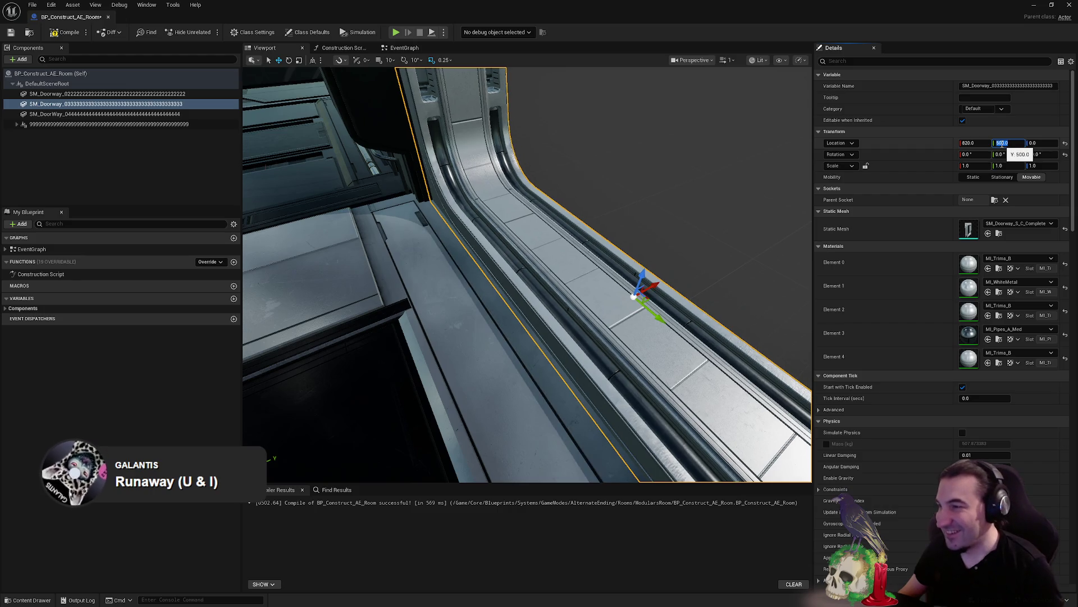
{"action": "key", "text": "Return"}
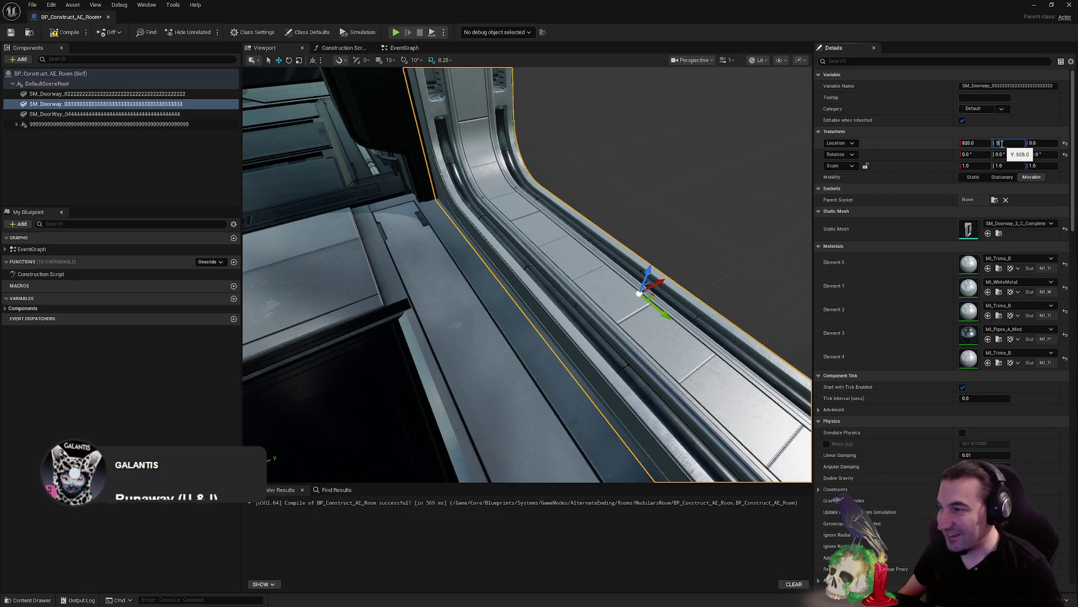
{"action": "type", "text": "510"}
{"action": "key", "text": "Return"}
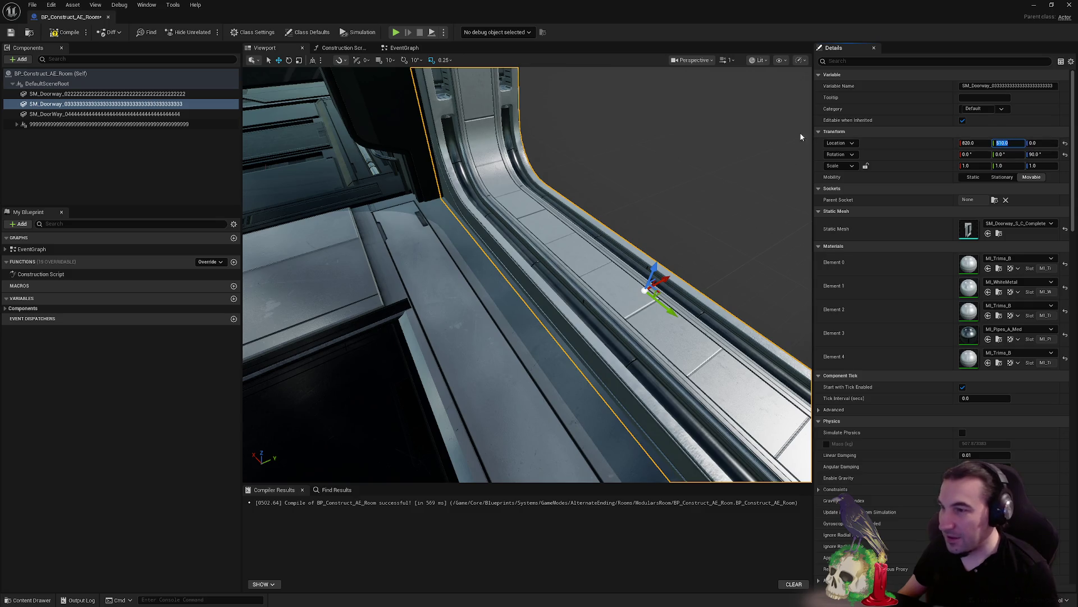
Step: Set the other doorway's Location Y to -510 to mirror the first
{"action": "left_click_drag", "start_coordinate": [701, 241], "coordinate": [565, 309]}
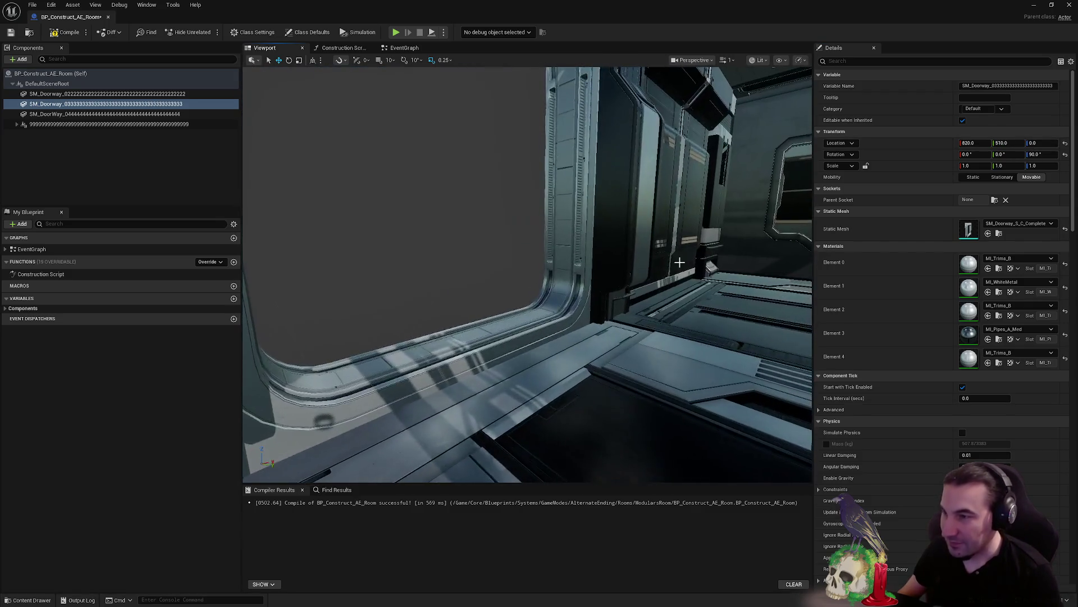
{"action": "left_click", "coordinate": [565, 309]}
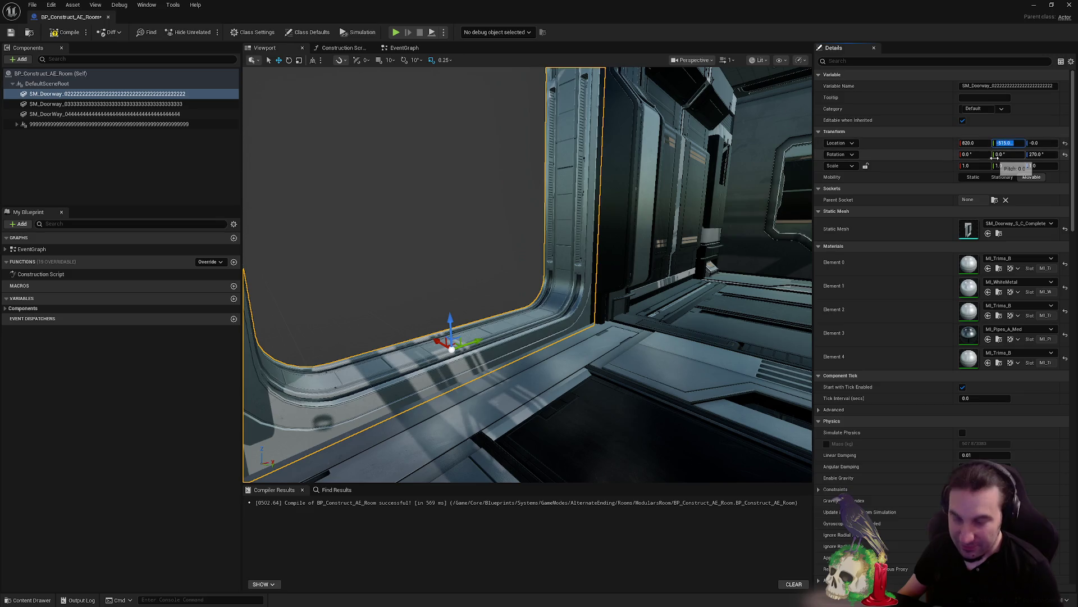
{"action": "key", "text": "Return"}
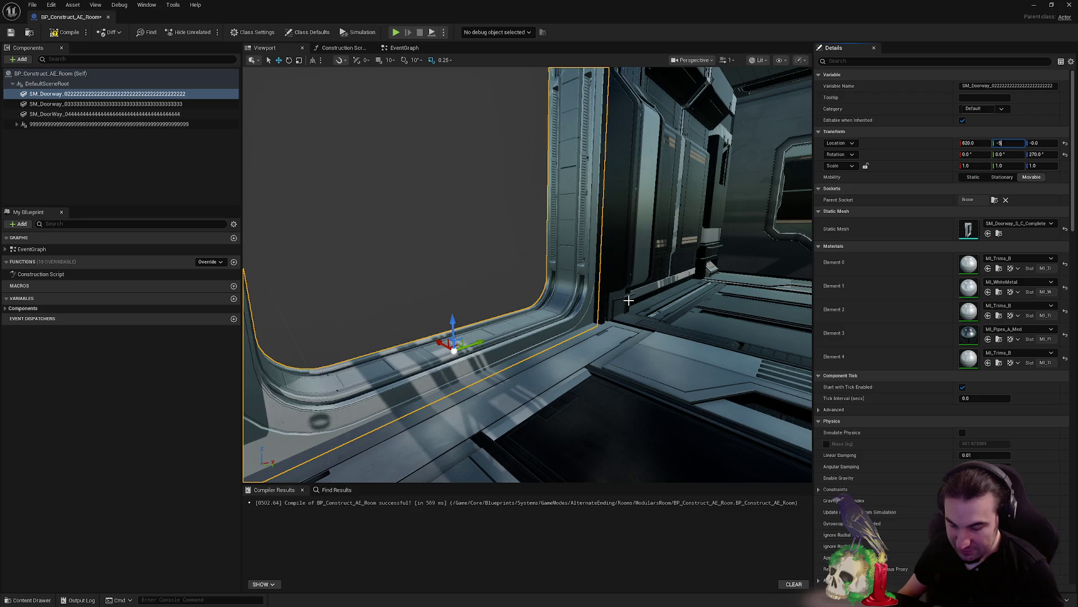
{"action": "type", "text": "20"}
{"action": "key", "text": "Return"}
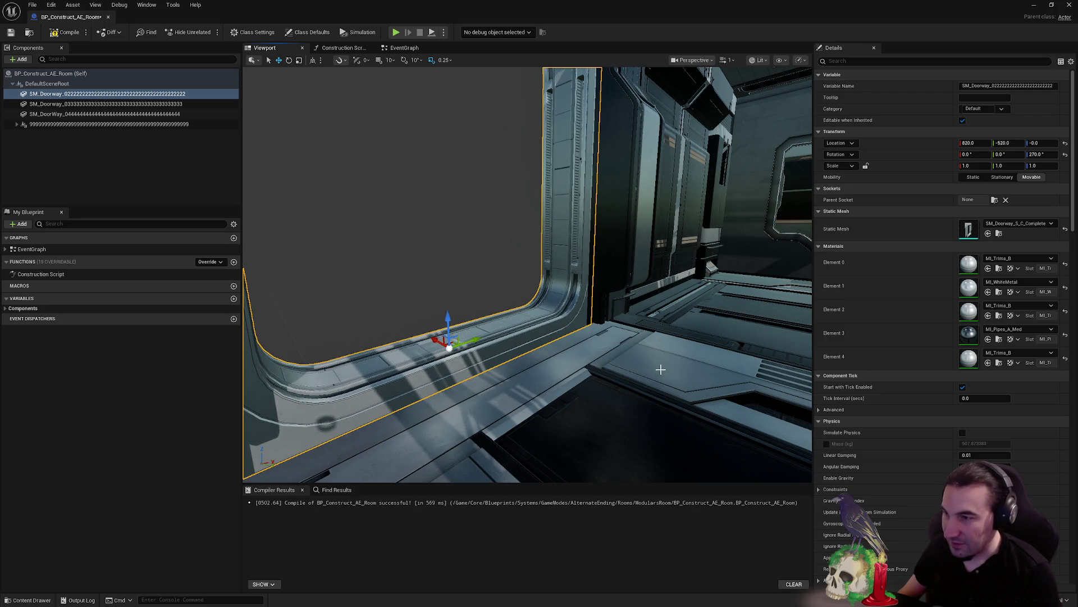
{"action": "left_click", "coordinate": [660, 369]}
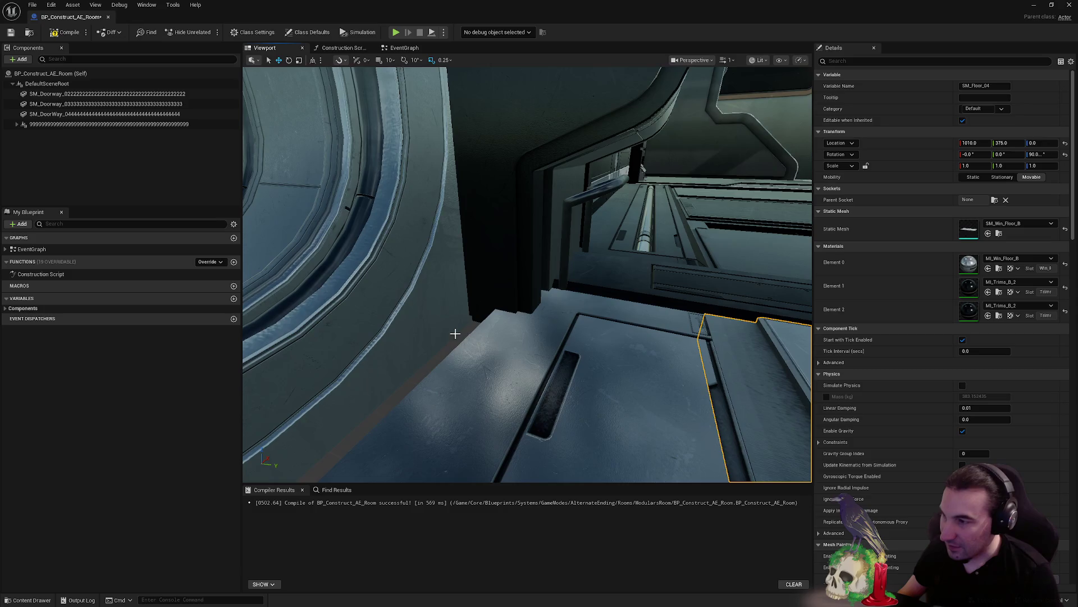
{"action": "left_click", "coordinate": [455, 334]}
{"action": "left_click", "coordinate": [1012, 143]}
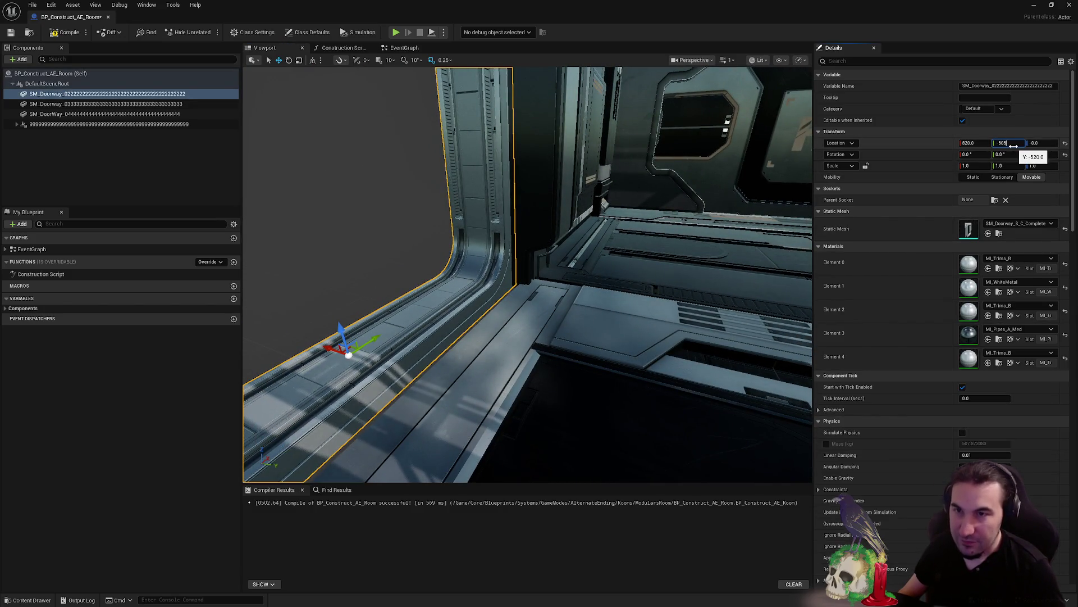
{"action": "type", "text": "-510"}
{"action": "key", "text": "Return"}
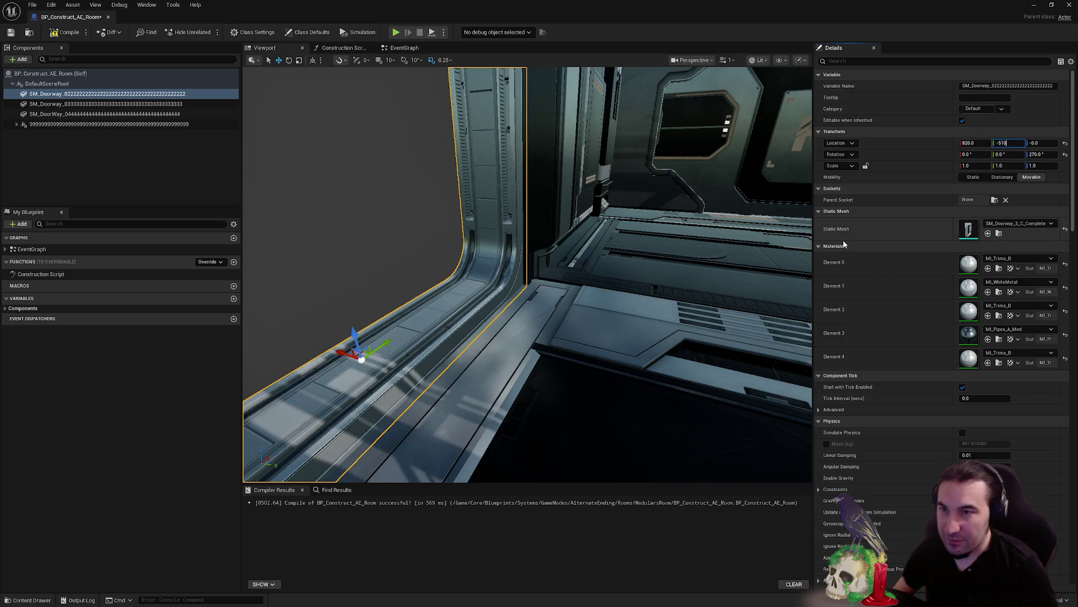
{"action": "key", "text": "Return"}
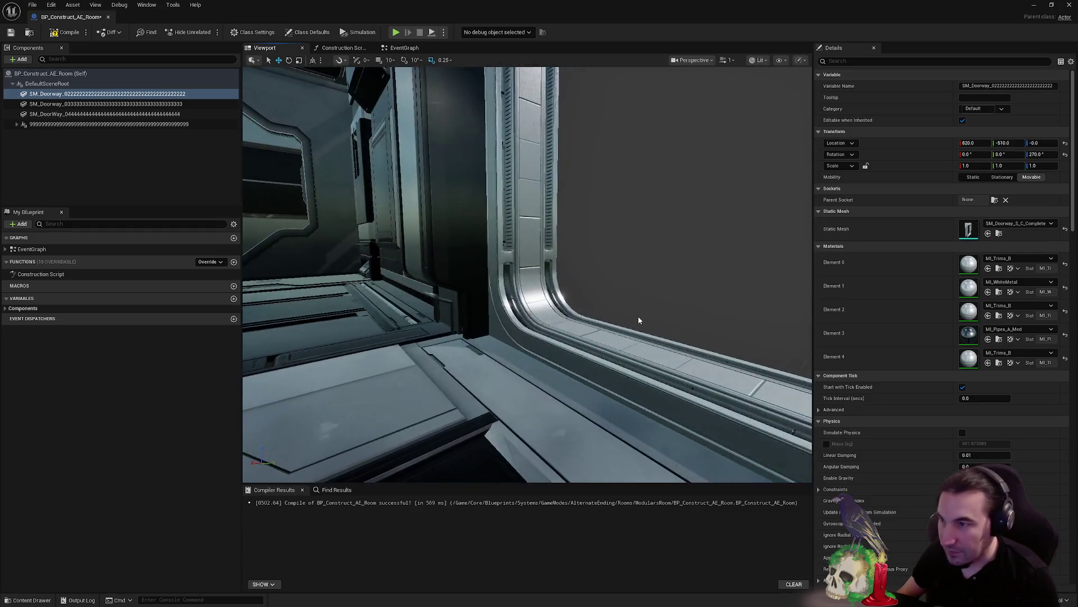
{"action": "left_click", "coordinate": [594, 337]}
{"action": "mouse_move", "coordinate": [595, 337]}
{"action": "left_mouse_down"}
{"action": "mouse_move", "coordinate": [529, 314]}
{"action": "mouse_move", "coordinate": [241, 441]}
{"action": "left_mouse_up"}
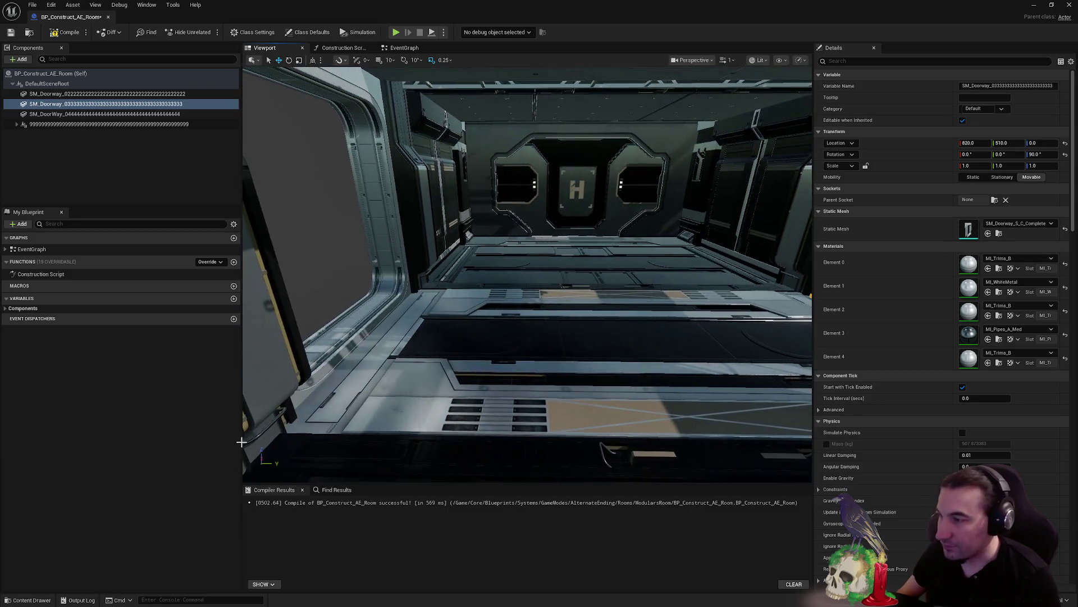
Step: Restore the blueprint window from full screen and close the room blueprint editor
{"action": "double_click", "coordinate": [46, 17]}
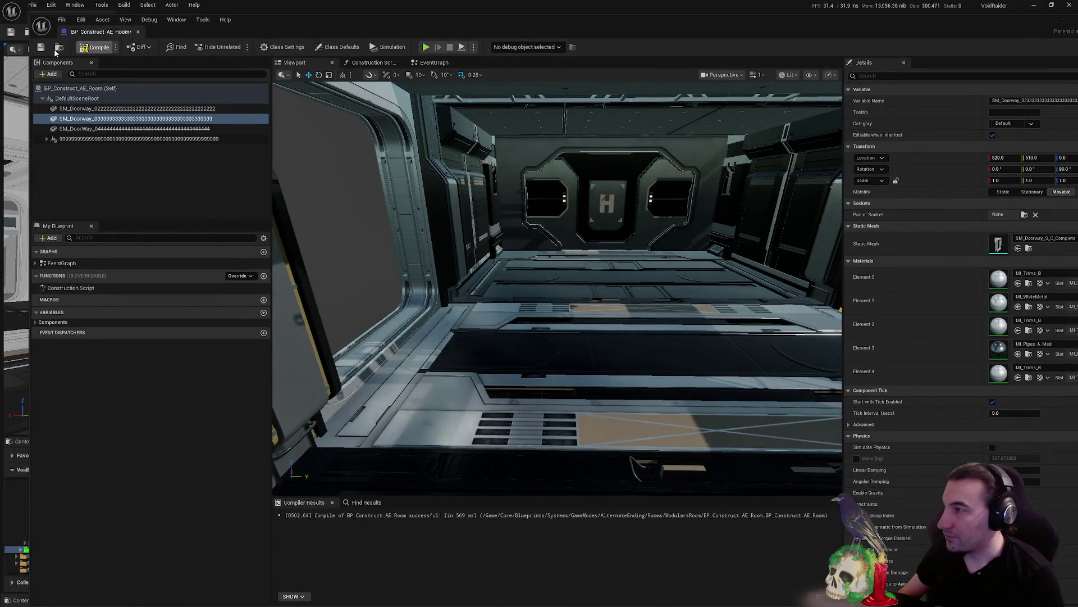
{"action": "left_click_drag", "start_coordinate": [607, 17], "coordinate": [607, 67]}
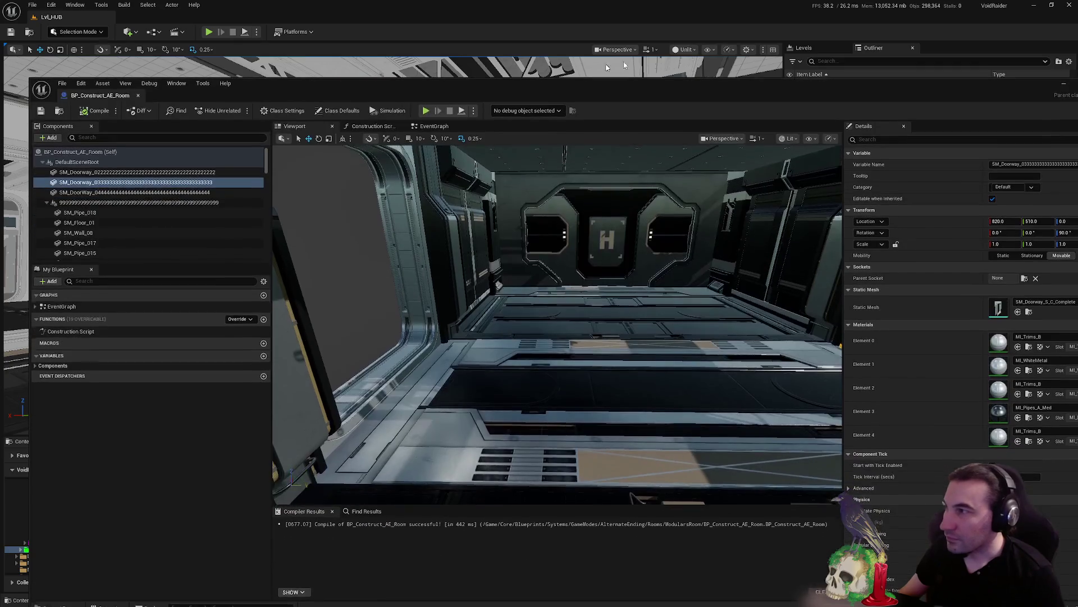
{"action": "left_click_drag", "start_coordinate": [1036, 87], "coordinate": [996, 104]}
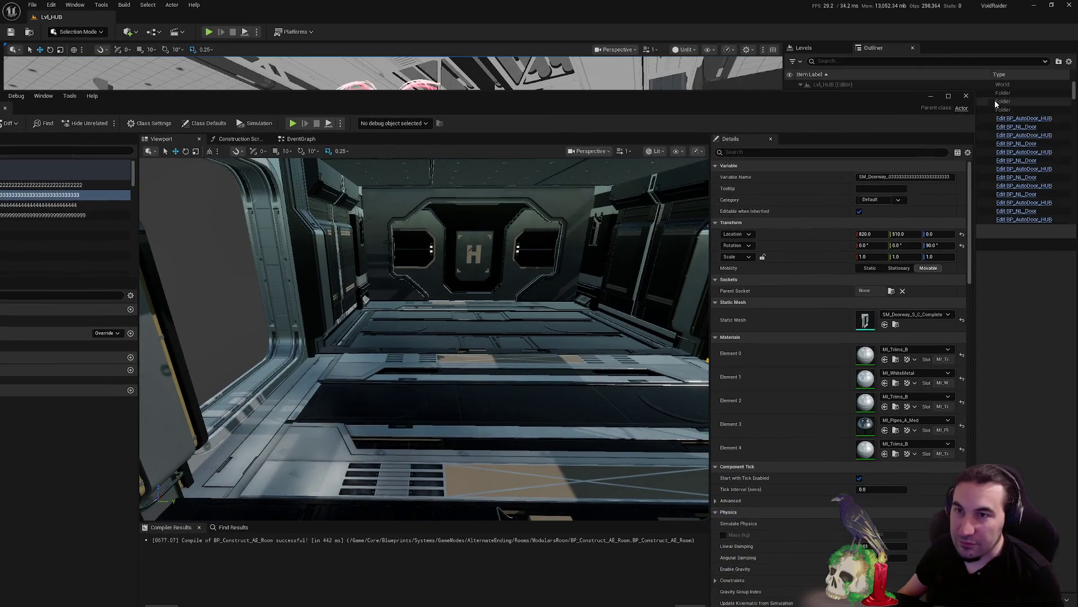
{"action": "left_click", "coordinate": [966, 96]}
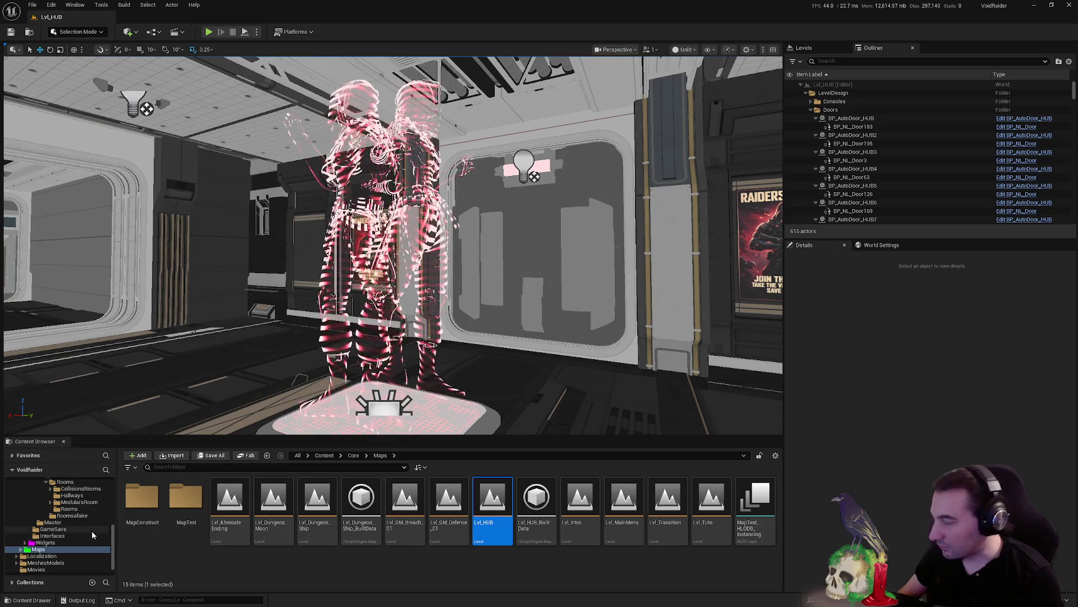
Step: Browse to AlternateEnding/Rooms/ModularsRoom and open BP_Construct_AE_Room
{"action": "left_click", "coordinate": [93, 548]}
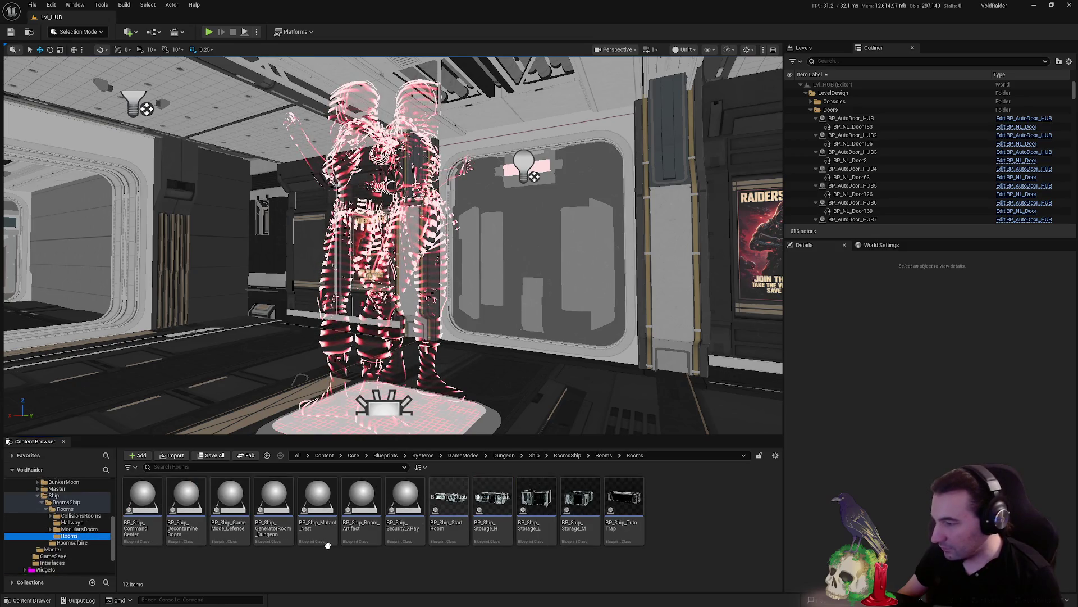
{"action": "left_click", "coordinate": [82, 523]}
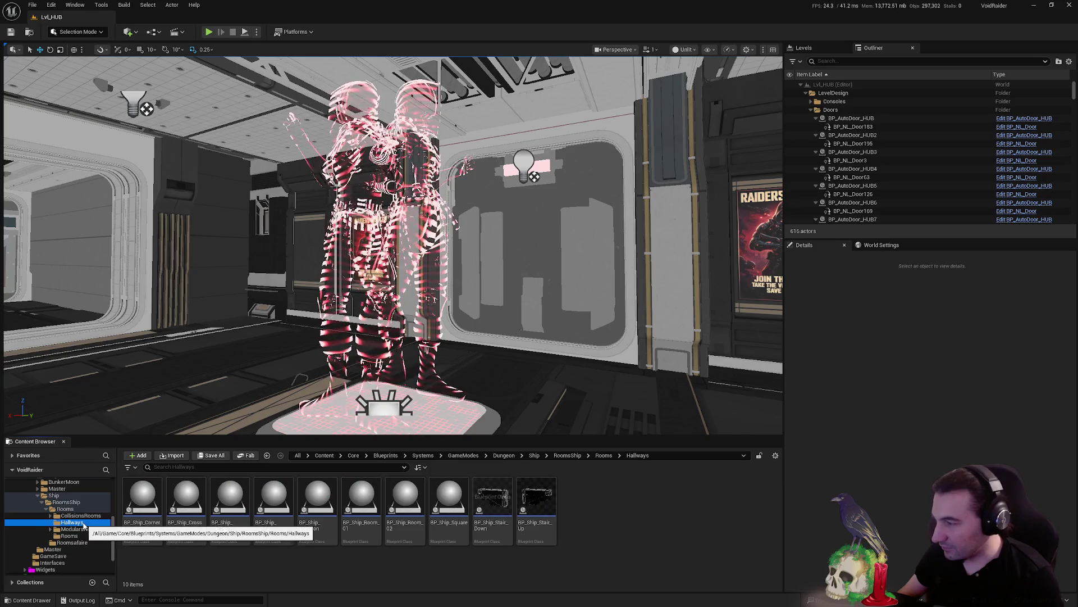
{"action": "scroll", "coordinate": [84, 525], "scroll_direction": "up", "scroll_amount": 3}
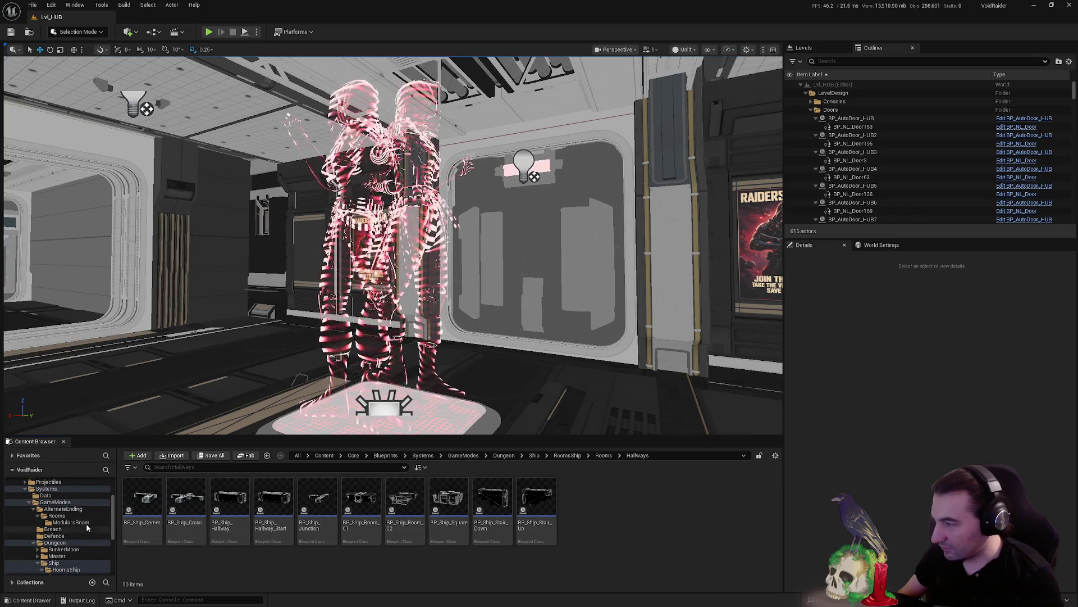
{"action": "left_click", "coordinate": [70, 522]}
{"action": "left_click", "coordinate": [324, 500]}
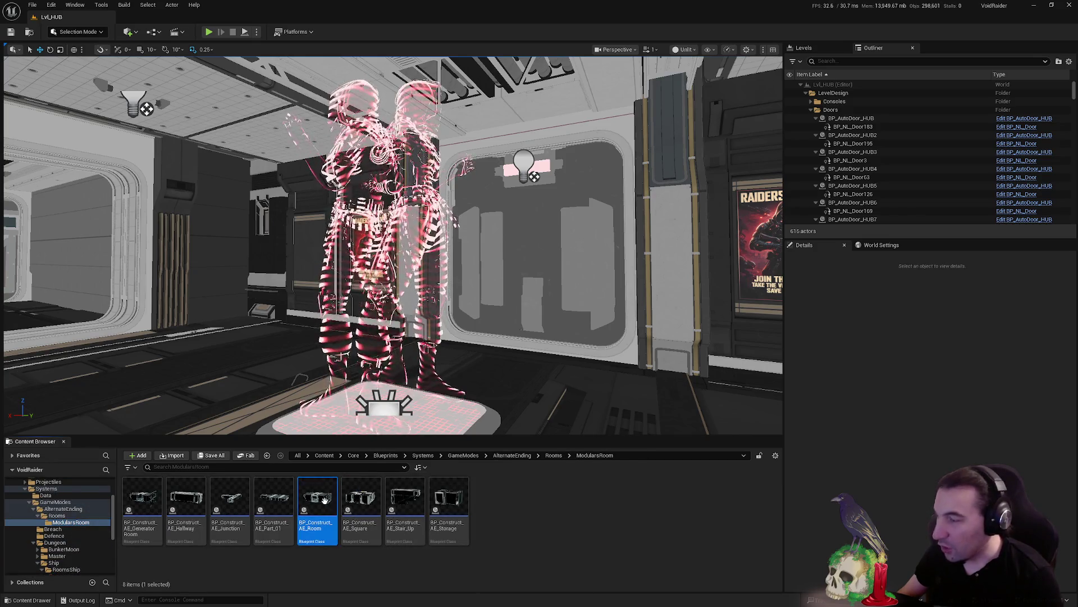
{"action": "left_click", "coordinate": [360, 498]}
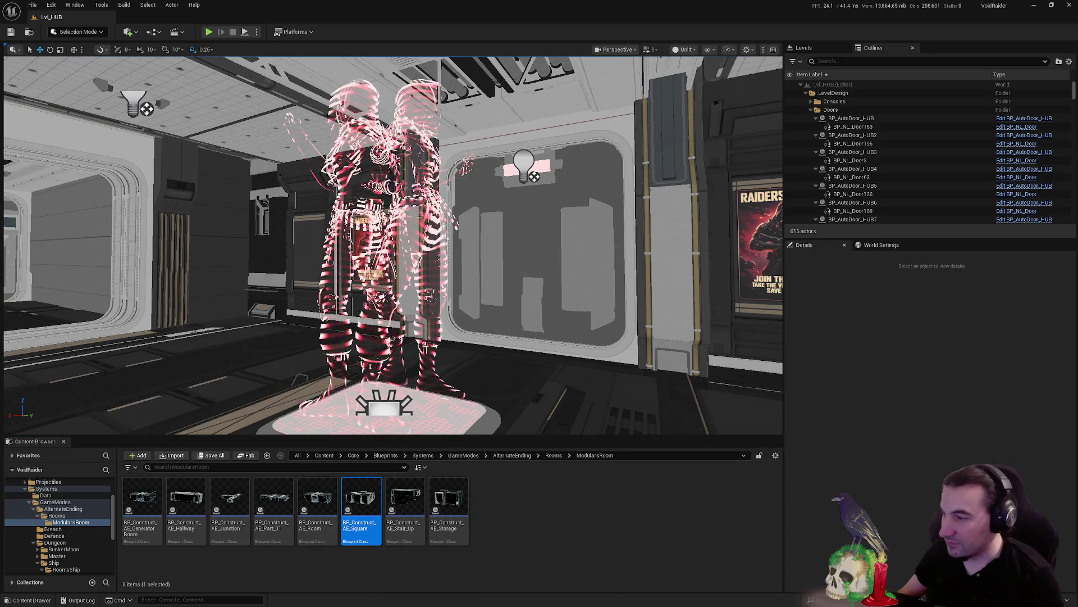
{"action": "right_click", "coordinate": [553, 343]}
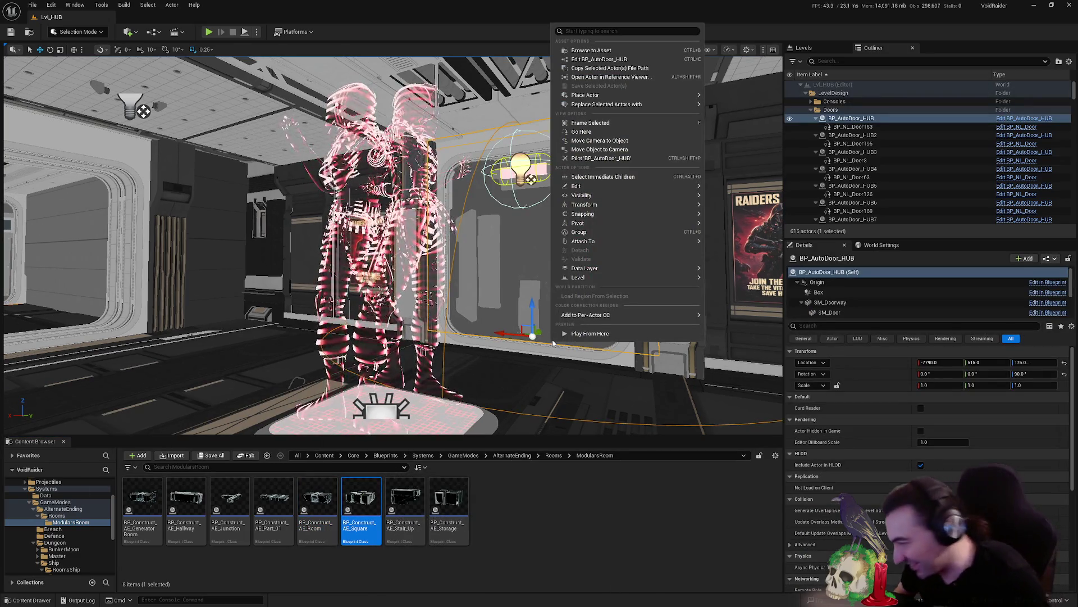
{"action": "double_click", "coordinate": [325, 491]}
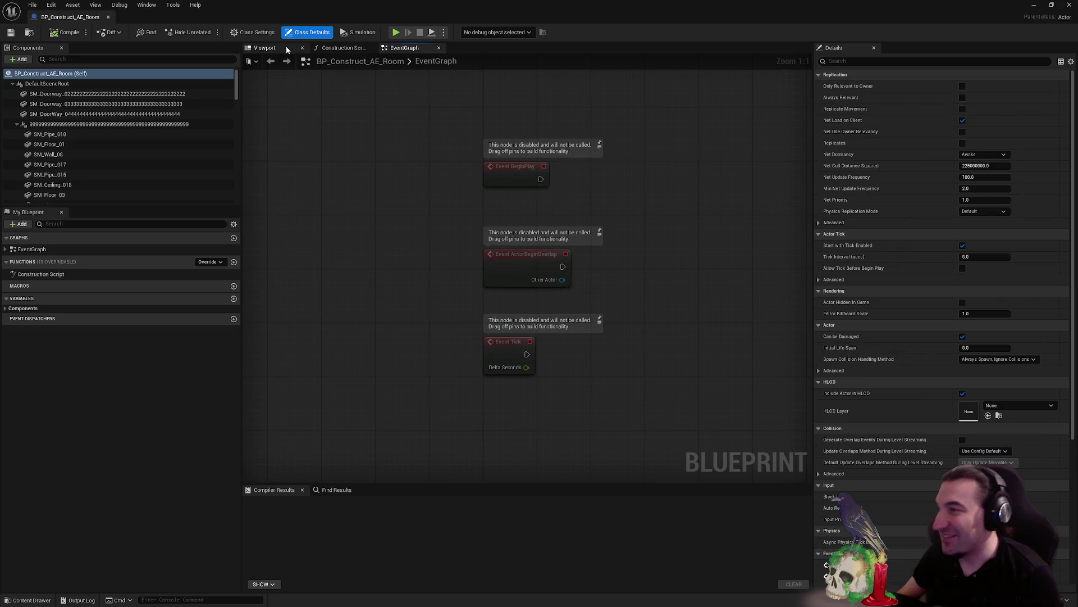
Step: Inspect the room in the Viewport tab, then close it and open BP_Construct_AE_Square
{"action": "left_click", "coordinate": [287, 49]}
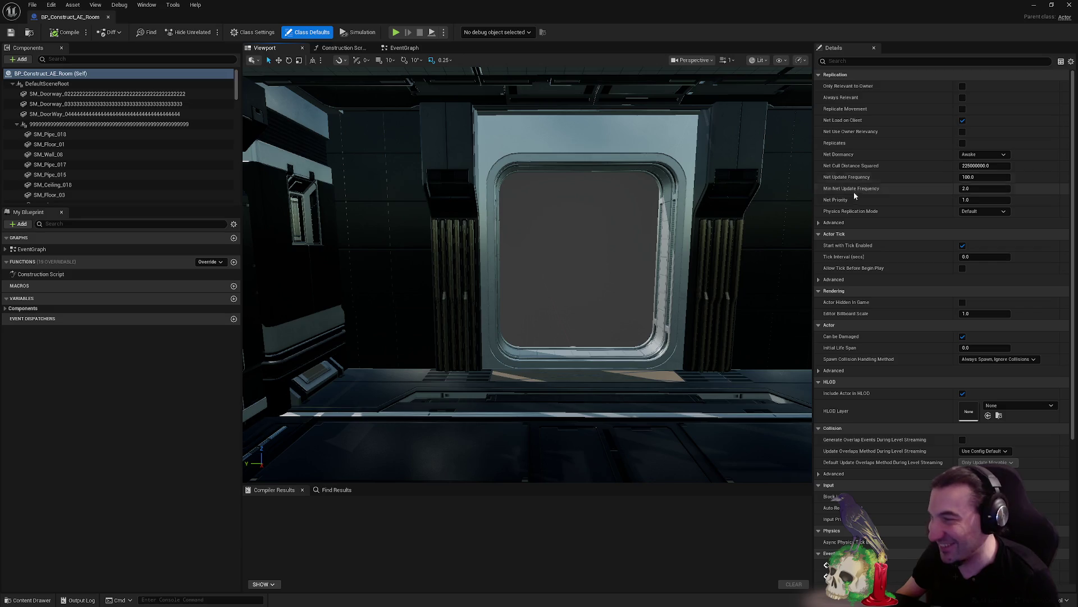
{"action": "left_click", "coordinate": [1070, 6]}
{"action": "double_click", "coordinate": [365, 503]}
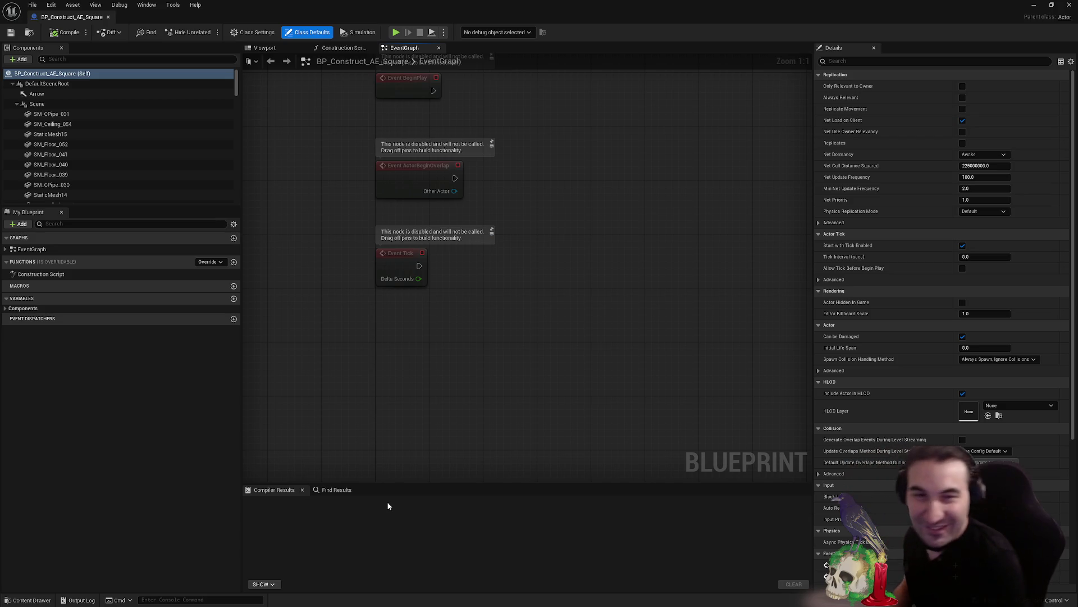
{"action": "left_click", "coordinate": [447, 605]}
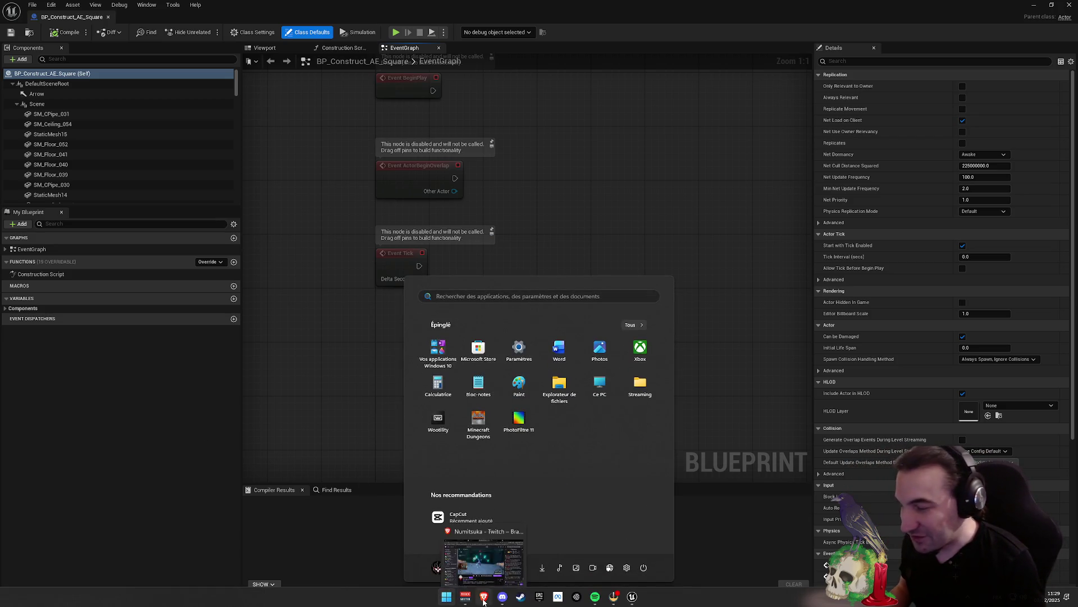
{"action": "left_click", "coordinate": [1075, 418]}
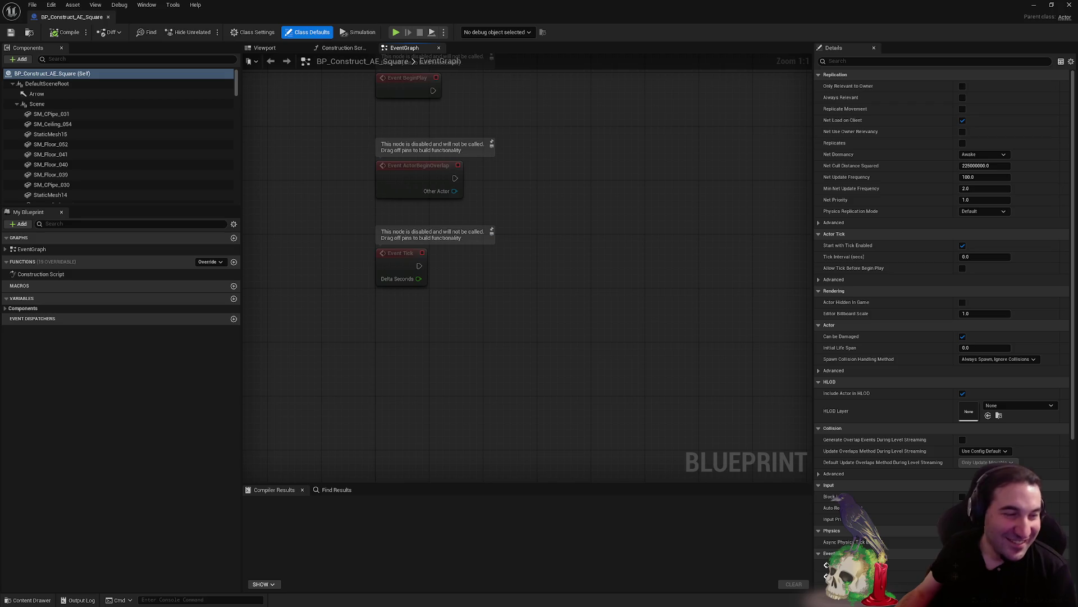
{"action": "key", "text": "super"}
{"action": "mouse_move", "coordinate": [488, 603]}
{"action": "key", "text": "super"}
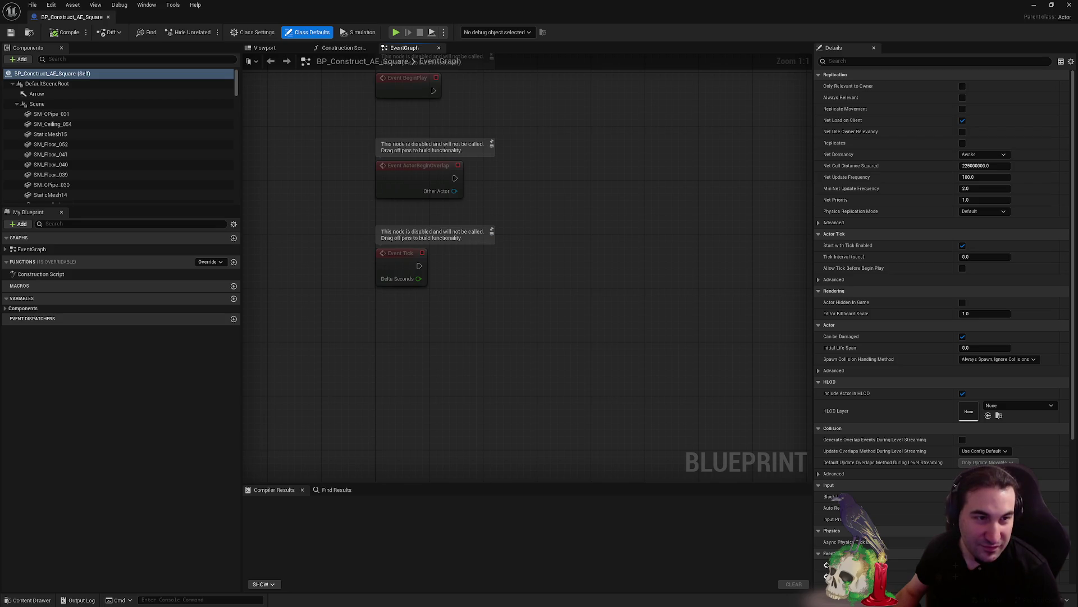
Step: Move SM_DoorWay_04 into its opening at Location Y -10, Z 0
{"action": "left_click", "coordinate": [264, 47]}
{"action": "left_click_drag", "start_coordinate": [410, 183], "coordinate": [544, 263]}
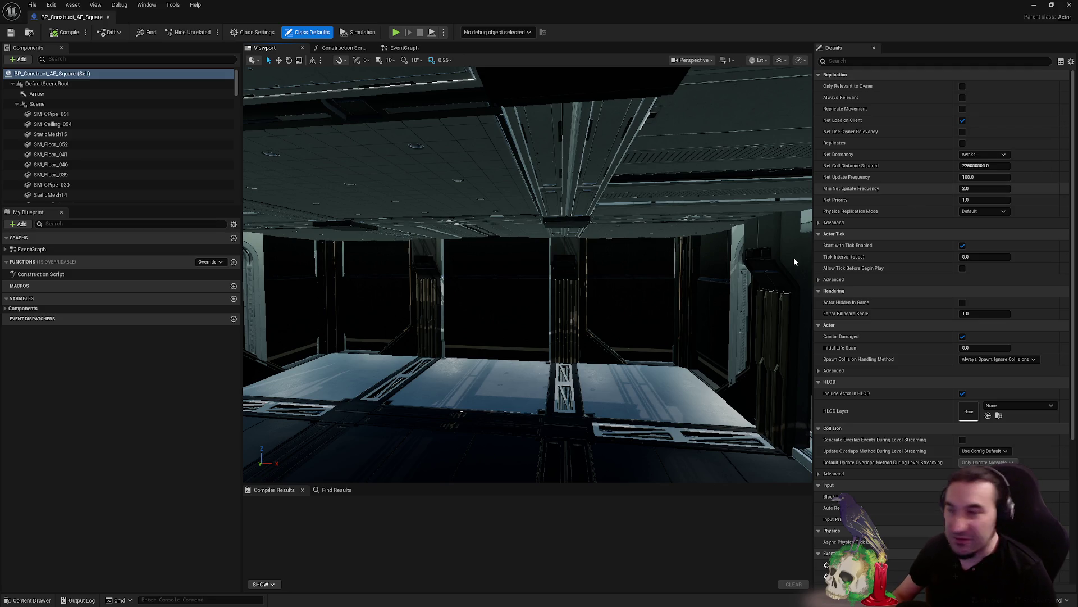
{"action": "mouse_move", "coordinate": [534, 312]}
{"action": "left_mouse_down"}
{"action": "mouse_move", "coordinate": [496, 274]}
{"action": "mouse_move", "coordinate": [573, 246]}
{"action": "left_mouse_up"}
{"action": "left_click", "coordinate": [665, 329]}
{"action": "left_click_drag", "start_coordinate": [664, 329], "coordinate": [590, 330]}
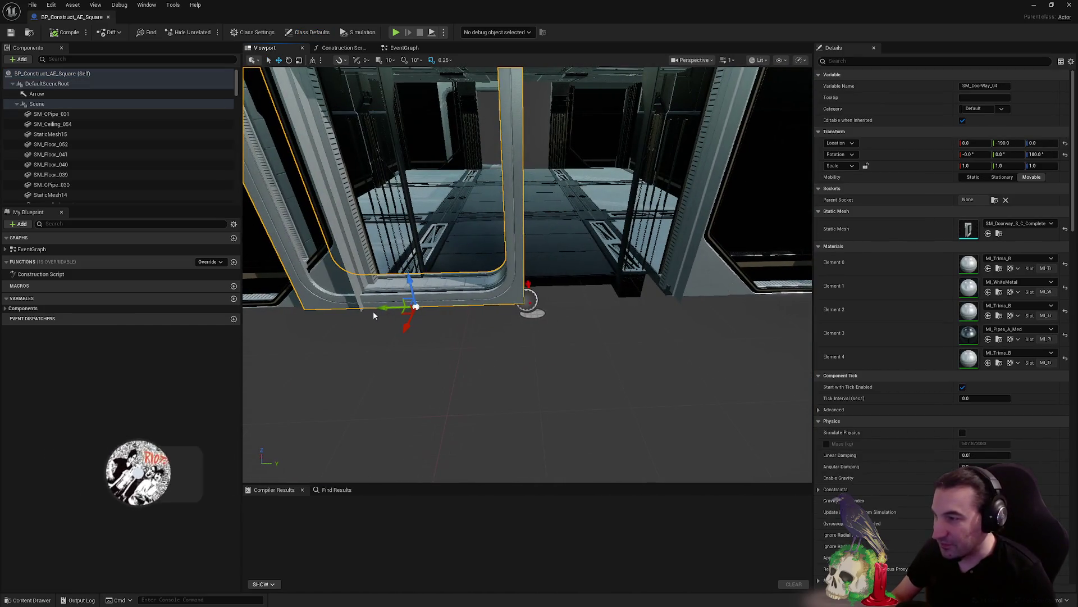
{"action": "mouse_move", "coordinate": [384, 312]}
{"action": "left_mouse_down"}
{"action": "mouse_move", "coordinate": [501, 315]}
{"action": "mouse_move", "coordinate": [475, 278]}
{"action": "mouse_move", "coordinate": [404, 278]}
{"action": "mouse_move", "coordinate": [607, 356]}
{"action": "mouse_move", "coordinate": [555, 365]}
{"action": "left_mouse_up"}
{"action": "left_click", "coordinate": [1005, 143]}
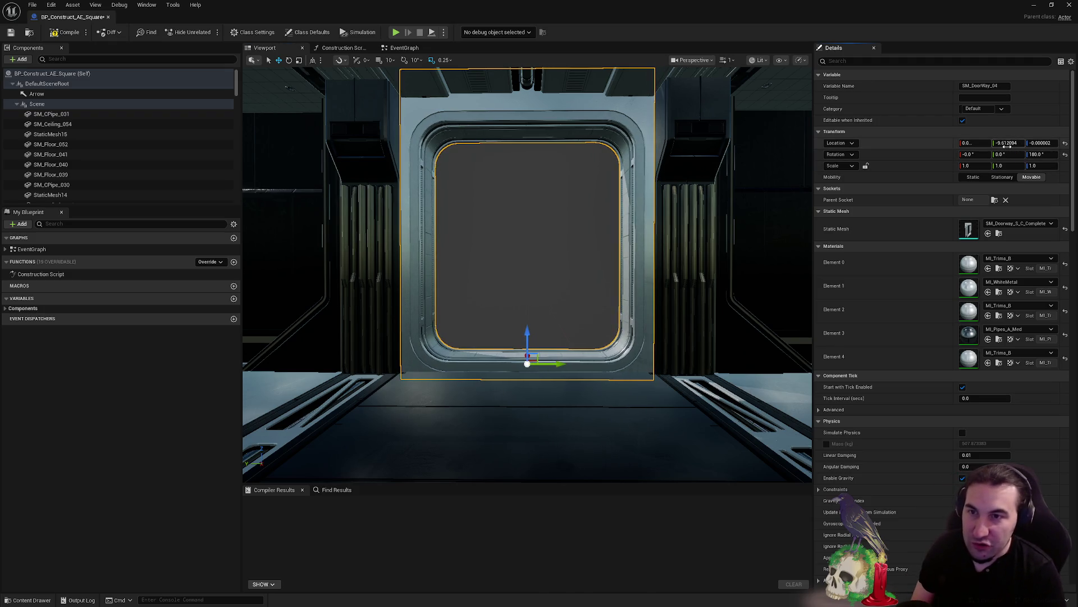
{"action": "type", "text": "-10"}
{"action": "key", "text": "Return"}
{"action": "left_click", "coordinate": [1039, 143]}
{"action": "type", "text": "0"}
{"action": "key", "text": "Return"}
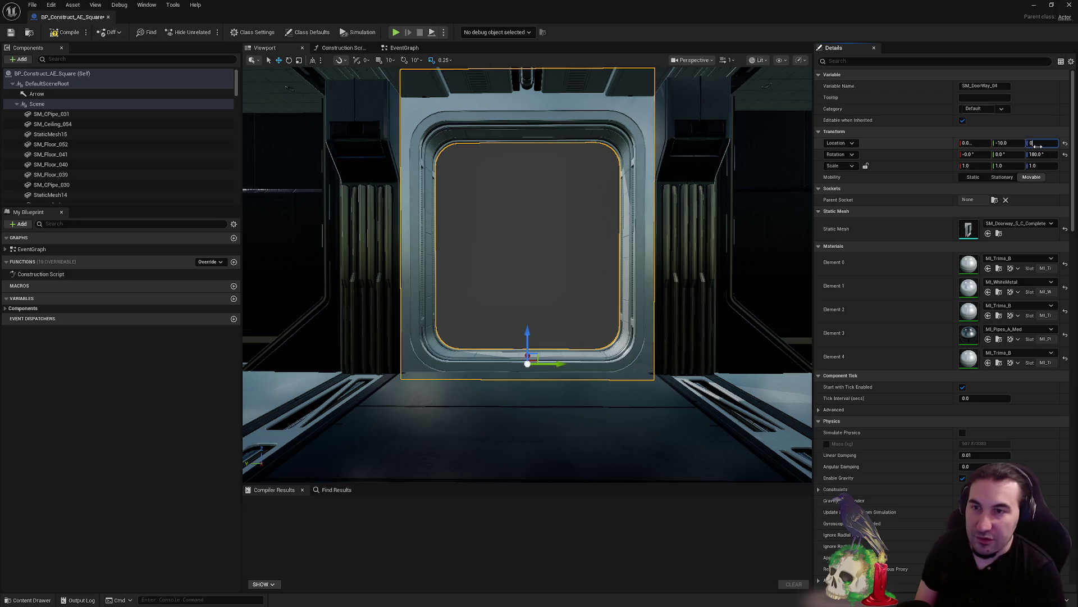
Step: Set SM_DoorWay_02's Location Y to -10 in its opening
{"action": "scroll", "coordinate": [527, 274], "scroll_direction": "up", "scroll_amount": 3}
{"action": "mouse_move", "coordinate": [527, 274]}
{"action": "left_mouse_down"}
{"action": "mouse_move", "coordinate": [567, 253]}
{"action": "mouse_move", "coordinate": [544, 297]}
{"action": "mouse_move", "coordinate": [430, 278]}
{"action": "left_mouse_up"}
{"action": "left_click", "coordinate": [430, 278]}
{"action": "mouse_move", "coordinate": [459, 354]}
{"action": "left_mouse_down"}
{"action": "mouse_move", "coordinate": [444, 337]}
{"action": "mouse_move", "coordinate": [519, 335]}
{"action": "left_mouse_up"}
{"action": "left_click", "coordinate": [1000, 141]}
{"action": "type", "text": "-10"}
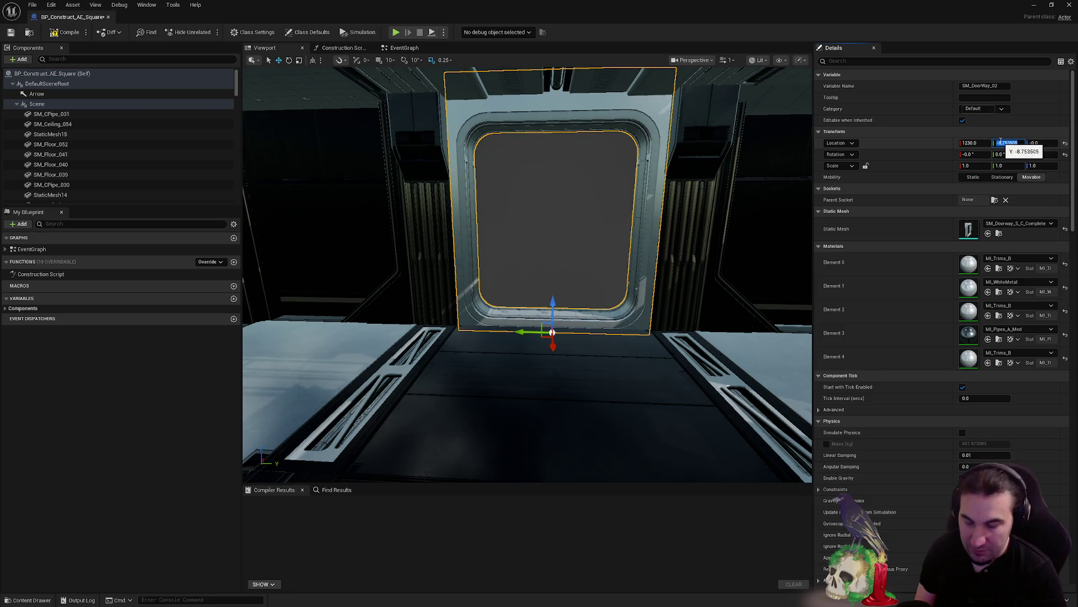
{"action": "key", "text": "Return"}
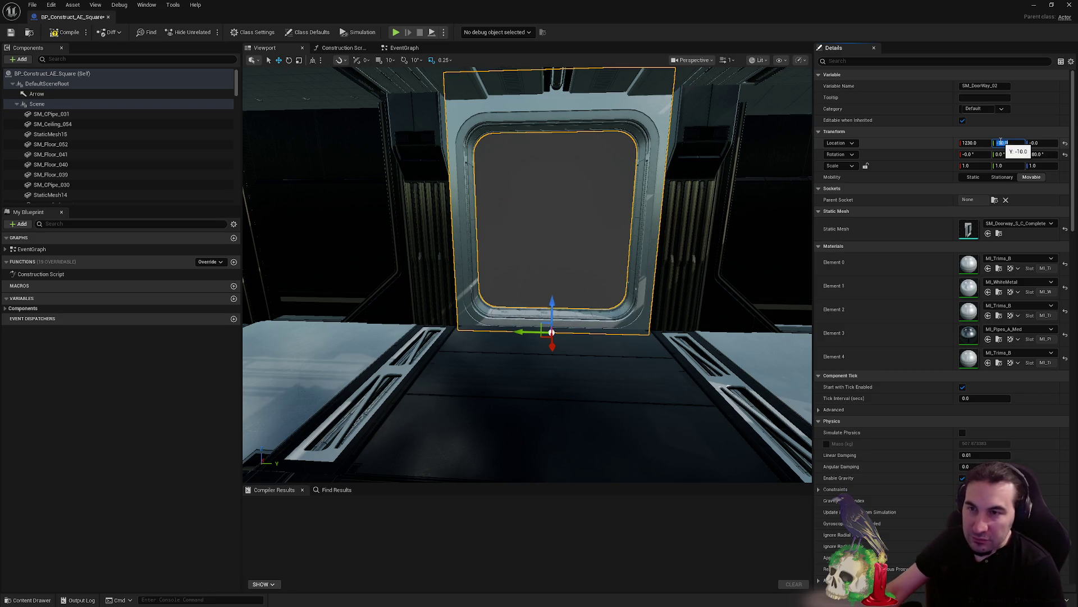
Step: Give SM_DoorWay_02 a Z rotation of 0 and Location X of 1300
{"action": "mouse_move", "coordinate": [601, 240]}
{"action": "left_mouse_down"}
{"action": "mouse_move", "coordinate": [604, 231]}
{"action": "mouse_move", "coordinate": [578, 264]}
{"action": "left_mouse_up"}
{"action": "left_click", "coordinate": [1036, 154]}
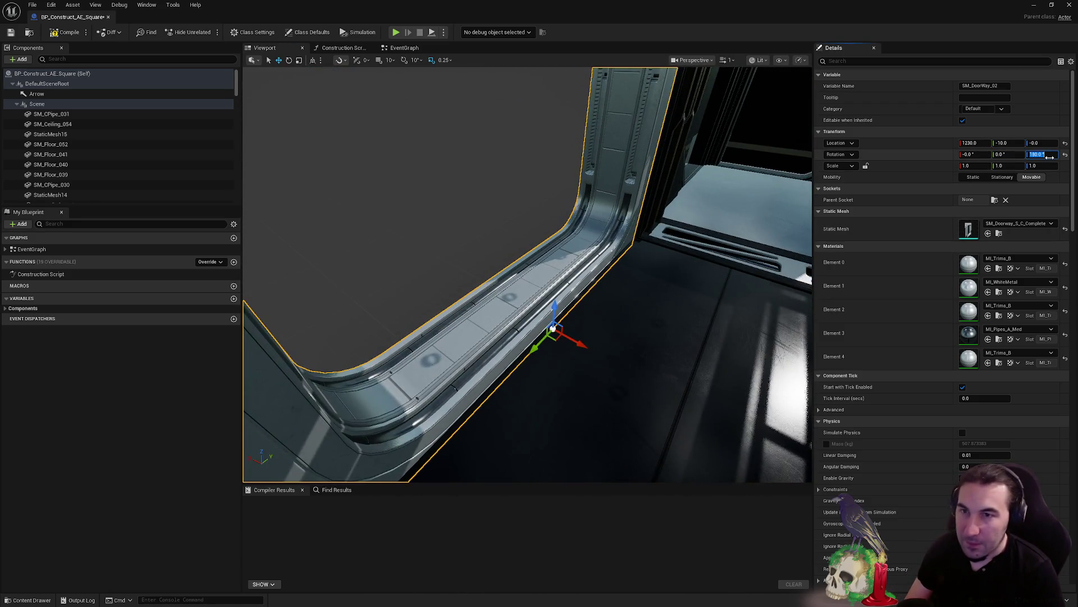
{"action": "type", "text": "0"}
{"action": "key", "text": "Return"}
{"action": "mouse_move", "coordinate": [529, 313]}
{"action": "left_mouse_down"}
{"action": "mouse_move", "coordinate": [447, 275]}
{"action": "mouse_move", "coordinate": [469, 292]}
{"action": "left_mouse_up"}
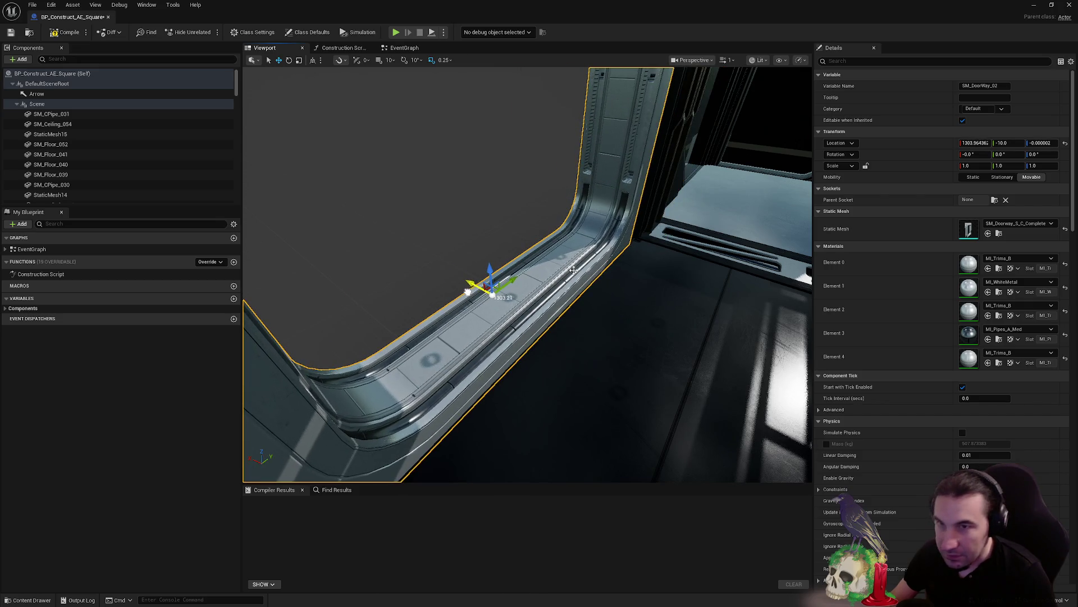
{"action": "left_click", "coordinate": [972, 143]}
{"action": "type", "text": "1300"}
{"action": "key", "text": "Return"}
Step: Check both doorways from inside the room, then compile BP_Construct_AE_Square
{"action": "mouse_move", "coordinate": [809, 190]}
{"action": "left_mouse_down"}
{"action": "mouse_move", "coordinate": [725, 201]}
{"action": "mouse_move", "coordinate": [778, 204]}
{"action": "left_mouse_up"}
{"action": "mouse_move", "coordinate": [527, 274]}
{"action": "left_mouse_down"}
{"action": "mouse_move", "coordinate": [483, 276]}
{"action": "mouse_move", "coordinate": [506, 276]}
{"action": "mouse_move", "coordinate": [674, 197]}
{"action": "mouse_move", "coordinate": [618, 202]}
{"action": "mouse_move", "coordinate": [652, 205]}
{"action": "mouse_move", "coordinate": [629, 205]}
{"action": "mouse_move", "coordinate": [717, 173]}
{"action": "mouse_move", "coordinate": [730, 186]}
{"action": "left_mouse_up"}
{"action": "left_click", "coordinate": [715, 185]}
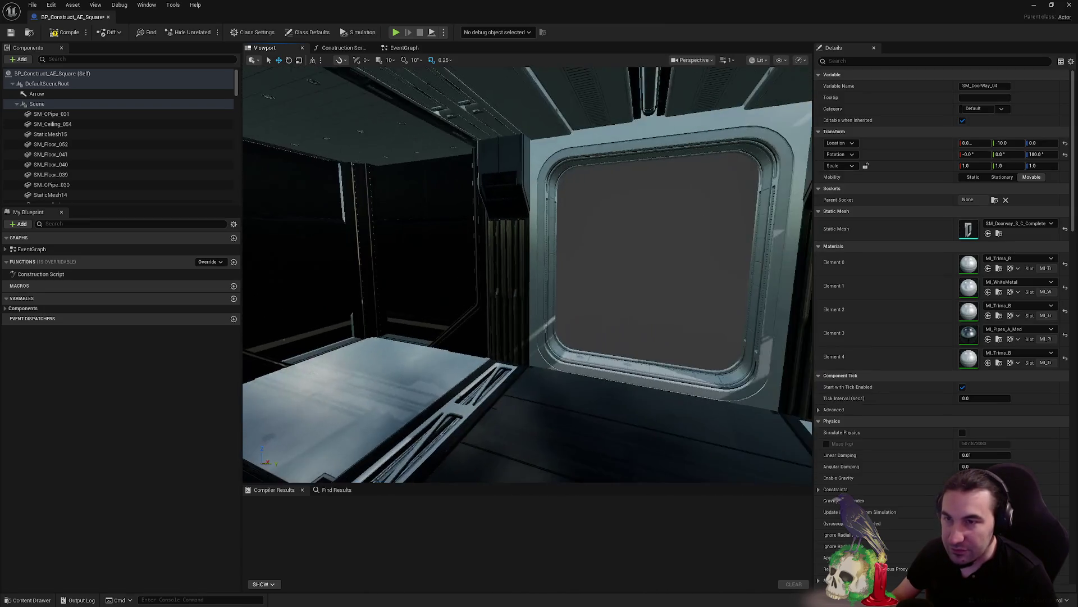
{"action": "left_click", "coordinate": [711, 134]}
{"action": "left_click_drag", "start_coordinate": [711, 134], "coordinate": [686, 176]}
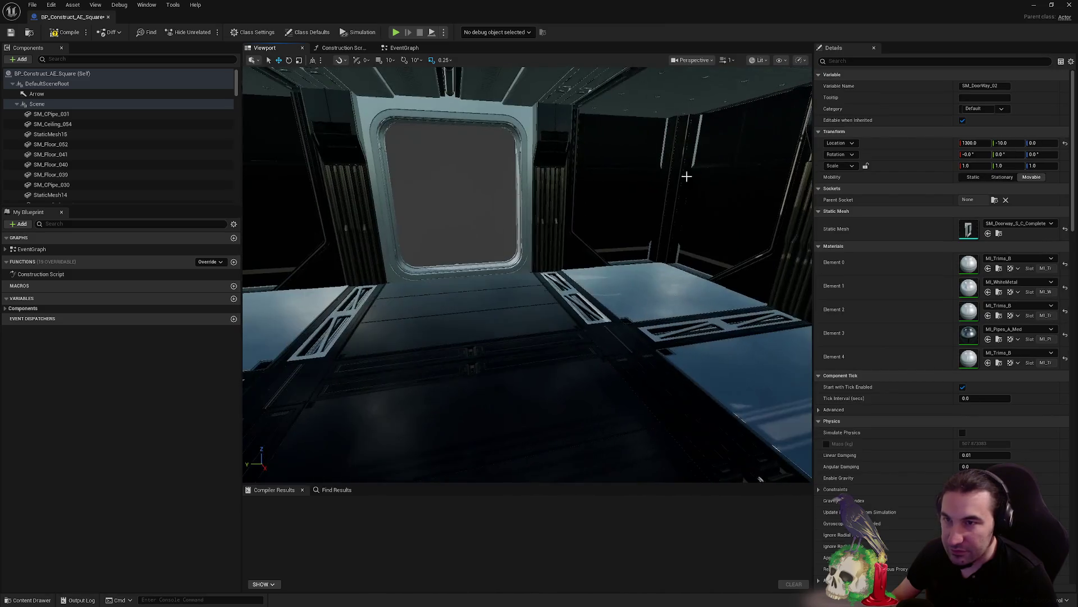
{"action": "key", "text": "ctrl+z"}
{"action": "key", "text": "f"}
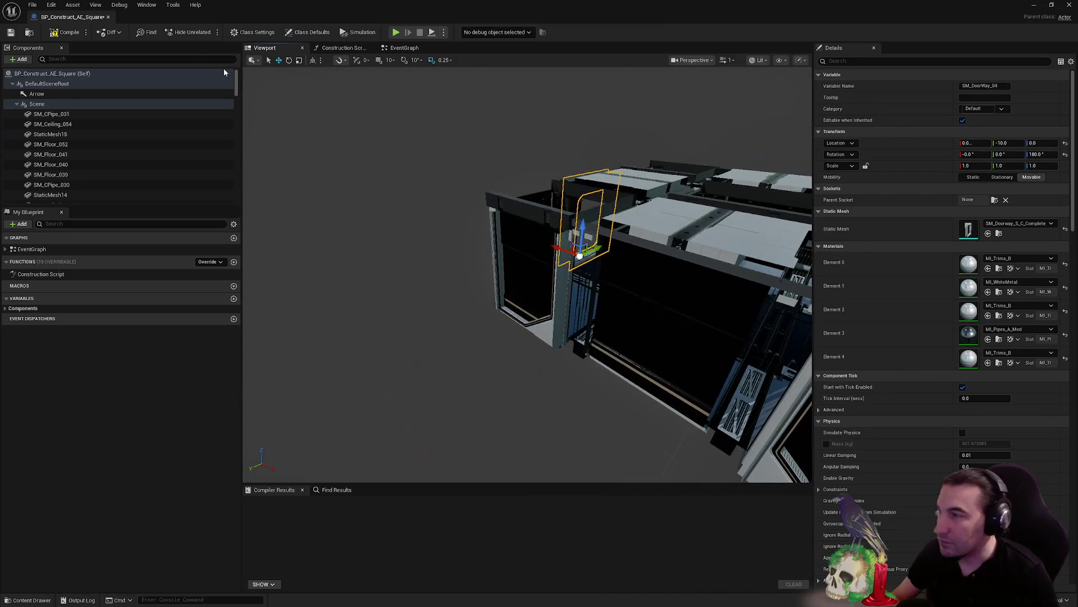
{"action": "left_click", "coordinate": [64, 34]}
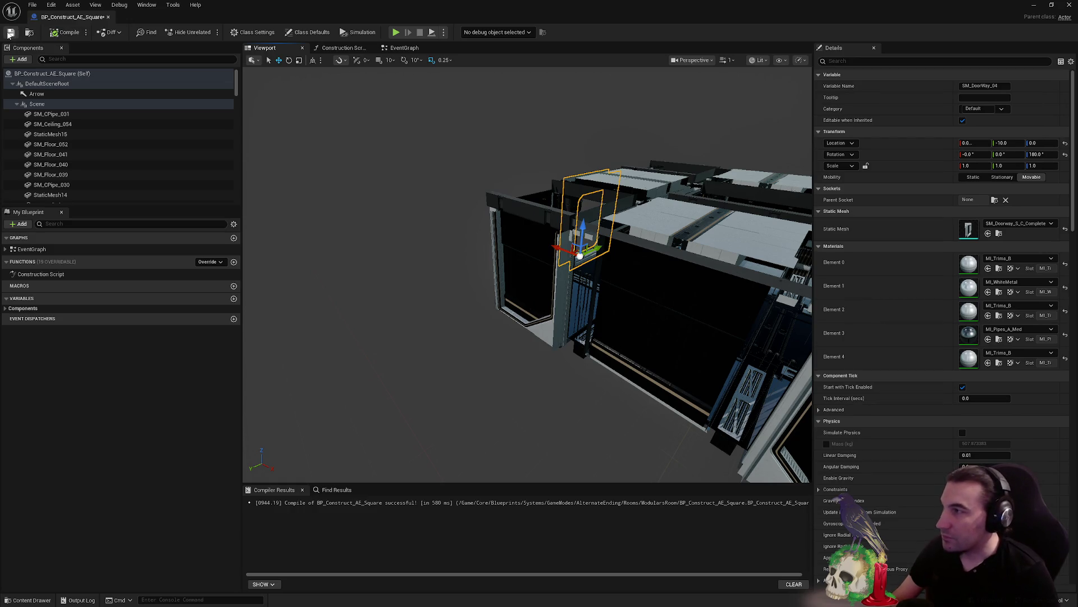
{"action": "left_click_drag", "start_coordinate": [421, 209], "coordinate": [365, 219]}
Step: Close BP_Construct_AE_Square and open BP_Construct_AE_Stair_Up from the Content Browser
{"action": "left_click", "coordinate": [1068, 10]}
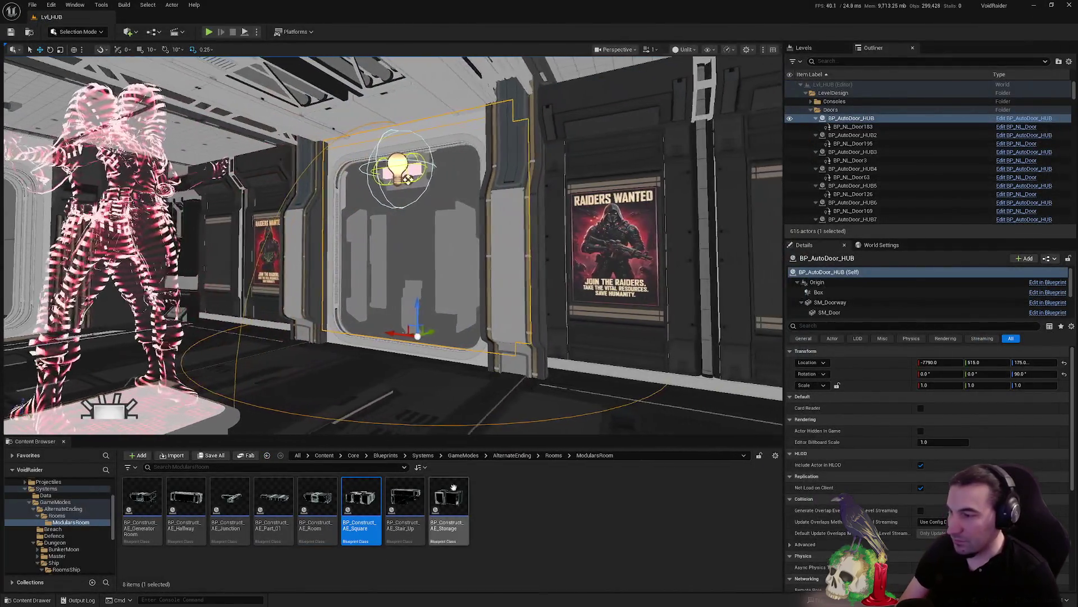
{"action": "left_click", "coordinate": [414, 515]}
{"action": "double_click", "coordinate": [414, 515]}
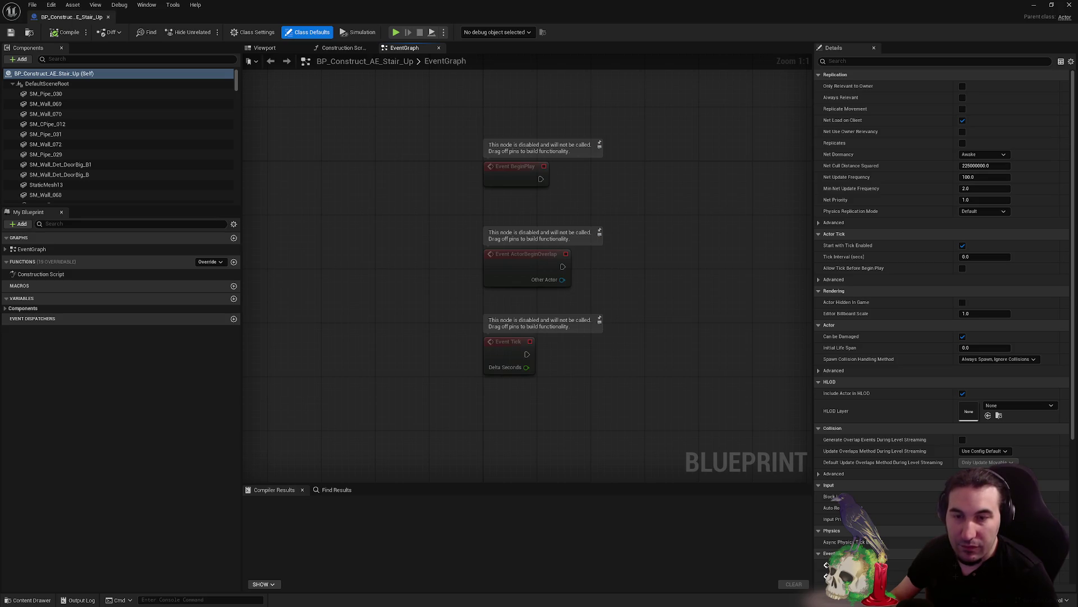
{"action": "key", "text": "super"}
{"action": "key", "text": "super"}
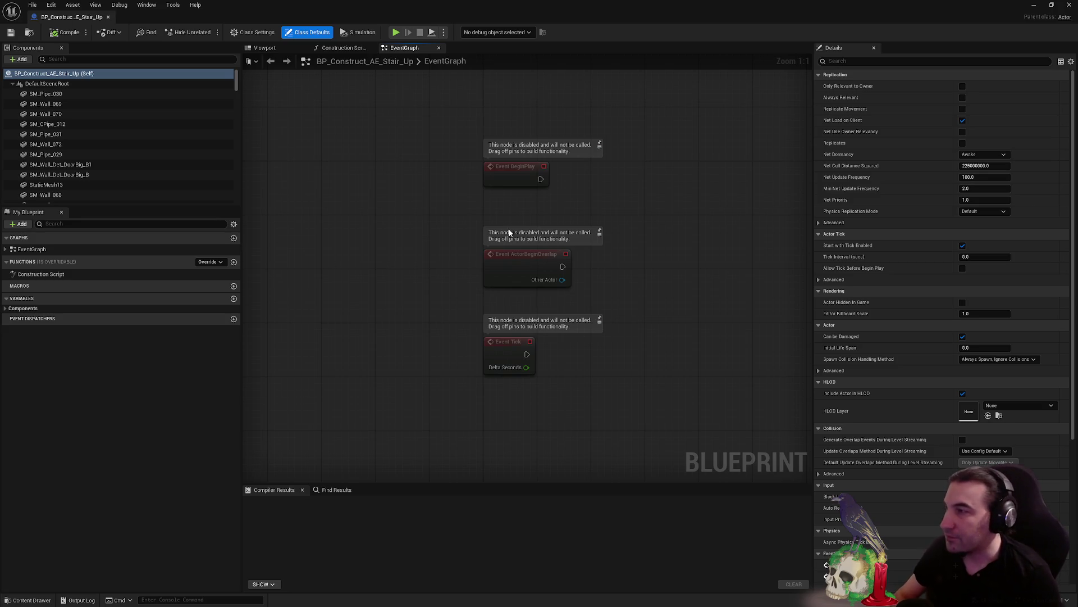
{"action": "scroll", "coordinate": [134, 109], "scroll_direction": "down", "scroll_amount": 2}
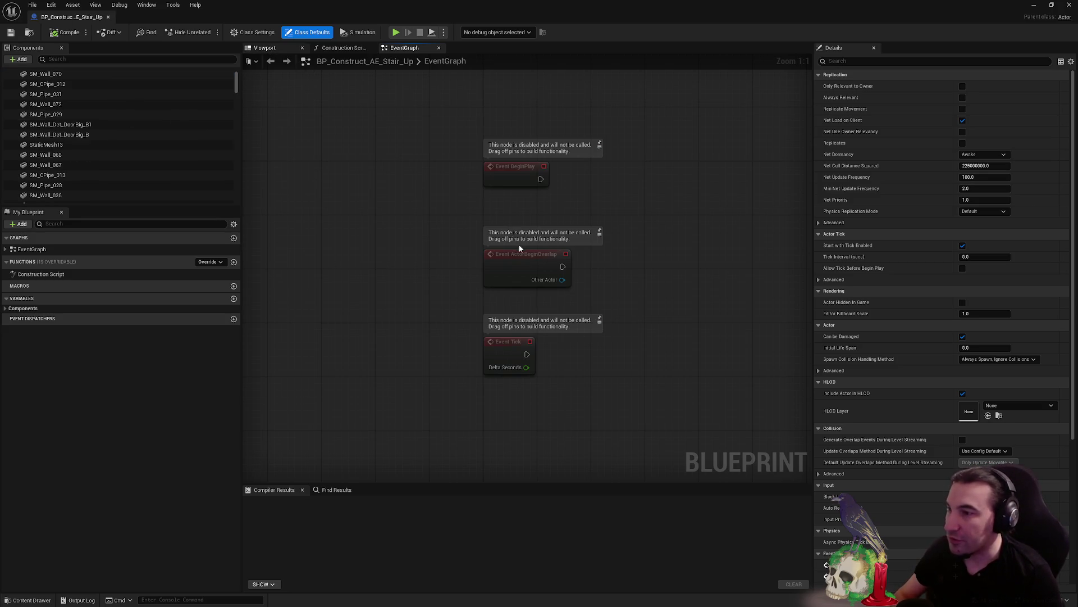
{"action": "scroll", "coordinate": [547, 231], "scroll_direction": "up", "scroll_amount": 5}
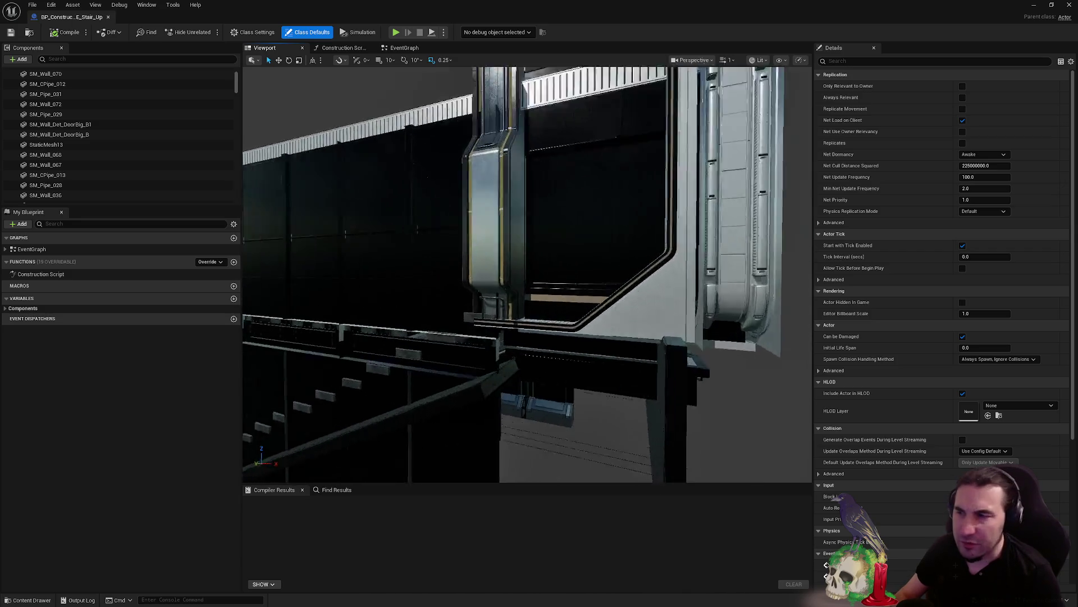
Step: Set SM_DoorWay_03's Location Y to -10
{"action": "mouse_move", "coordinate": [528, 275]}
{"action": "left_mouse_down"}
{"action": "mouse_move", "coordinate": [506, 264]}
{"action": "mouse_move", "coordinate": [539, 281]}
{"action": "mouse_move", "coordinate": [517, 270]}
{"action": "mouse_move", "coordinate": [556, 269]}
{"action": "mouse_move", "coordinate": [556, 281]}
{"action": "mouse_move", "coordinate": [556, 260]}
{"action": "left_mouse_up"}
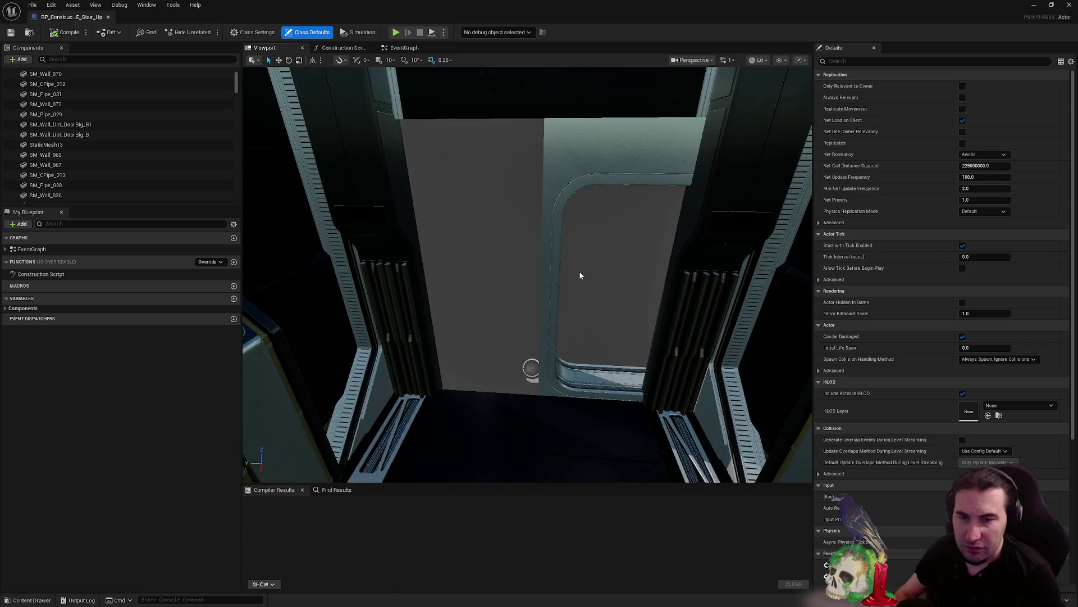
{"action": "left_click", "coordinate": [553, 182]}
{"action": "left_click_drag", "start_coordinate": [665, 377], "coordinate": [573, 371]}
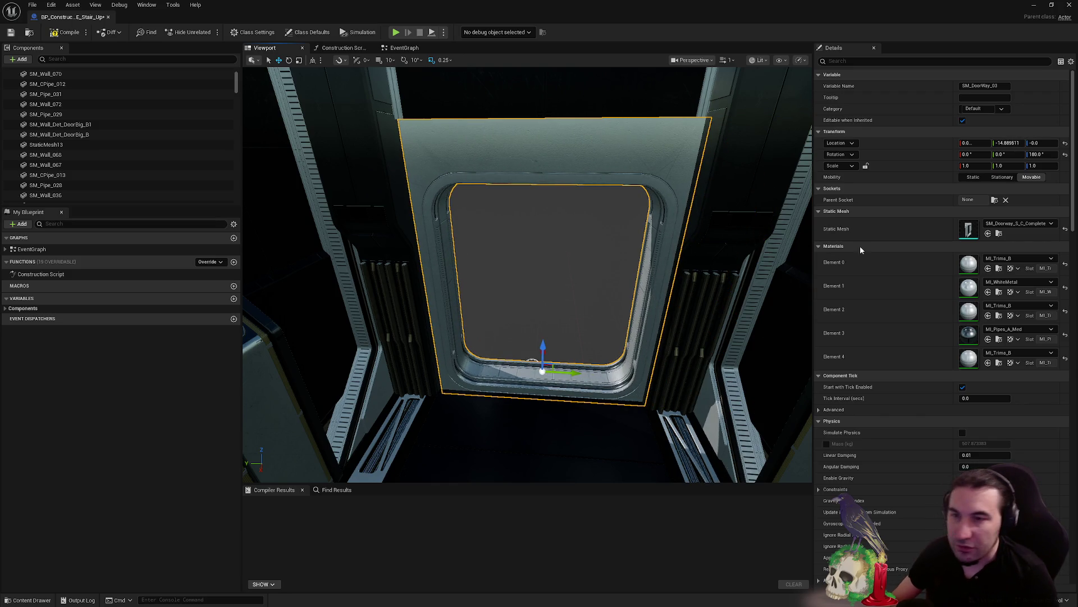
{"action": "left_click", "coordinate": [1009, 143]}
{"action": "type", "text": "-10"}
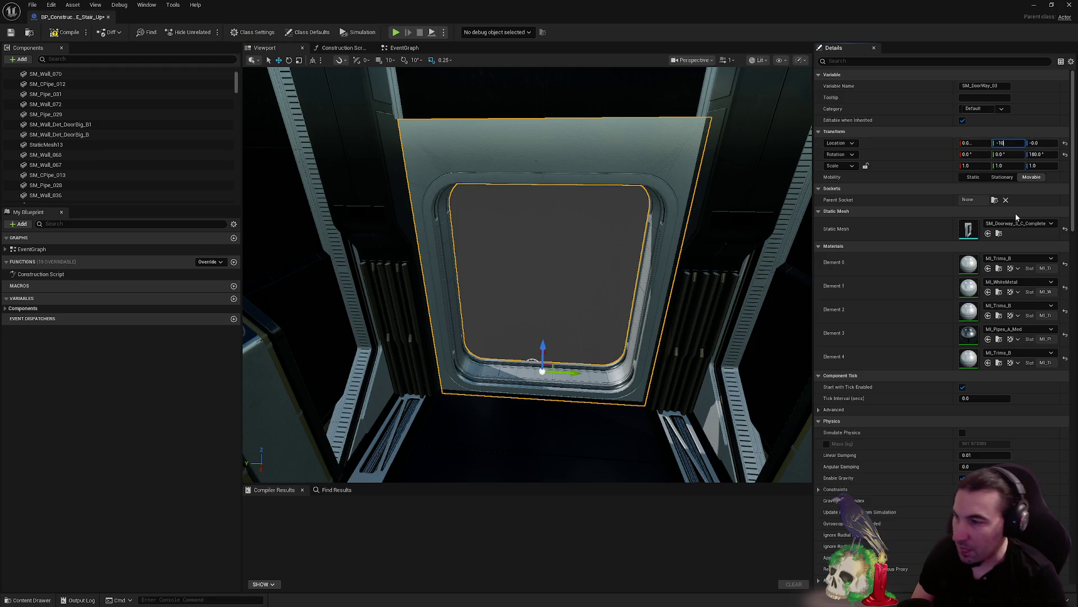
{"action": "key", "text": "Return"}
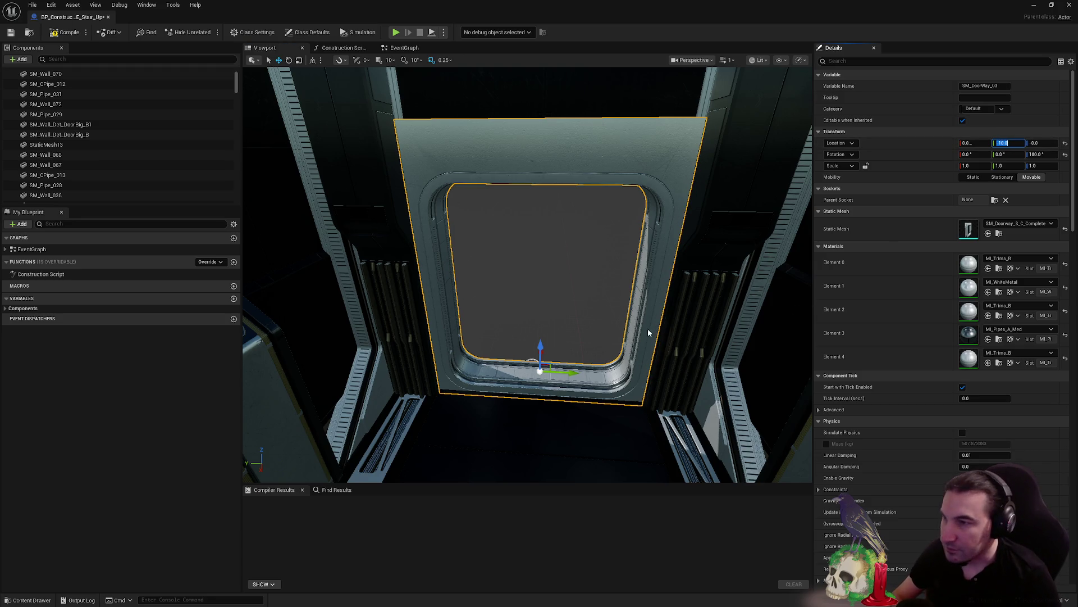
Step: Place SM_DoorWay_02 at Location Y -10 and X 2485
{"action": "mouse_move", "coordinate": [648, 329]}
{"action": "left_mouse_down"}
{"action": "mouse_move", "coordinate": [648, 292]}
{"action": "mouse_move", "coordinate": [618, 281]}
{"action": "mouse_move", "coordinate": [646, 315]}
{"action": "mouse_move", "coordinate": [632, 371]}
{"action": "mouse_move", "coordinate": [590, 281]}
{"action": "mouse_move", "coordinate": [613, 409]}
{"action": "left_mouse_up"}
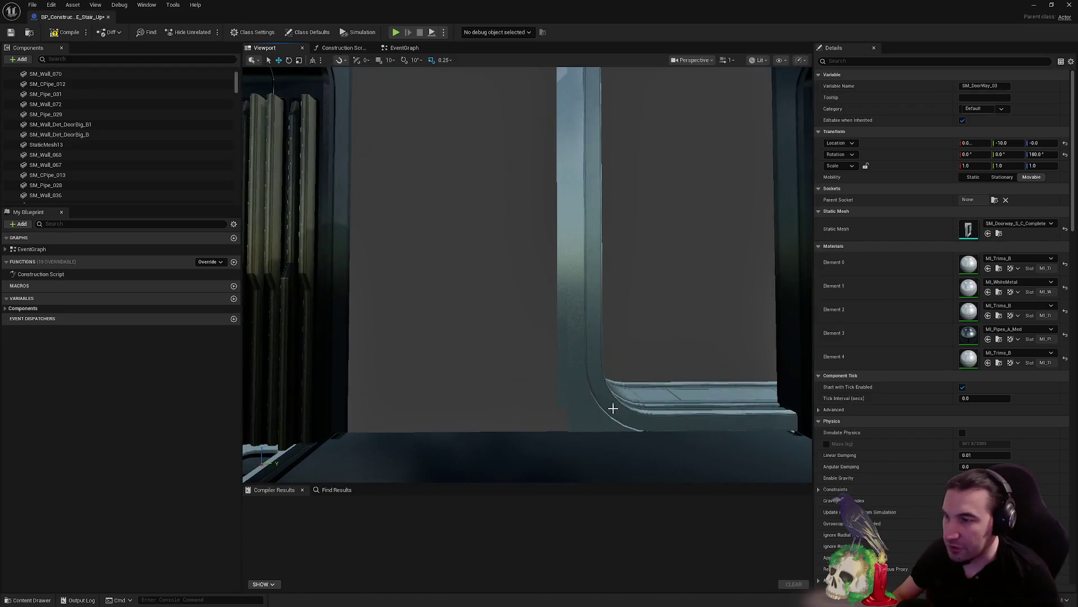
{"action": "left_click", "coordinate": [613, 408]}
{"action": "scroll", "coordinate": [646, 348], "scroll_direction": "down", "scroll_amount": 5}
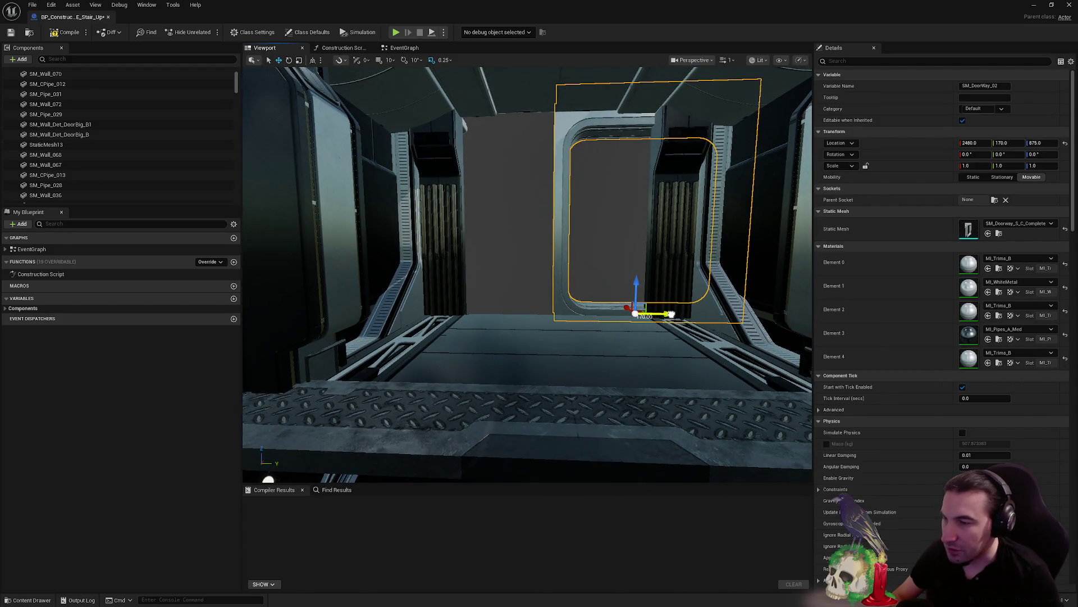
{"action": "left_click_drag", "start_coordinate": [671, 314], "coordinate": [601, 323]}
{"action": "key", "text": "f"}
{"action": "mouse_move", "coordinate": [373, 390]}
{"action": "left_mouse_down"}
{"action": "mouse_move", "coordinate": [357, 390]}
{"action": "mouse_move", "coordinate": [368, 390]}
{"action": "left_mouse_up"}
{"action": "left_click", "coordinate": [978, 144]}
{"action": "type", "text": "2485"}
{"action": "key", "text": "Return"}
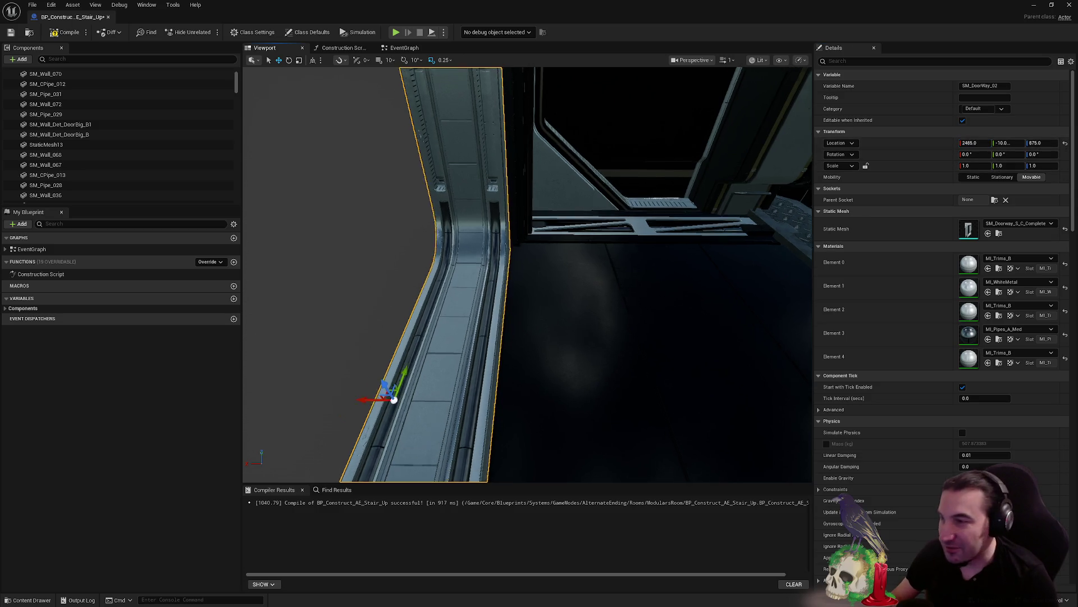
Step: Save and recompile the BP_Construct_AE_Stair_Up blueprint
{"action": "scroll", "coordinate": [527, 274], "scroll_direction": "up", "scroll_amount": 5}
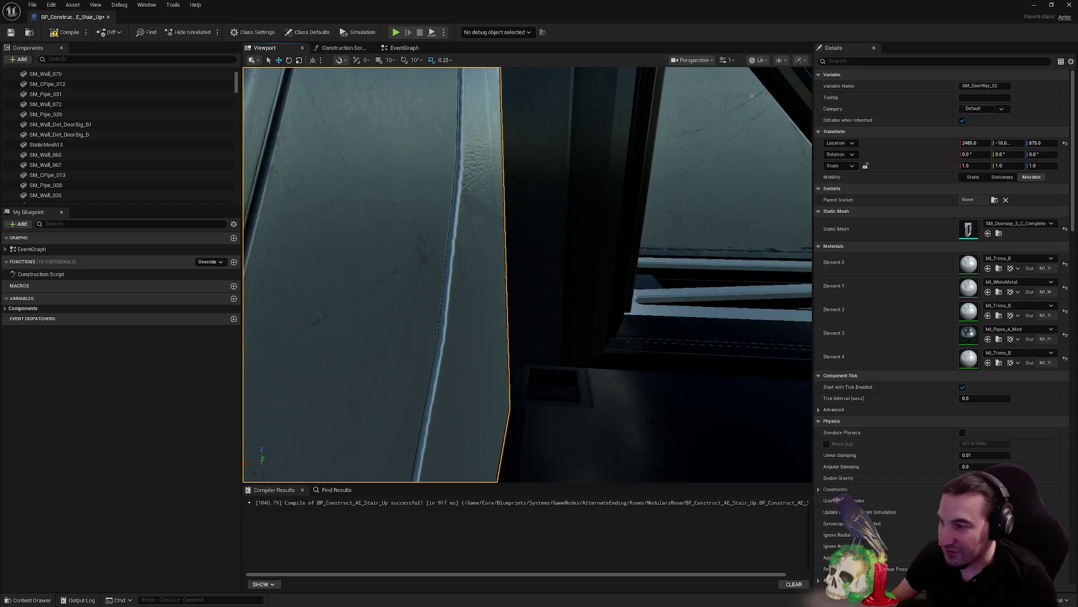
{"action": "scroll", "coordinate": [527, 274], "scroll_direction": "down", "scroll_amount": 5}
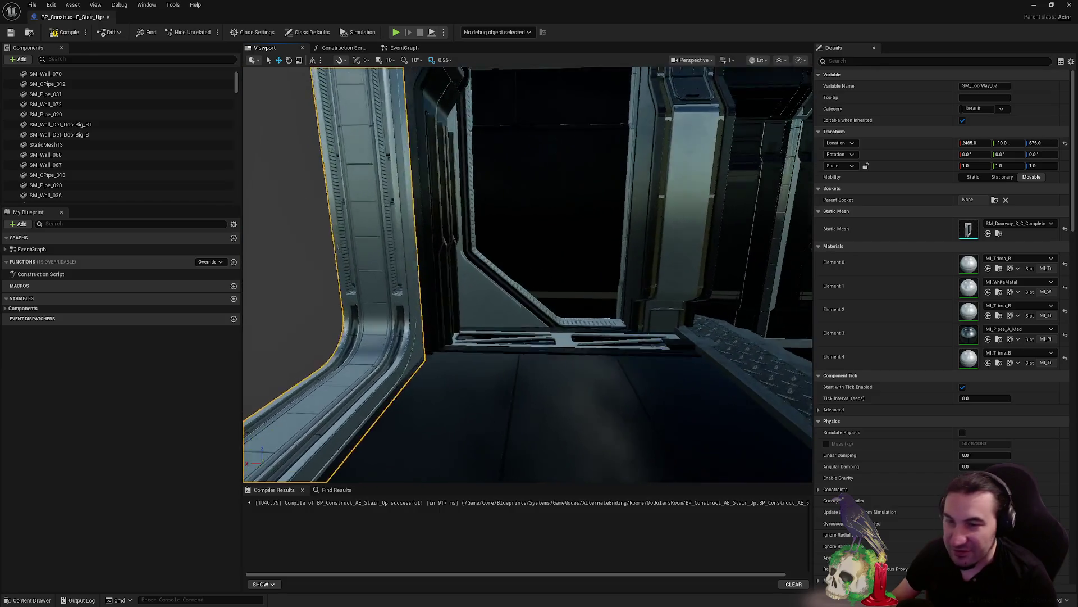
{"action": "scroll", "coordinate": [527, 274], "scroll_direction": "up", "scroll_amount": 3}
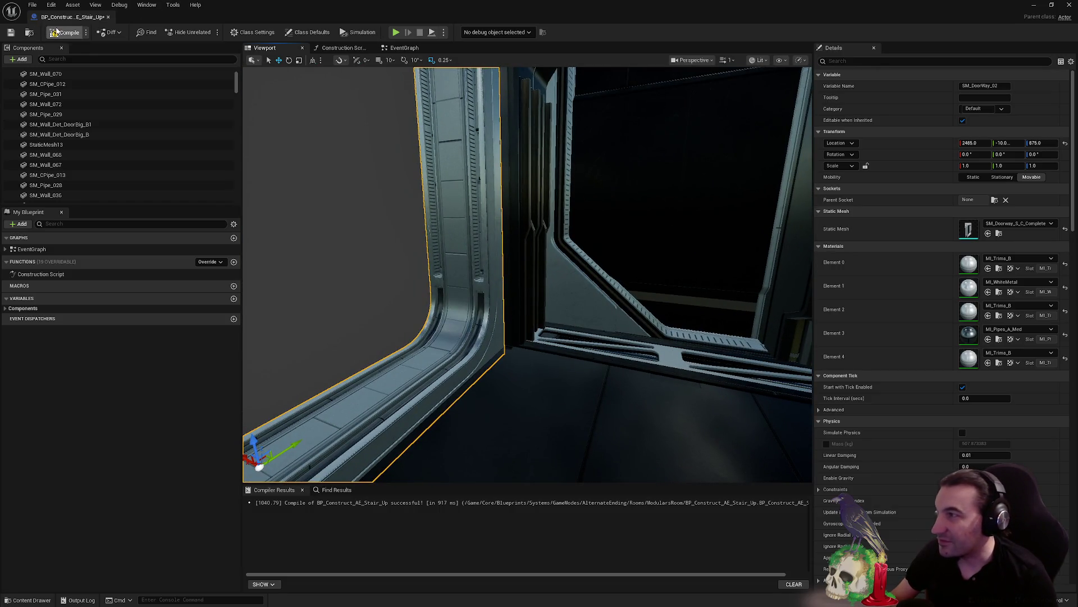
{"action": "left_click", "coordinate": [8, 34]}
Step: Shift SM_DoorWay_02 to Location X 2480 and save the blueprint
{"action": "left_click_drag", "start_coordinate": [568, 275], "coordinate": [567, 275]}
{"action": "left_click", "coordinate": [974, 144]}
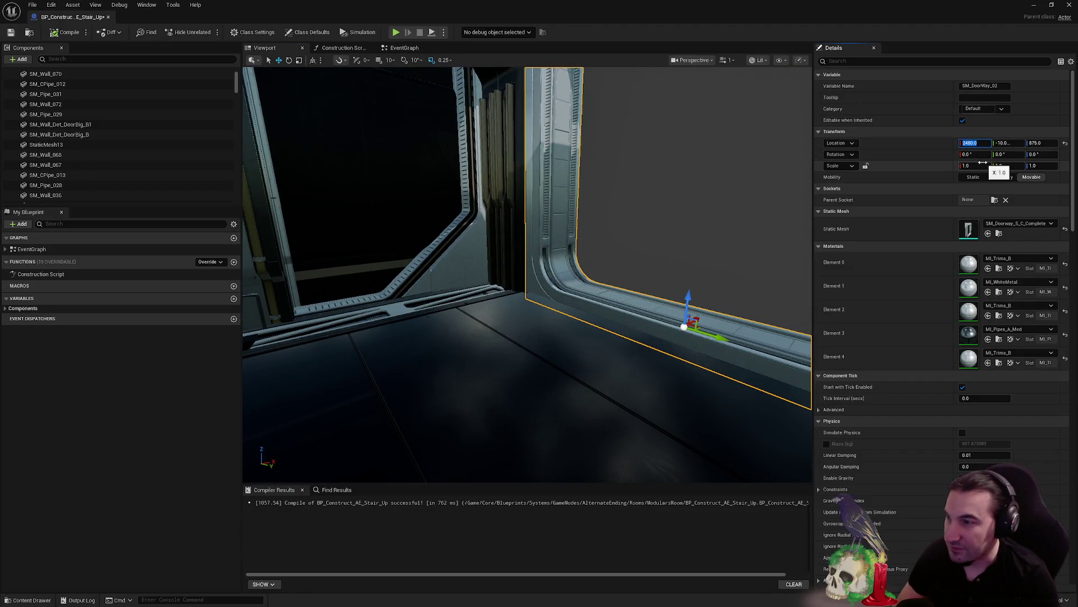
{"action": "left_click_drag", "start_coordinate": [567, 275], "coordinate": [567, 275]}
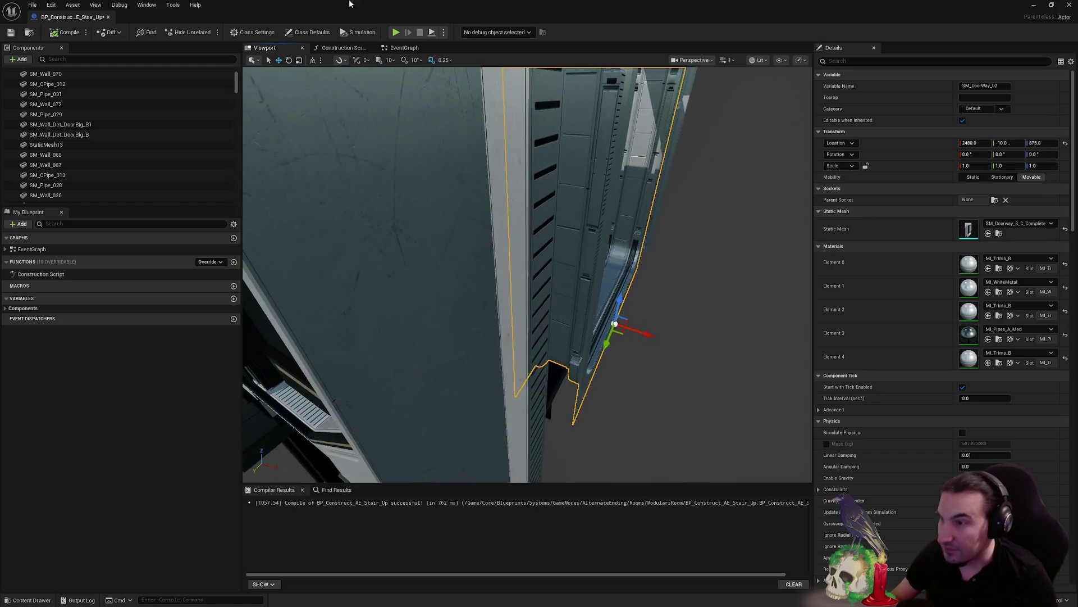
{"action": "left_click", "coordinate": [11, 34]}
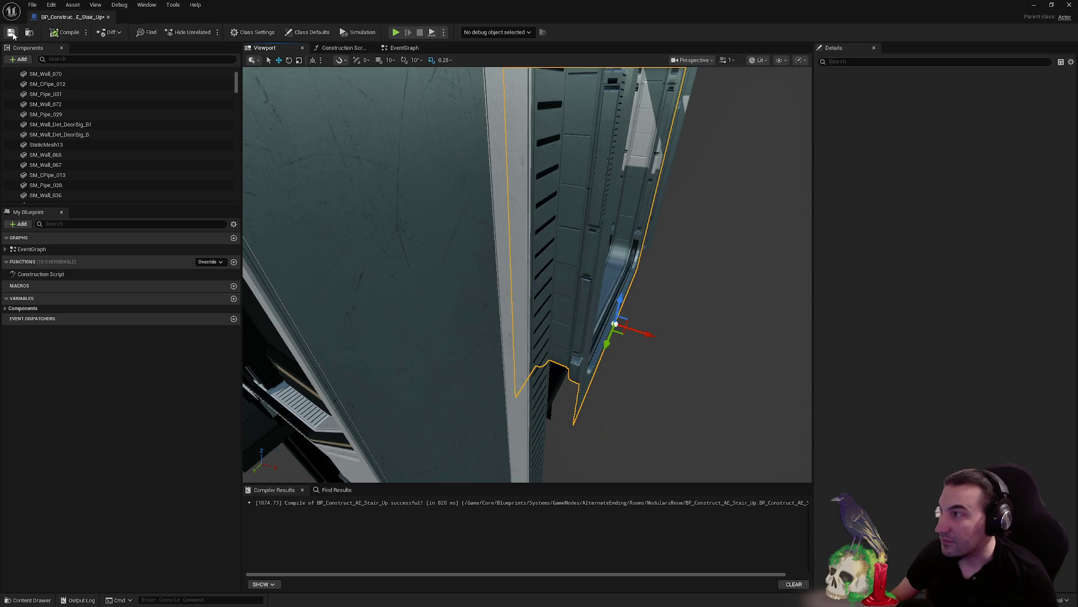
Step: Inspect SM_DoorWay_03's fit by the stairs, then close the Stair Up blueprint
{"action": "mouse_move", "coordinate": [505, 280]}
{"action": "left_mouse_down"}
{"action": "mouse_move", "coordinate": [539, 241]}
{"action": "mouse_move", "coordinate": [474, 162]}
{"action": "left_mouse_up"}
{"action": "left_click", "coordinate": [618, 193]}
{"action": "key", "text": "f"}
{"action": "mouse_move", "coordinate": [602, 226]}
{"action": "left_mouse_down"}
{"action": "mouse_move", "coordinate": [506, 225]}
{"action": "mouse_move", "coordinate": [601, 227]}
{"action": "left_mouse_up"}
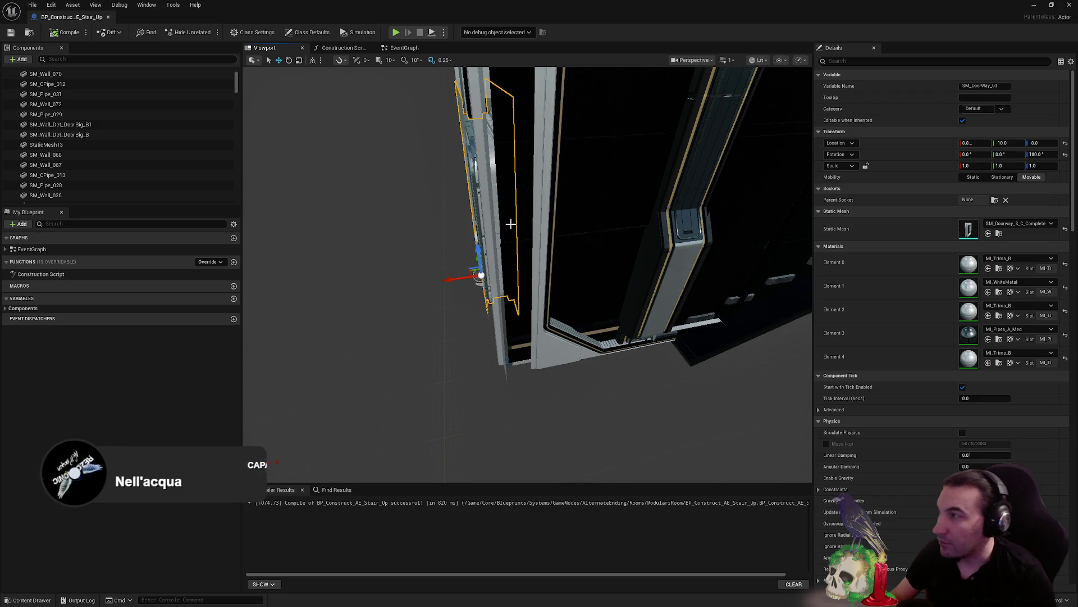
{"action": "left_click", "coordinate": [1069, 7]}
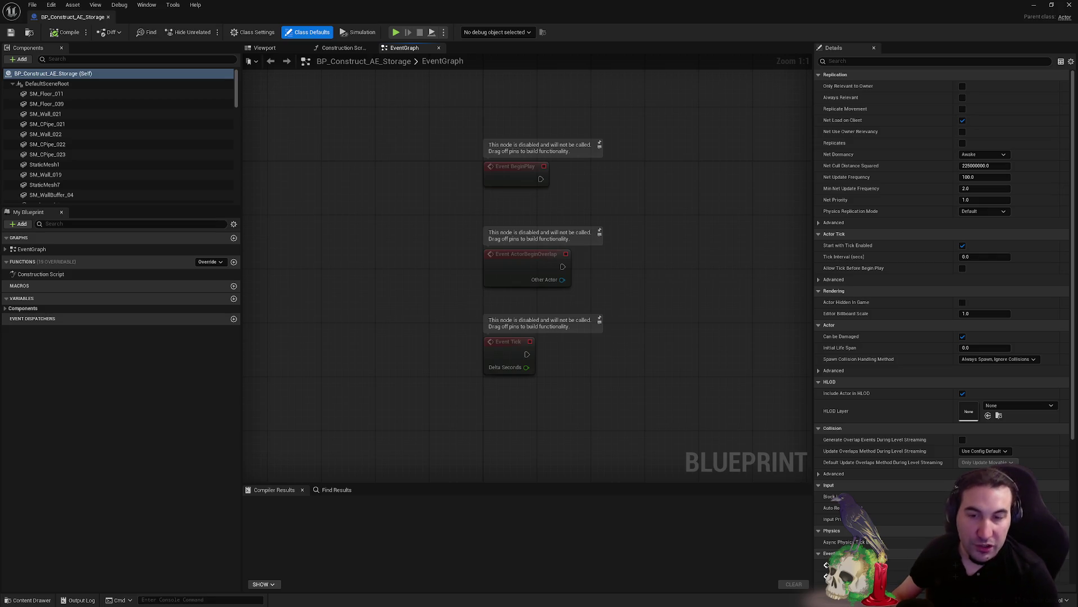
Step: Set the Storage blueprint's SM_DoorWay_04 Location Y to 0 and view it from the front
{"action": "left_click", "coordinate": [271, 49]}
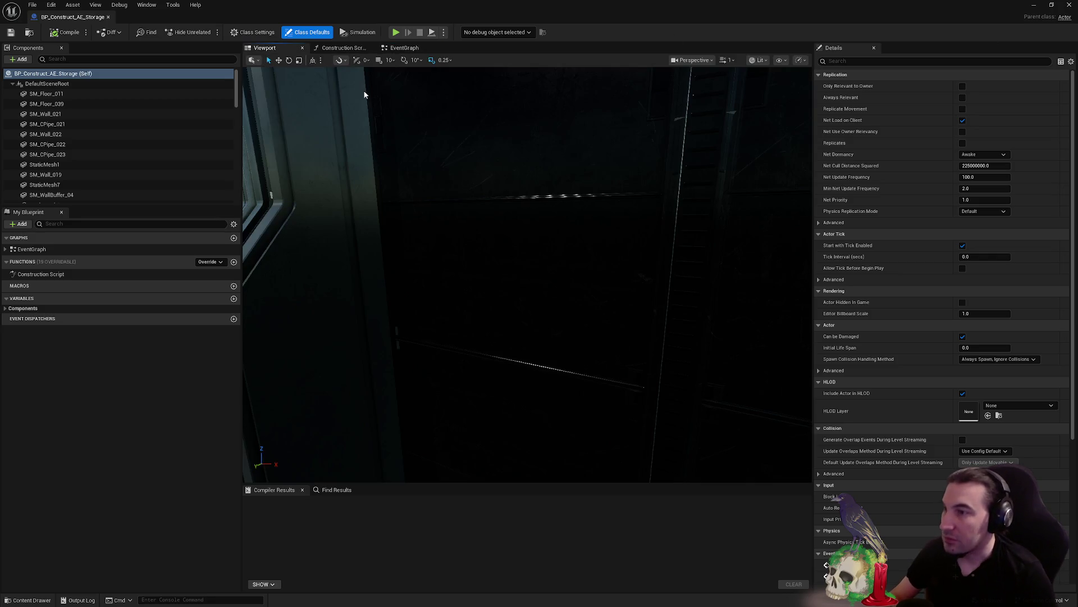
{"action": "left_click_drag", "start_coordinate": [440, 128], "coordinate": [534, 265]}
{"action": "left_click", "coordinate": [525, 264]}
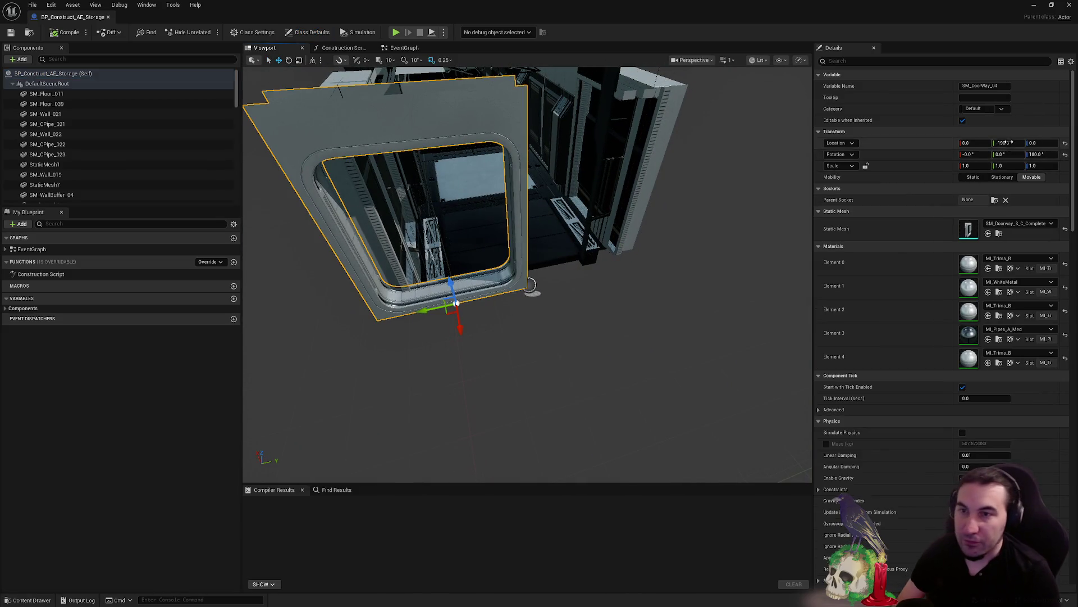
{"action": "key", "text": "Return"}
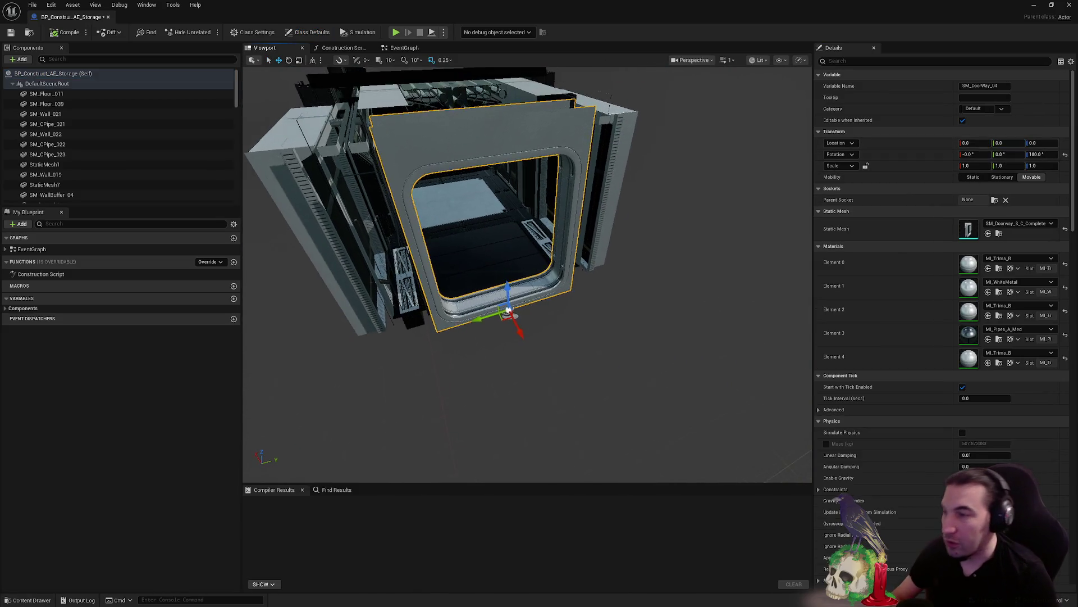
{"action": "scroll", "coordinate": [528, 276], "scroll_direction": "up", "scroll_amount": 5}
{"action": "mouse_move", "coordinate": [528, 275]}
{"action": "left_mouse_down"}
{"action": "mouse_move", "coordinate": [466, 264]}
{"action": "mouse_move", "coordinate": [415, 293]}
{"action": "mouse_move", "coordinate": [393, 270]}
{"action": "mouse_move", "coordinate": [396, 306]}
{"action": "mouse_move", "coordinate": [396, 278]}
{"action": "left_mouse_up"}
{"action": "left_click_drag", "start_coordinate": [561, 227], "coordinate": [562, 227]}
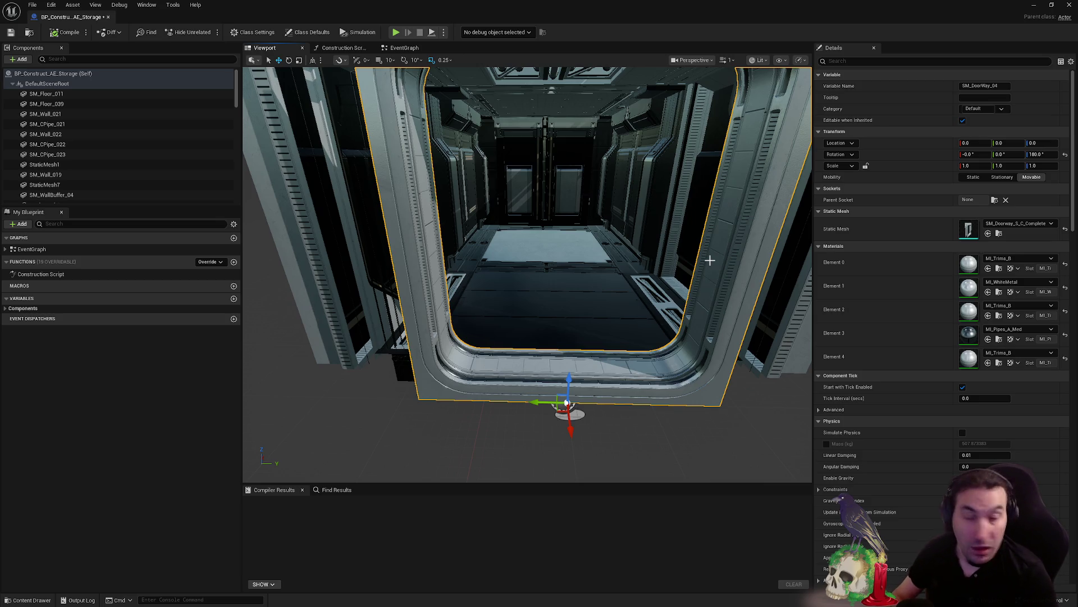
{"action": "mouse_move", "coordinate": [643, 271]}
{"action": "left_mouse_down"}
{"action": "mouse_move", "coordinate": [640, 236]}
{"action": "mouse_move", "coordinate": [596, 230]}
{"action": "mouse_move", "coordinate": [547, 250]}
{"action": "left_mouse_up"}
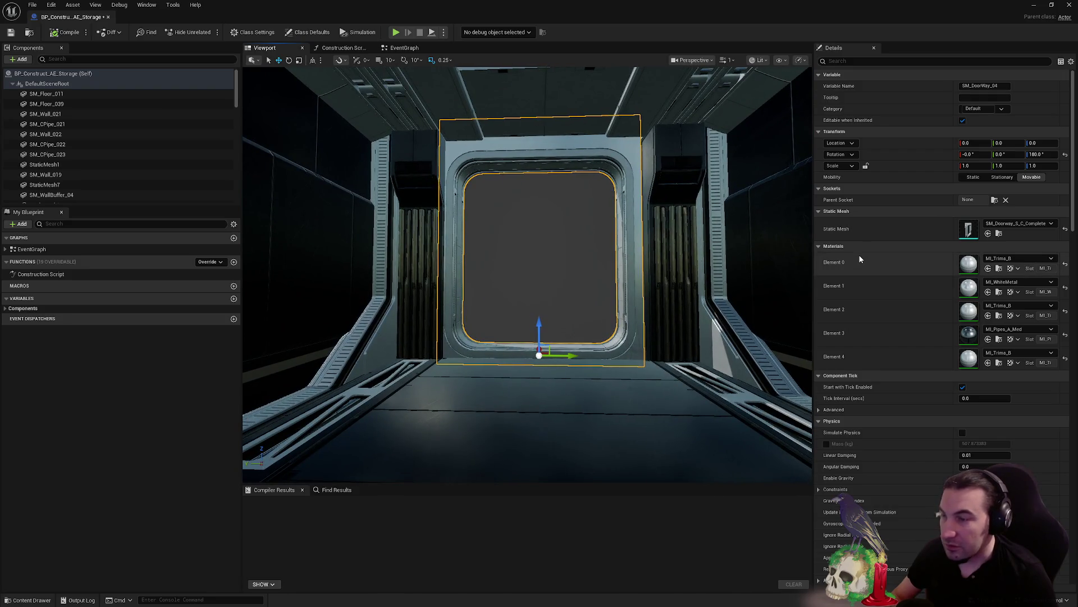
{"action": "scroll", "coordinate": [79, 151], "scroll_direction": "down", "scroll_amount": 8}
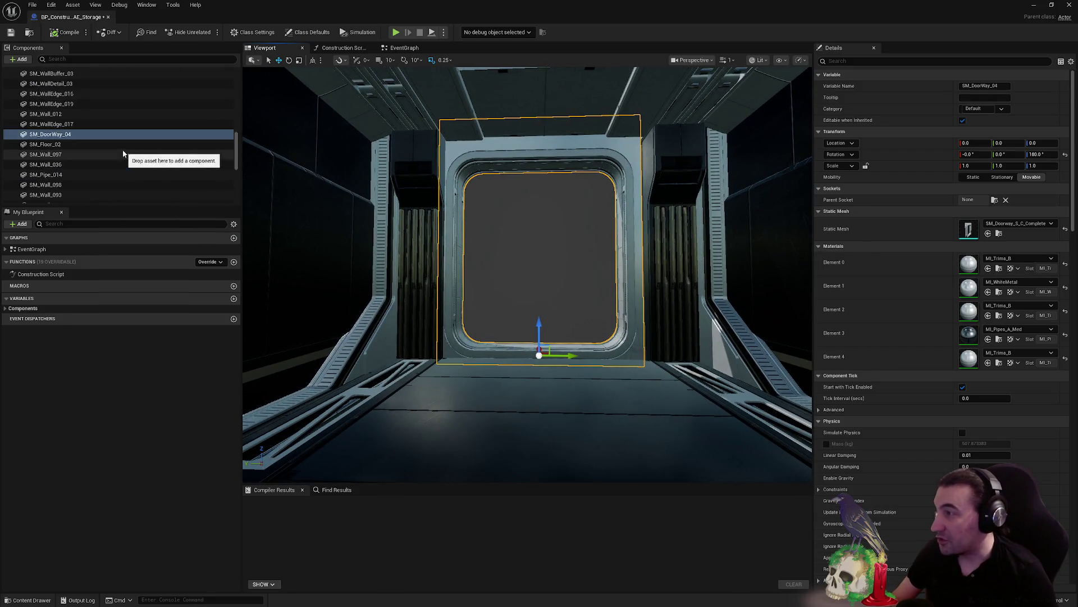
Step: Rename SM_DoorWay_04 by appending '44444444' to its name
{"action": "key", "text": "F2"}
{"action": "key", "text": "End"}
{"action": "type", "text": "44444444"}
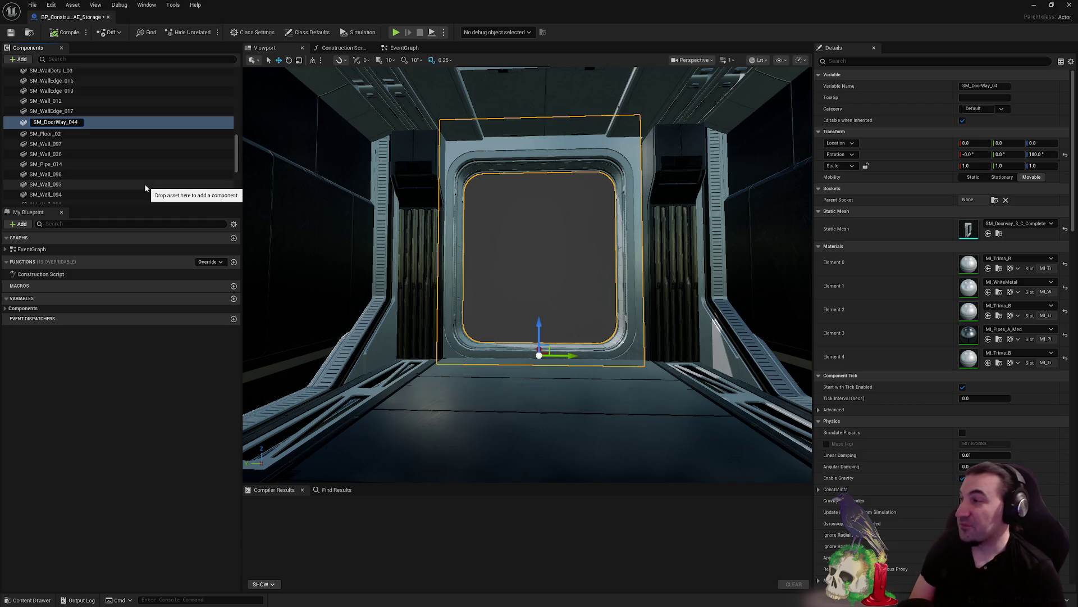
{"action": "key", "text": "Return"}
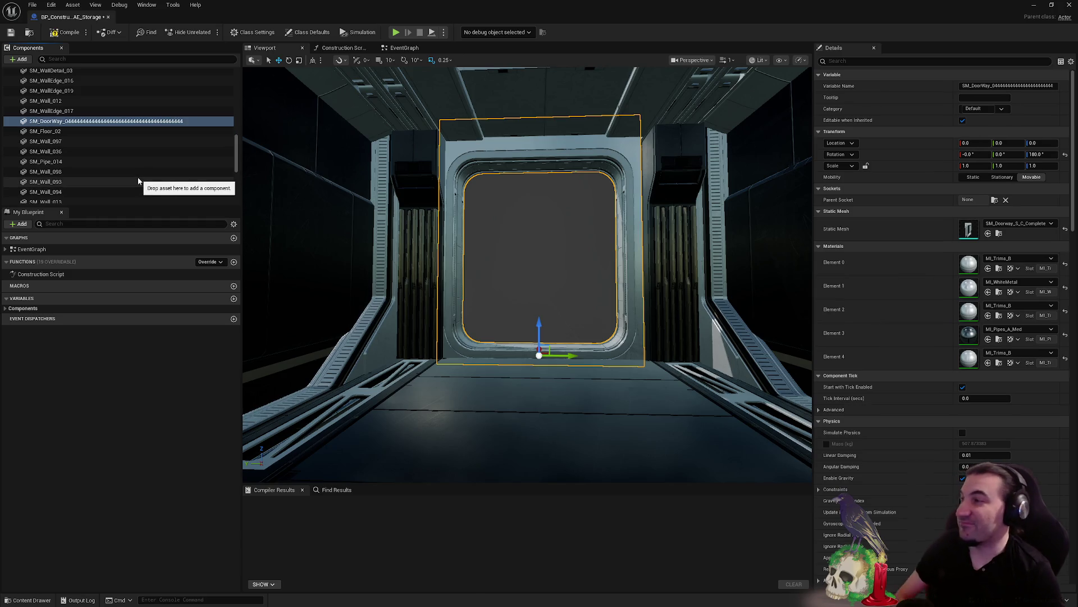
{"action": "left_click", "coordinate": [79, 133]}
{"action": "scroll", "coordinate": [230, 143], "scroll_direction": "down", "scroll_amount": 5}
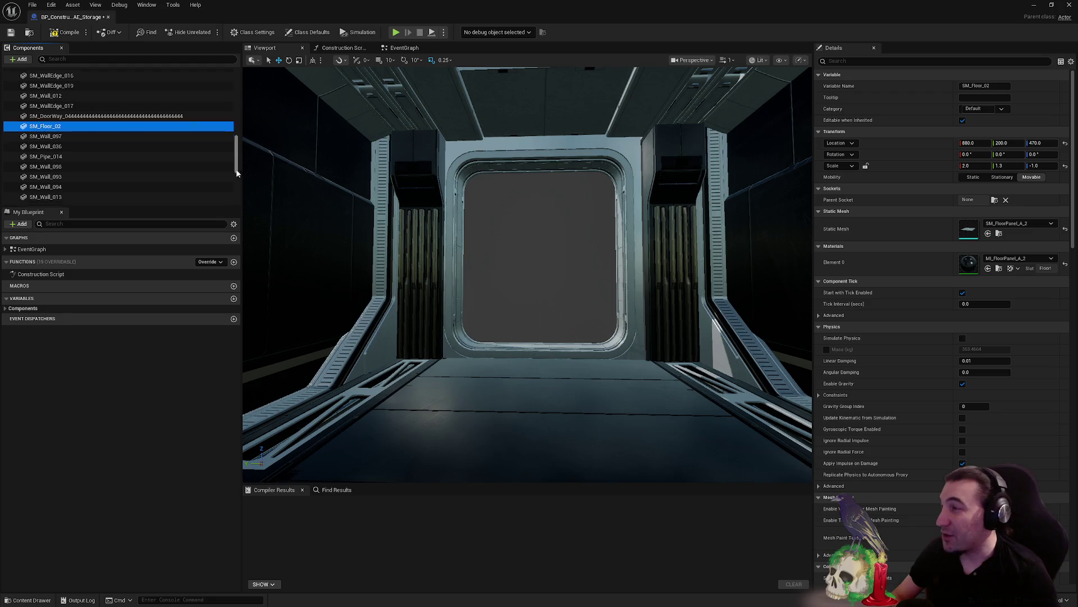
Step: Add an empty Scene component under the root and name it with a string of 9s
{"action": "left_click", "coordinate": [110, 201], "text": "shift"}
{"action": "scroll", "coordinate": [140, 163], "scroll_direction": "up", "scroll_amount": 3}
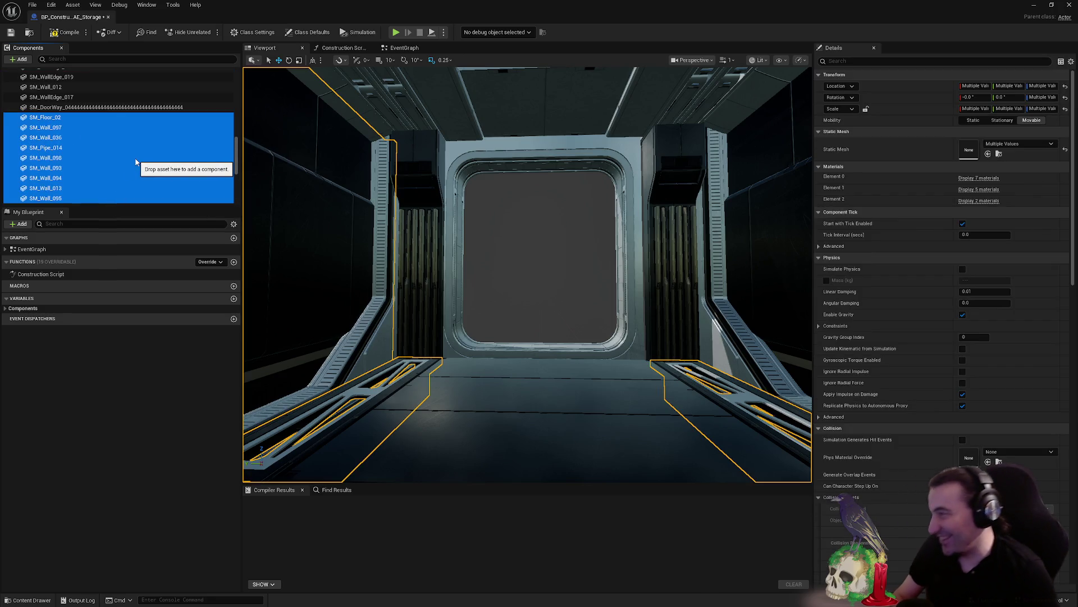
{"action": "scroll", "coordinate": [236, 161], "scroll_direction": "up", "scroll_amount": 10}
{"action": "left_click", "coordinate": [56, 83]}
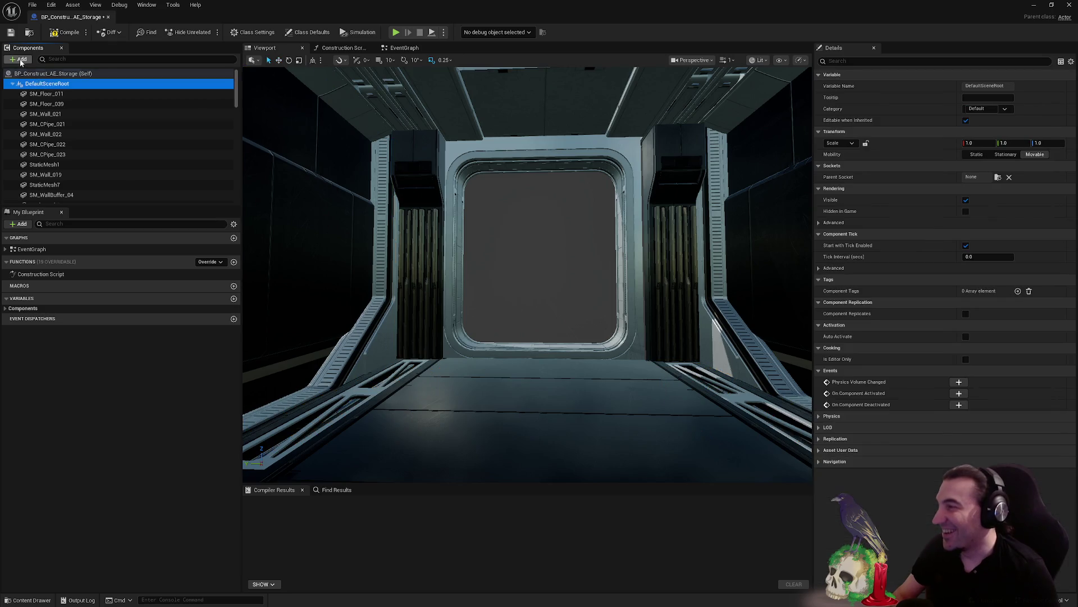
{"action": "left_click", "coordinate": [18, 59]}
{"action": "left_click", "coordinate": [40, 137]}
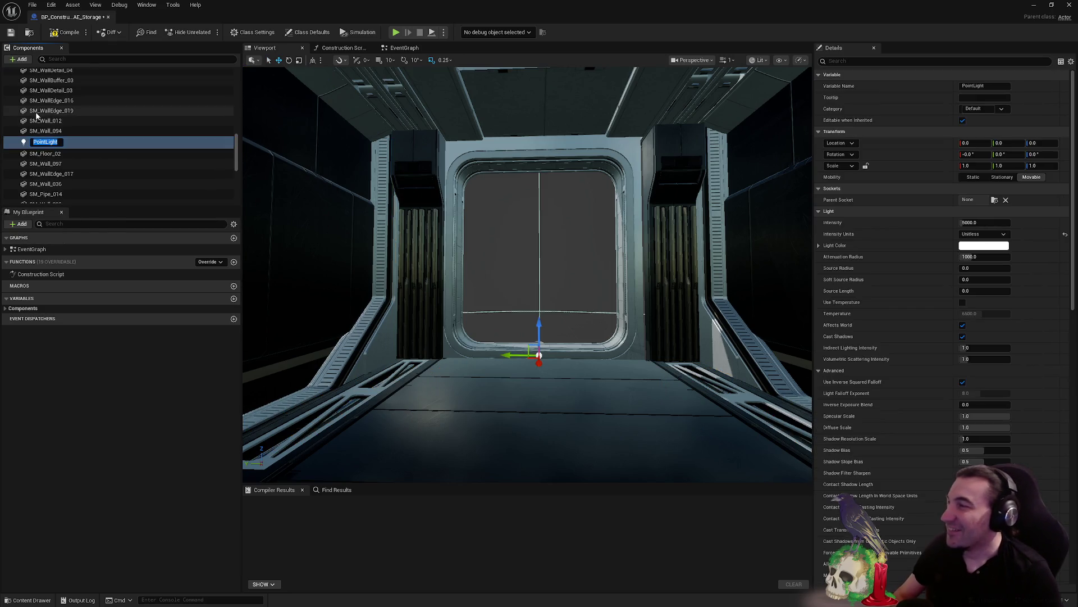
{"action": "mouse_move", "coordinate": [236, 90]}
{"action": "left_mouse_down"}
{"action": "mouse_move", "coordinate": [236, 154]}
{"action": "mouse_move", "coordinate": [236, 76]}
{"action": "left_mouse_up"}
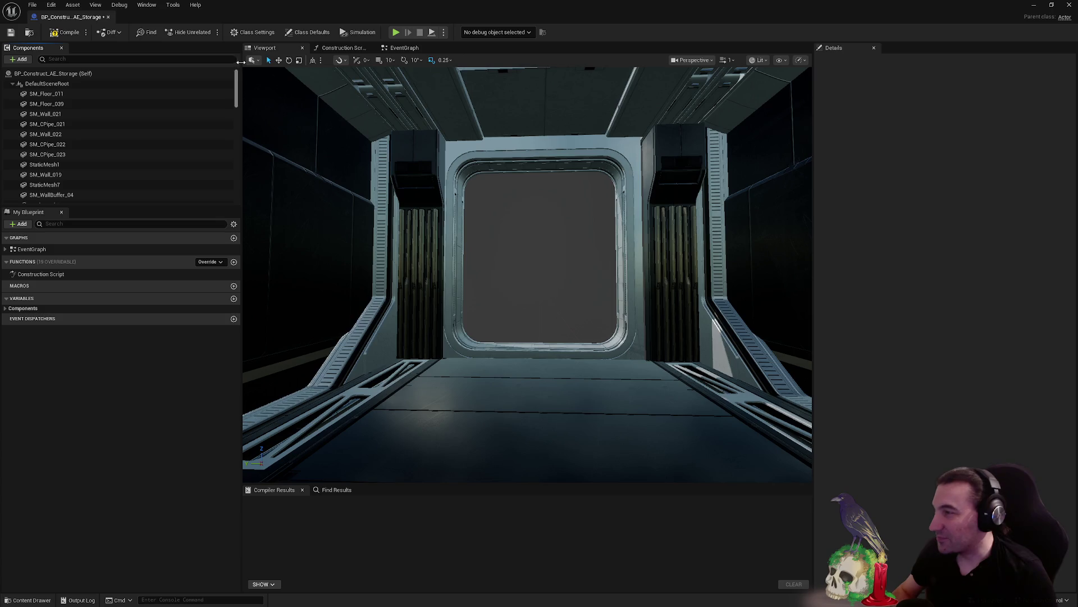
{"action": "left_click", "coordinate": [45, 83]}
{"action": "left_click", "coordinate": [18, 59]}
{"action": "left_click", "coordinate": [50, 135]}
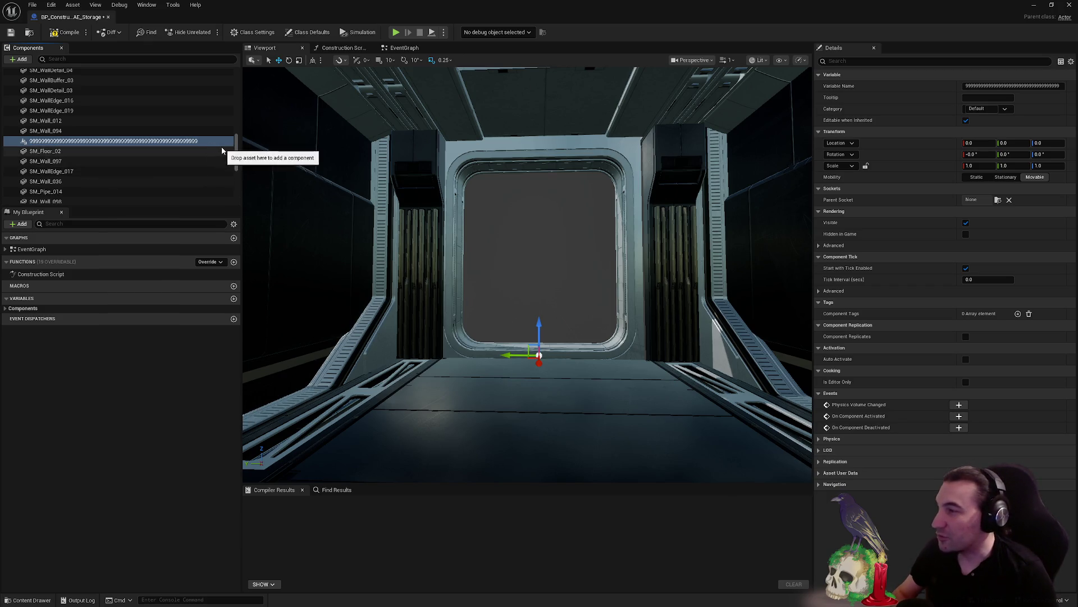
{"action": "left_click", "coordinate": [191, 131]}
{"action": "left_click_drag", "start_coordinate": [236, 147], "coordinate": [237, 79]}
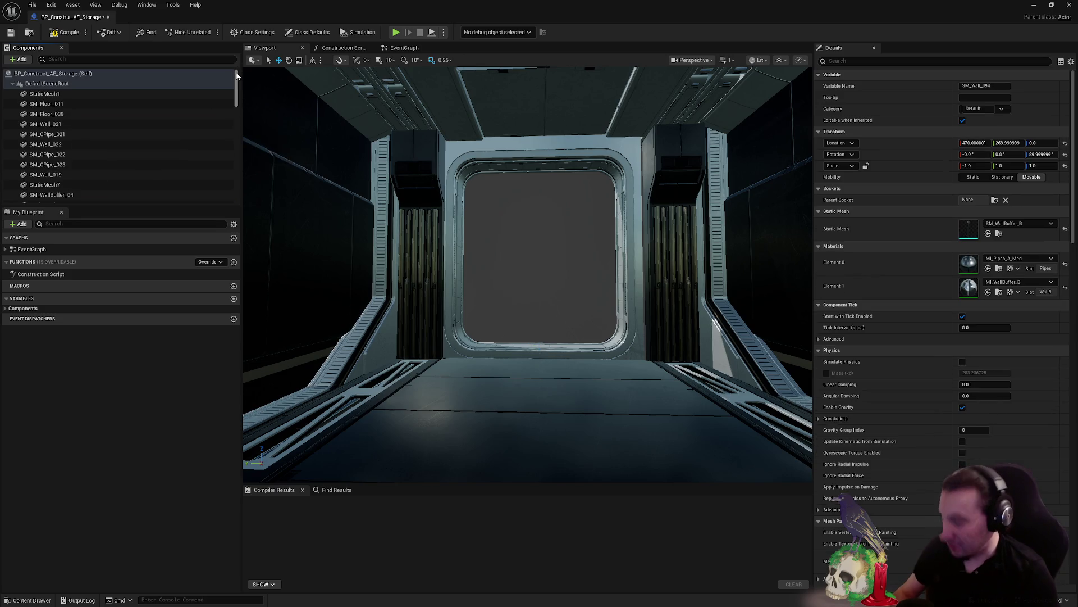
Step: Select all components except SM_DoorWay_04 and drag them onto the 9s Scene component
{"action": "key", "text": "ctrl+a"}
{"action": "scroll", "coordinate": [135, 139], "scroll_direction": "down", "scroll_amount": 5}
{"action": "scroll", "coordinate": [135, 139], "scroll_direction": "down", "scroll_amount": 3}
{"action": "left_click", "coordinate": [89, 130], "text": "ctrl"}
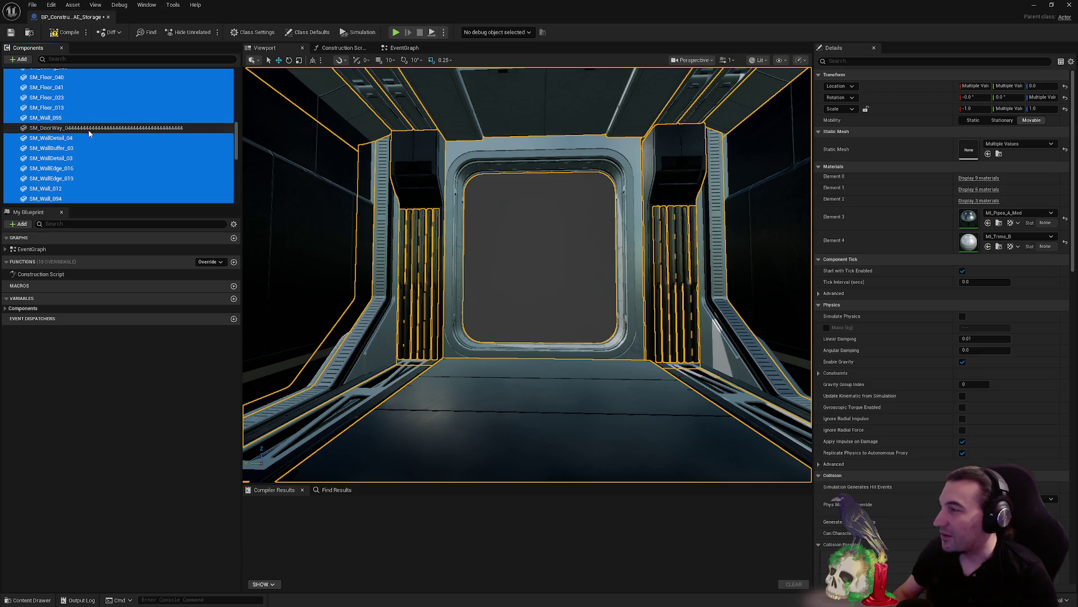
{"action": "scroll", "coordinate": [88, 130], "scroll_direction": "down", "scroll_amount": 6}
{"action": "scroll", "coordinate": [158, 162], "scroll_direction": "up", "scroll_amount": 6}
{"action": "left_click_drag", "start_coordinate": [84, 144], "coordinate": [88, 153]}
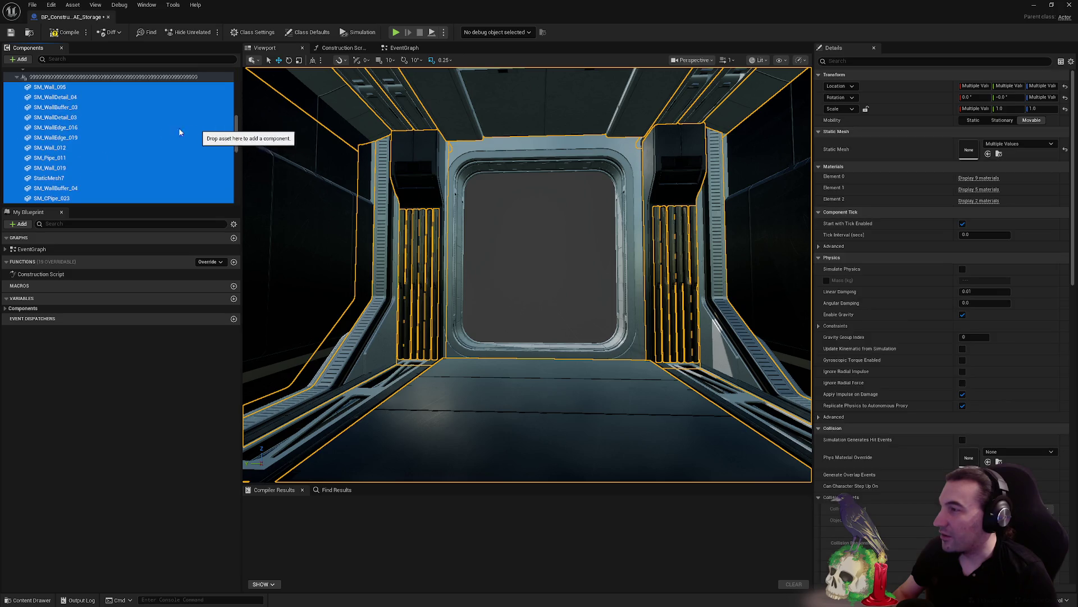
Step: Move the remaining loose components, including SM_Wall_012 and SM_Wall_093, under the new Scene group
{"action": "left_click", "coordinate": [83, 187]}
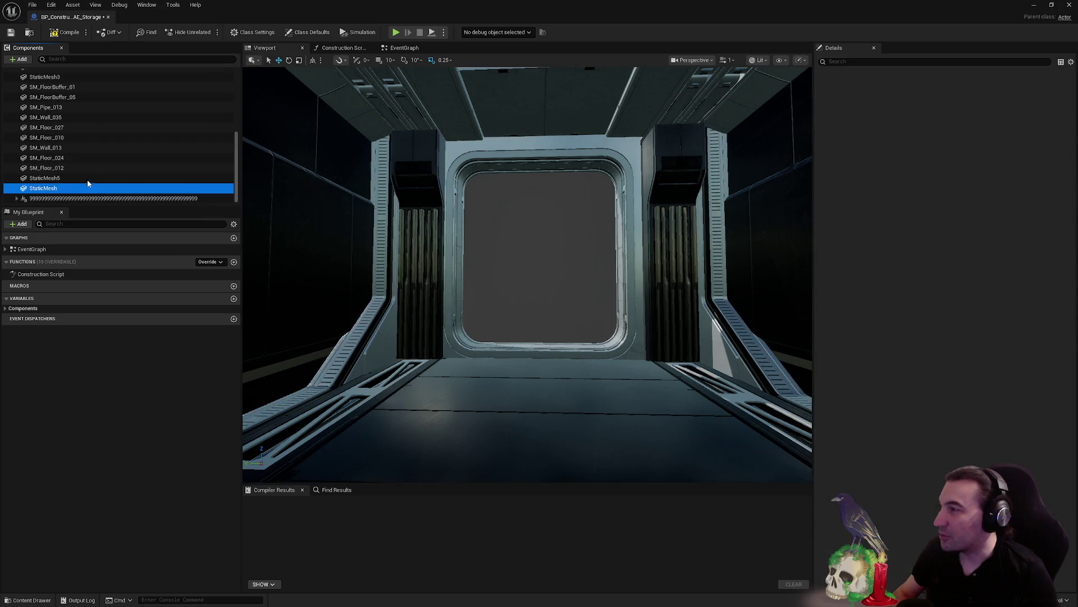
{"action": "left_click", "coordinate": [109, 148]}
{"action": "scroll", "coordinate": [109, 150], "scroll_direction": "up", "scroll_amount": 1}
{"action": "scroll", "coordinate": [87, 152], "scroll_direction": "up", "scroll_amount": 3}
{"action": "left_click", "coordinate": [68, 173]}
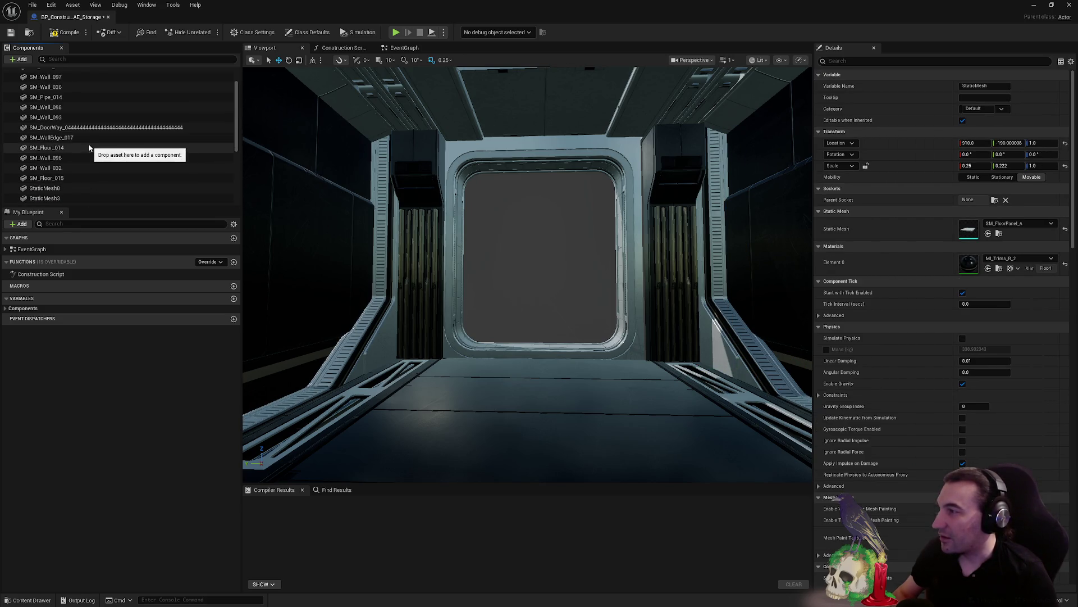
{"action": "left_click", "coordinate": [89, 148], "text": "shift"}
{"action": "scroll", "coordinate": [90, 149], "scroll_direction": "down", "scroll_amount": 3}
{"action": "left_click_drag", "start_coordinate": [90, 149], "coordinate": [59, 200]}
{"action": "mouse_move", "coordinate": [64, 119]}
{"action": "left_mouse_down"}
{"action": "mouse_move", "coordinate": [112, 144]}
{"action": "mouse_move", "coordinate": [20, 145]}
{"action": "left_mouse_up"}
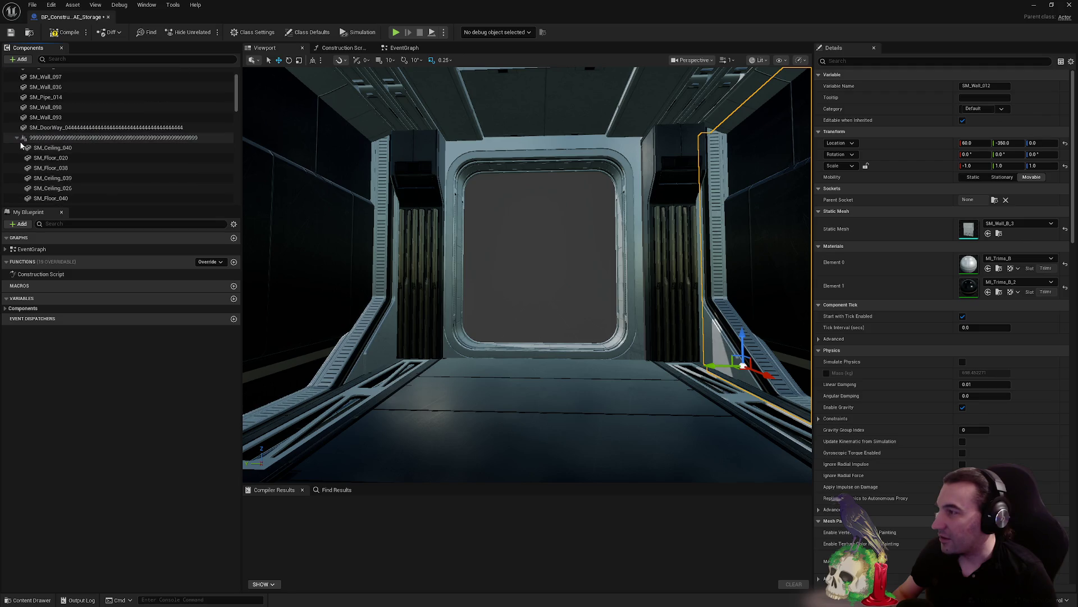
{"action": "left_click", "coordinate": [17, 137]}
{"action": "left_click", "coordinate": [45, 144]}
{"action": "left_click", "coordinate": [45, 93], "text": "shift"}
{"action": "left_click_drag", "start_coordinate": [45, 93], "coordinate": [59, 166]}
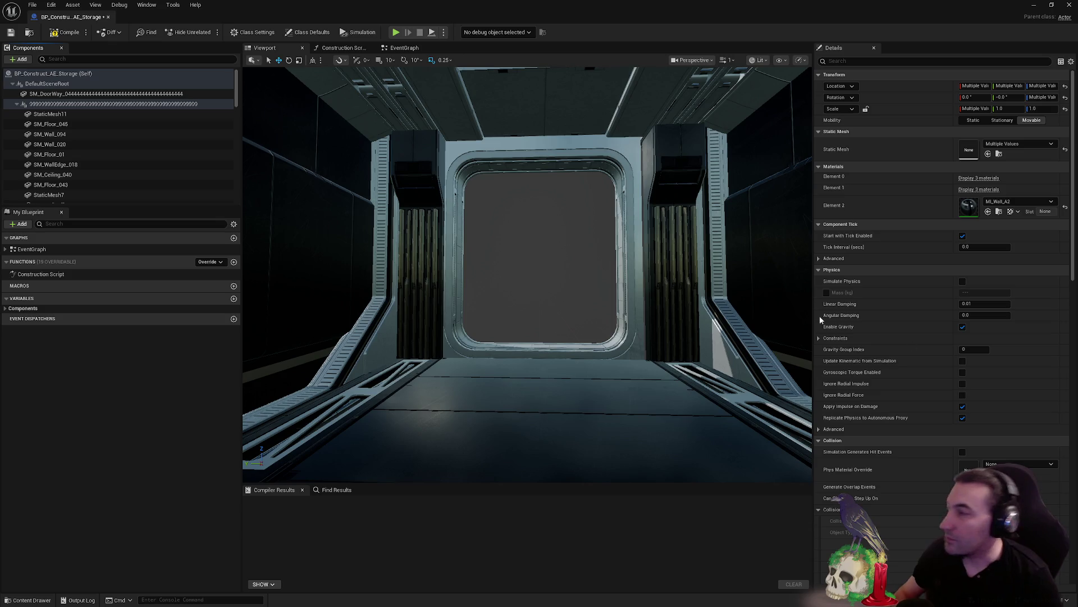
Step: Shift the storage room's door assembly to Location Y 10
{"action": "left_click", "coordinate": [134, 104]}
{"action": "left_click_drag", "start_coordinate": [493, 224], "coordinate": [360, 236]}
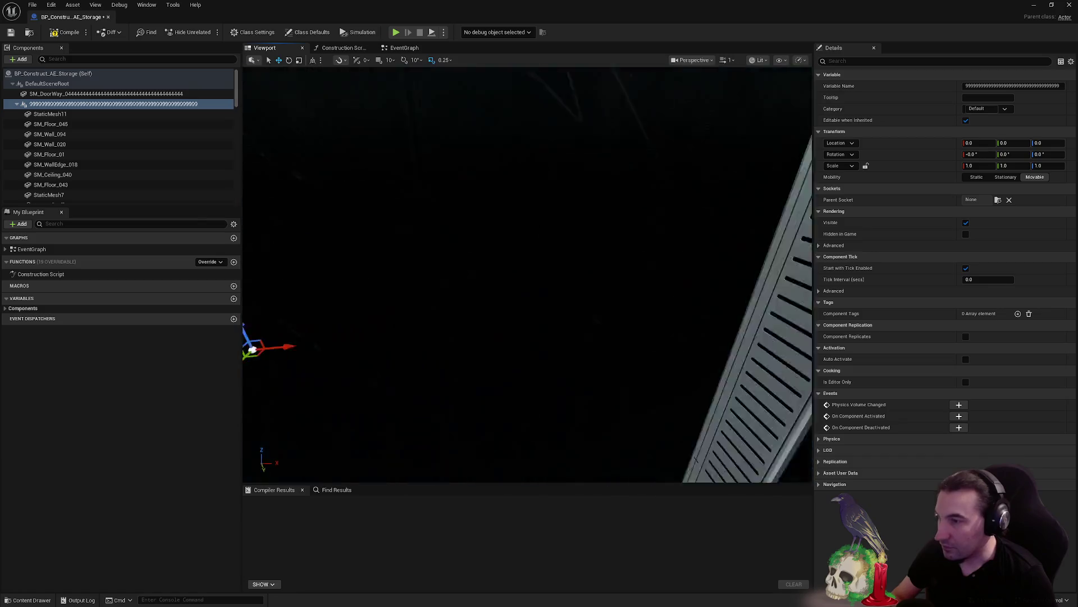
{"action": "key", "text": "f"}
{"action": "scroll", "coordinate": [528, 275], "scroll_direction": "up", "scroll_amount": 5}
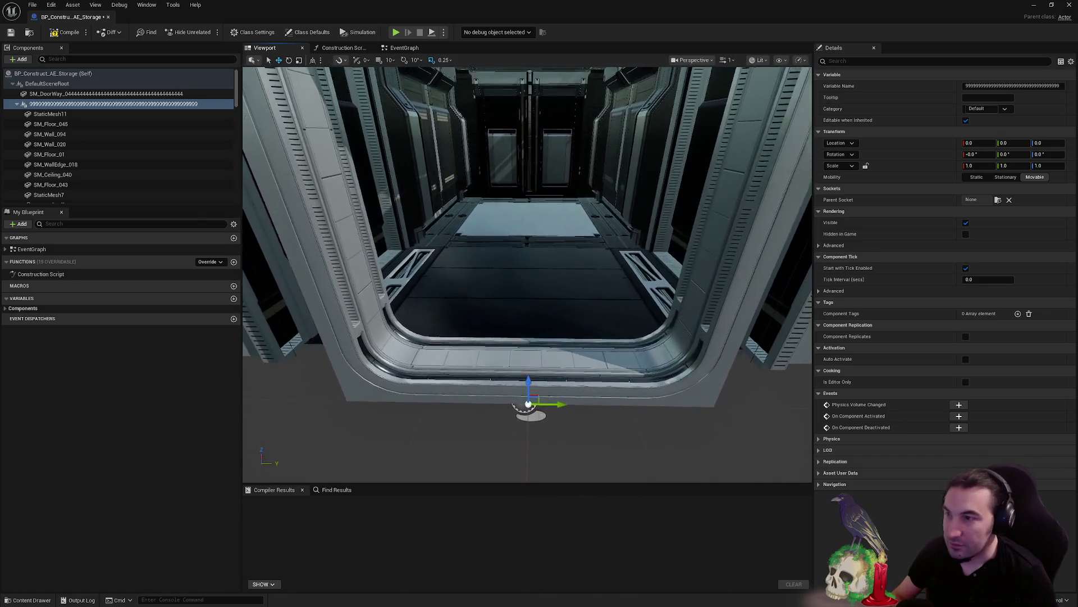
{"action": "scroll", "coordinate": [586, 387], "scroll_direction": "up", "scroll_amount": 1}
{"action": "mouse_move", "coordinate": [536, 312]}
{"action": "left_mouse_down"}
{"action": "mouse_move", "coordinate": [618, 236]}
{"action": "mouse_move", "coordinate": [808, 242]}
{"action": "mouse_move", "coordinate": [809, 219]}
{"action": "left_mouse_up"}
{"action": "mouse_move", "coordinate": [495, 359]}
{"action": "left_mouse_down"}
{"action": "mouse_move", "coordinate": [486, 330]}
{"action": "mouse_move", "coordinate": [496, 331]}
{"action": "left_mouse_up"}
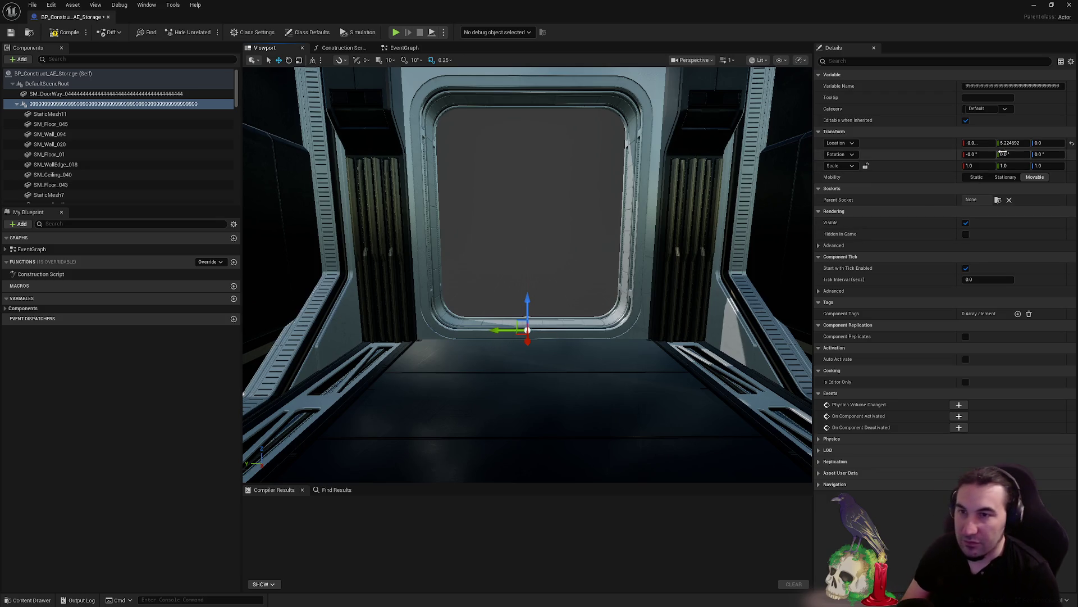
{"action": "key", "text": "Return"}
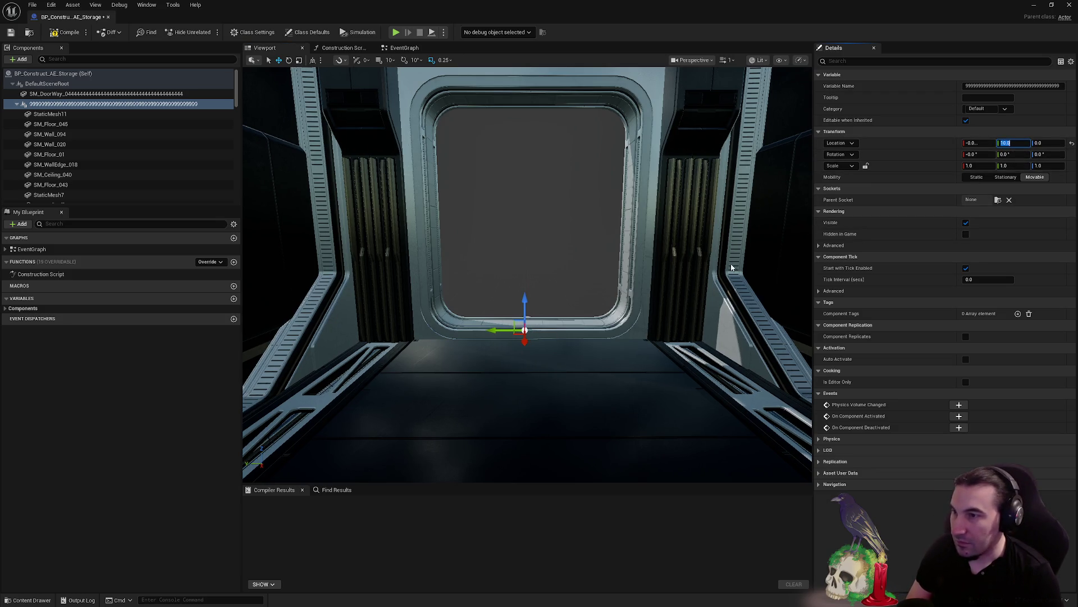
Step: Inspect the wall detail panels and SM_WallBuffer_03/04 around the doorway, then compile
{"action": "left_click", "coordinate": [393, 286]}
{"action": "left_click_drag", "start_coordinate": [555, 250], "coordinate": [555, 250]}
{"action": "left_click", "coordinate": [555, 250]}
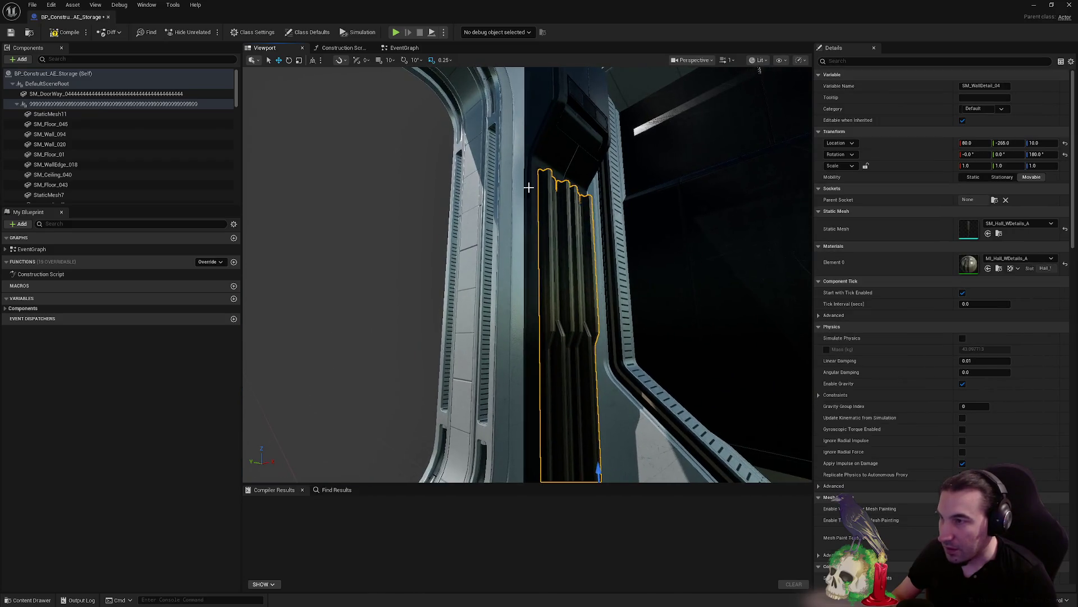
{"action": "left_click", "coordinate": [532, 159]}
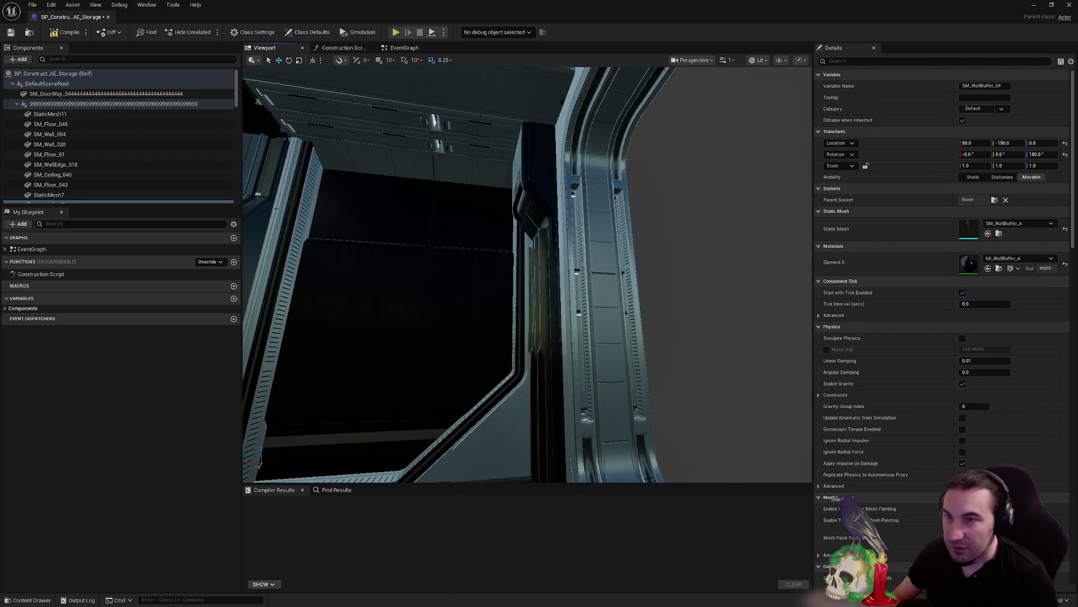
{"action": "left_click", "coordinate": [545, 191]}
{"action": "left_click", "coordinate": [683, 101]}
{"action": "key", "text": "f"}
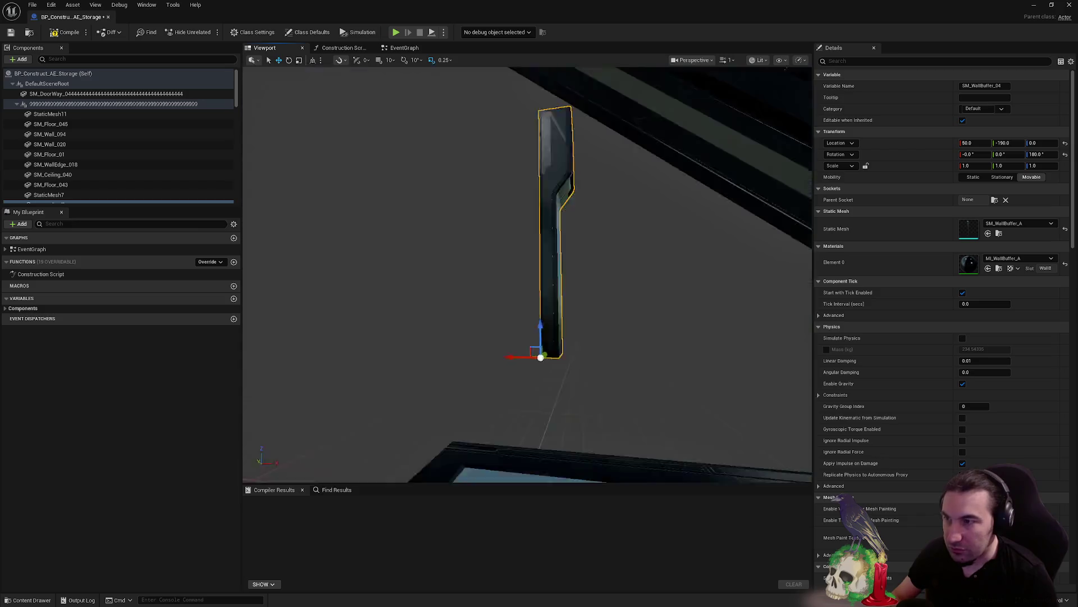
{"action": "mouse_move", "coordinate": [528, 275]}
{"action": "left_mouse_down"}
{"action": "mouse_move", "coordinate": [444, 293]}
{"action": "mouse_move", "coordinate": [427, 284]}
{"action": "left_mouse_up"}
{"action": "mouse_move", "coordinate": [635, 218]}
{"action": "left_mouse_down"}
{"action": "mouse_move", "coordinate": [612, 222]}
{"action": "mouse_move", "coordinate": [635, 218]}
{"action": "left_mouse_up"}
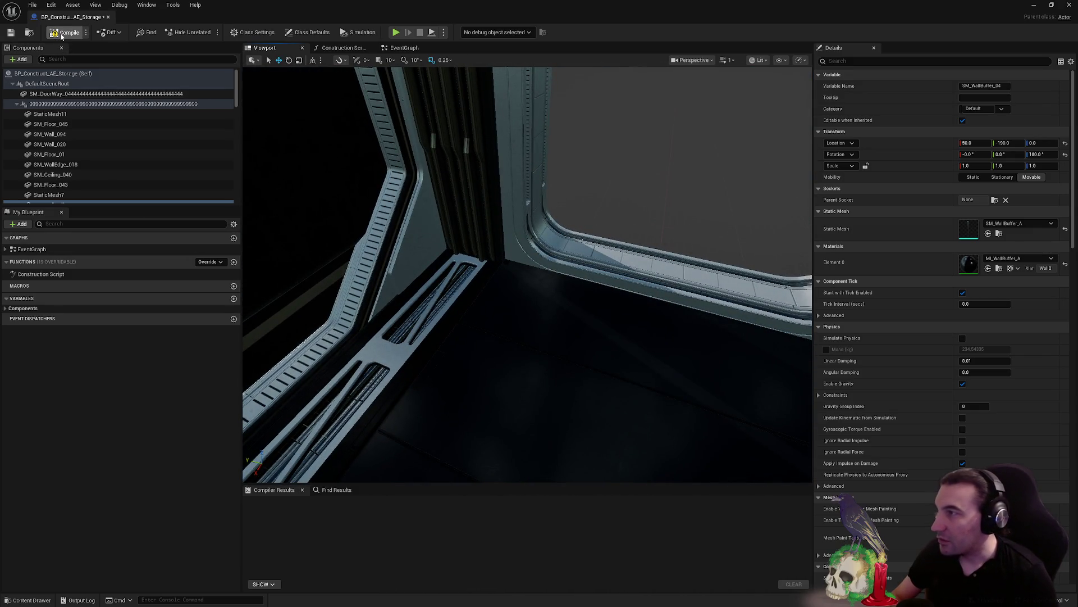
{"action": "left_click", "coordinate": [17, 32]}
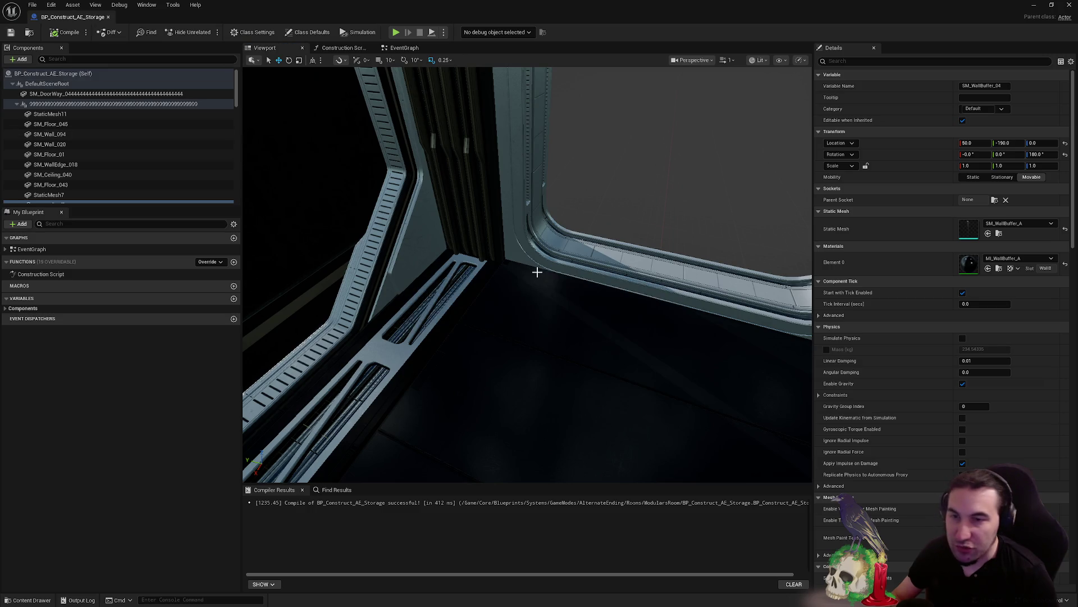
Step: Save BP_Construct_AE_Storage and close its editor to return to Lvl_HUB
{"action": "left_click_drag", "start_coordinate": [562, 267], "coordinate": [561, 267]}
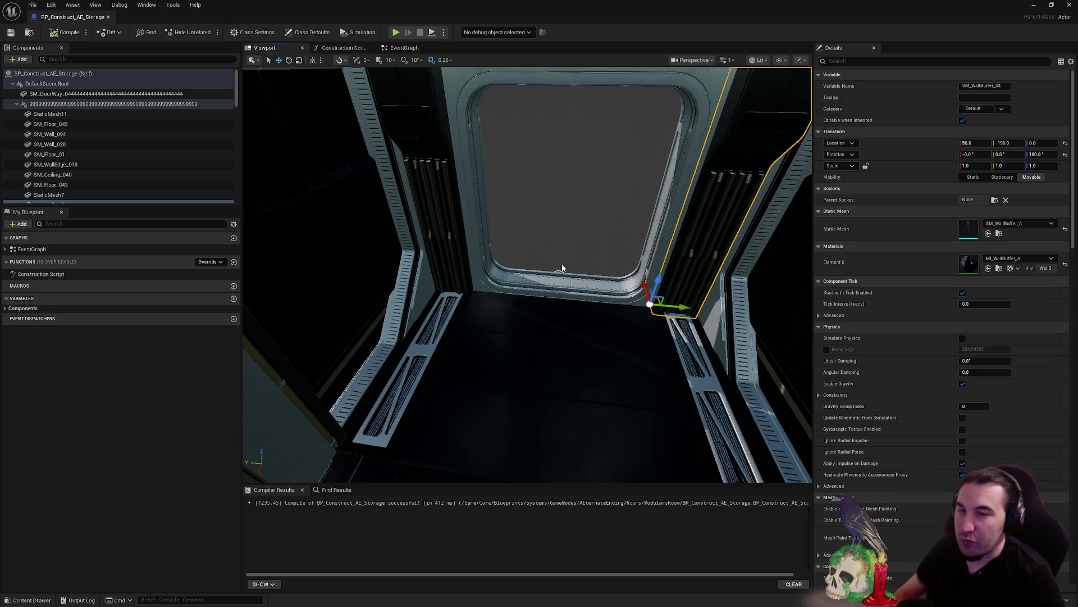
{"action": "left_click", "coordinate": [10, 31]}
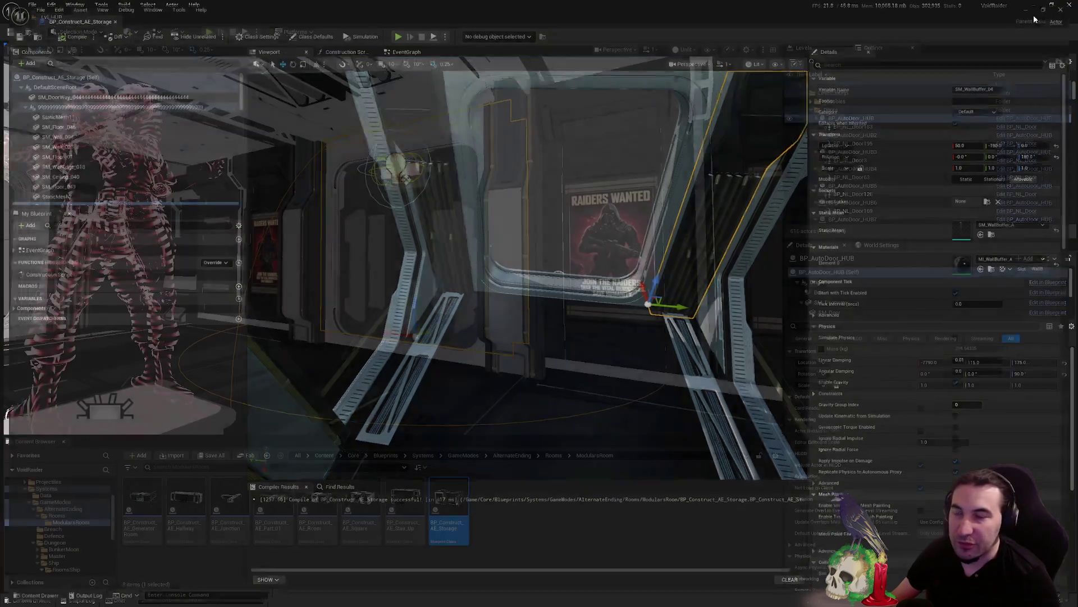
{"action": "left_click", "coordinate": [1069, 4]}
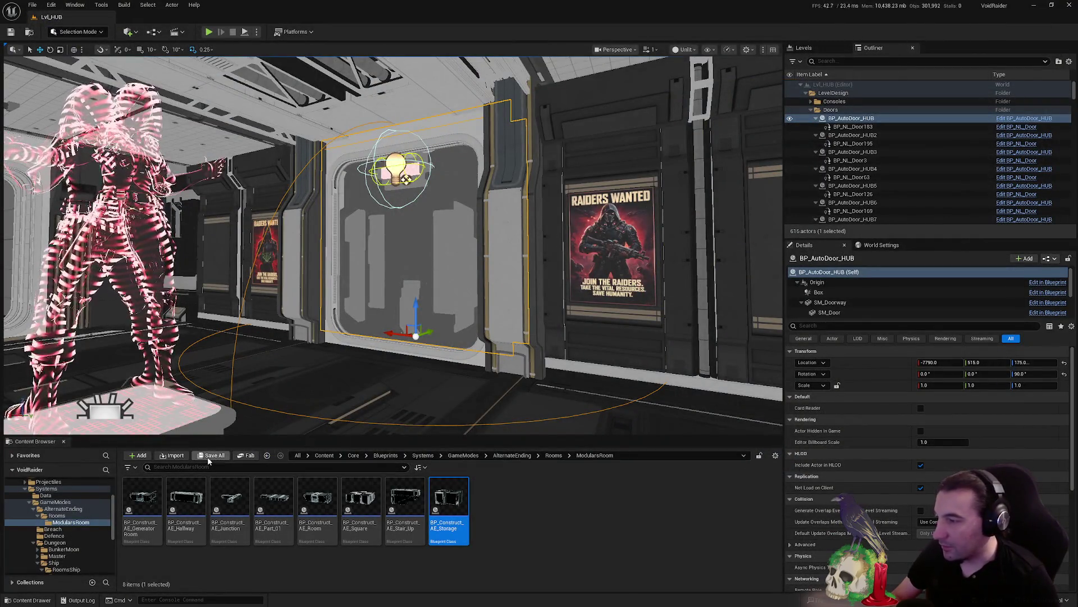
Step: Fly along the Lvl_HUB corridor into the hangar, frame the BP_AutoDoor_HUB door and peek through it
{"action": "mouse_move", "coordinate": [168, 96]}
{"action": "left_mouse_down"}
{"action": "mouse_move", "coordinate": [224, 98]}
{"action": "mouse_move", "coordinate": [224, 56]}
{"action": "mouse_move", "coordinate": [242, 54]}
{"action": "mouse_move", "coordinate": [365, 65]}
{"action": "mouse_move", "coordinate": [462, 266]}
{"action": "left_mouse_up"}
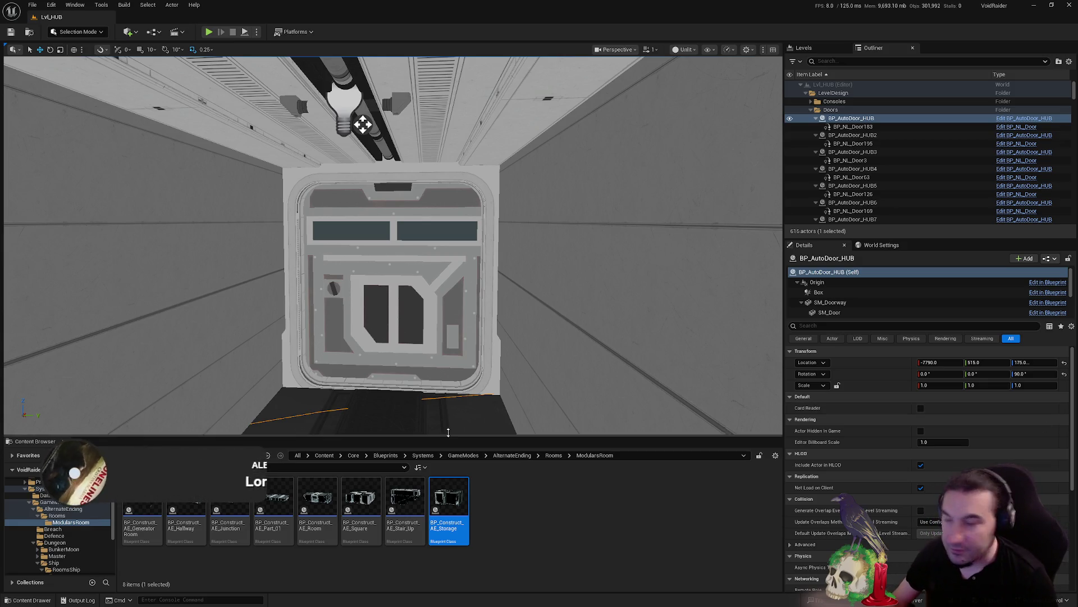
{"action": "key", "text": "Up"}
{"action": "key", "text": "Left"}
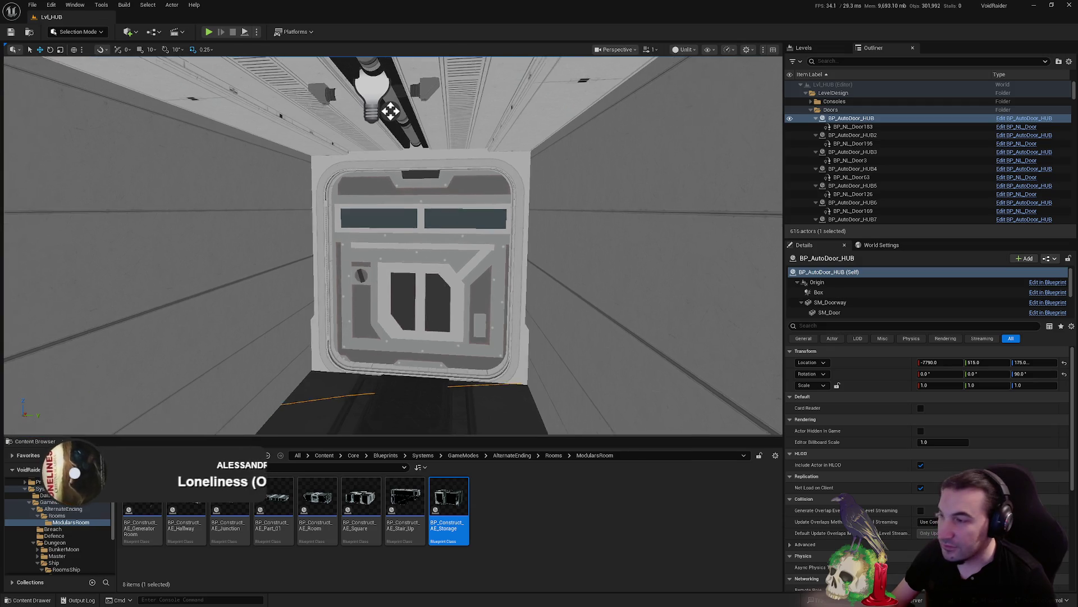
{"action": "key", "text": "Up"}
{"action": "key", "text": "Right"}
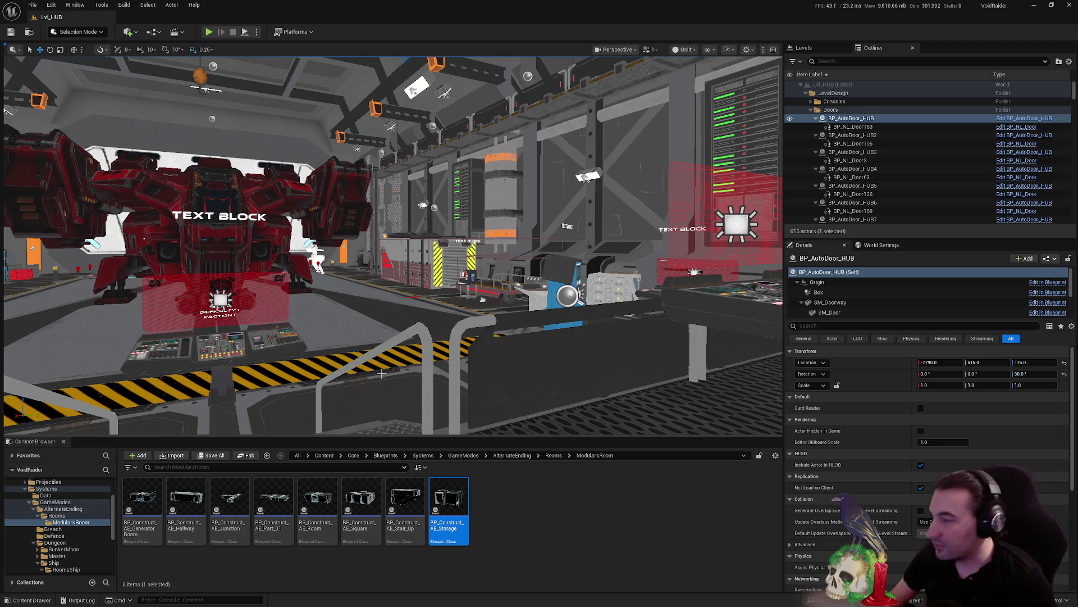
{"action": "key", "text": "f"}
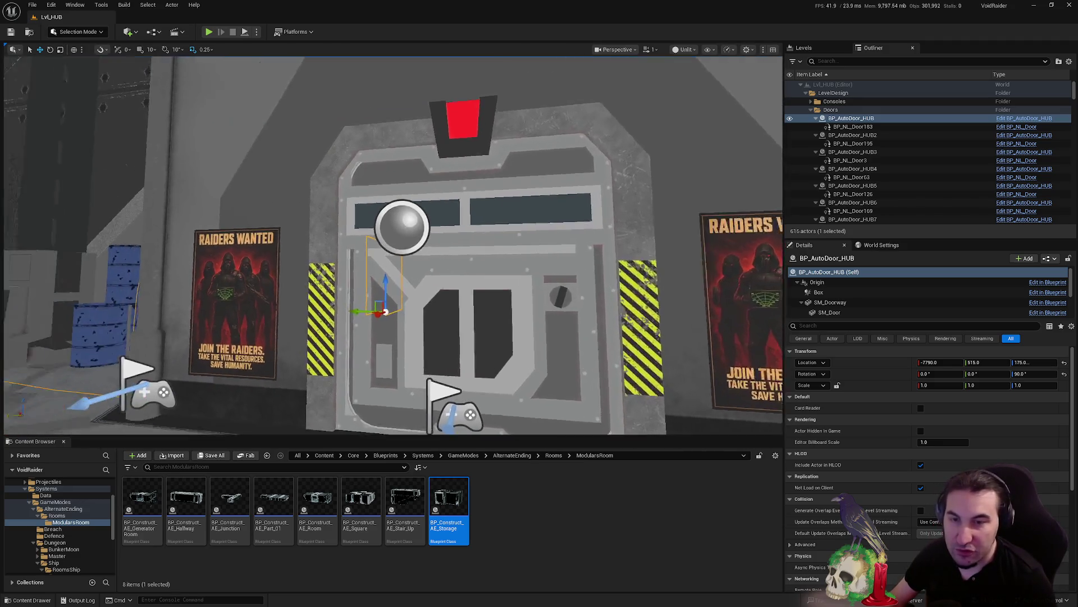
{"action": "key", "text": "w"}
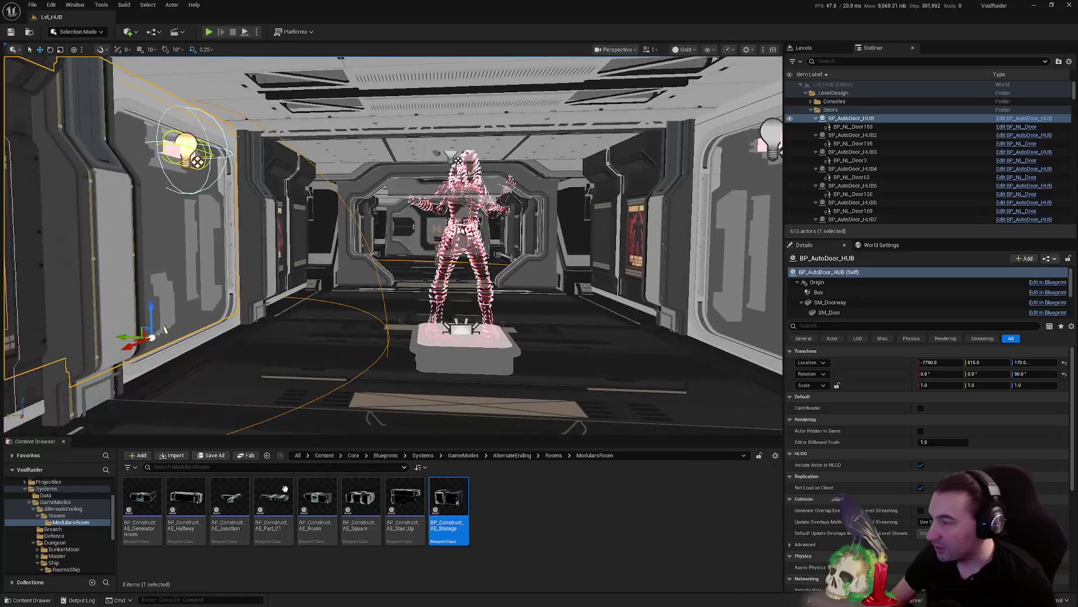
{"action": "key", "text": "s"}
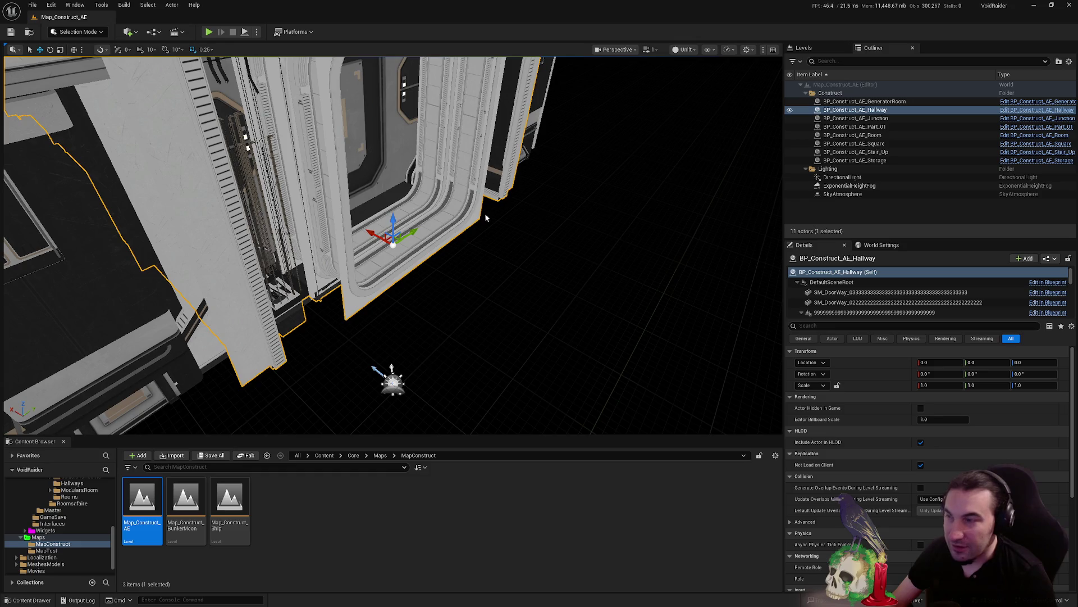
Step: Select the BP_Construct_AE_Part_01 and Stair_Up rooms in the Outliner
{"action": "left_click", "coordinate": [855, 126]}
{"action": "left_click", "coordinate": [858, 119]}
{"action": "left_click", "coordinate": [865, 102]}
{"action": "left_click", "coordinate": [856, 118]}
{"action": "left_click", "coordinate": [857, 126]}
{"action": "left_click", "coordinate": [867, 172]}
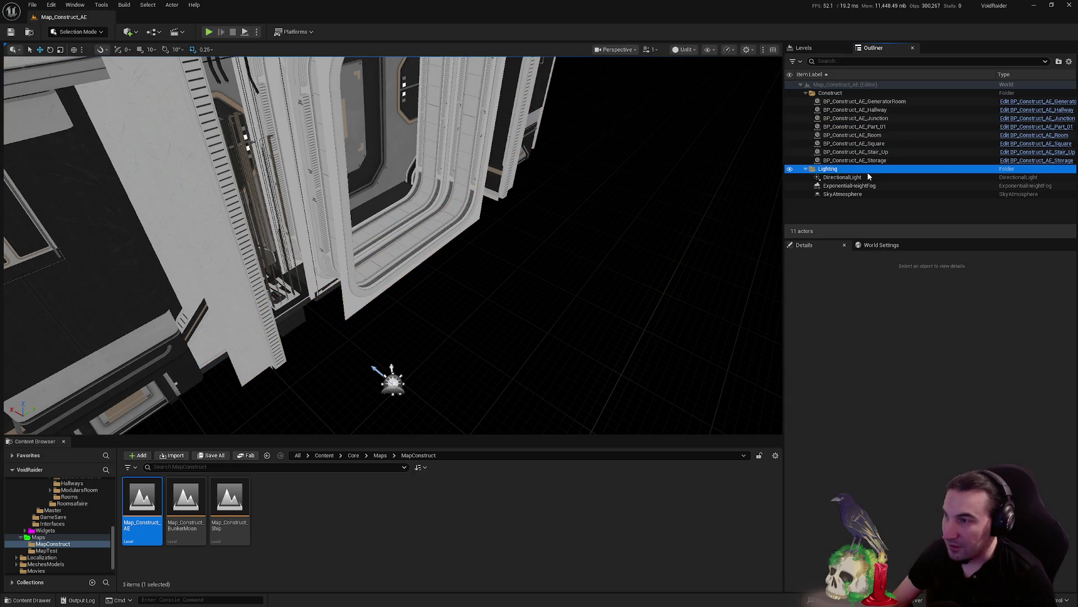
{"action": "left_click", "coordinate": [880, 152]}
{"action": "left_click", "coordinate": [884, 118]}
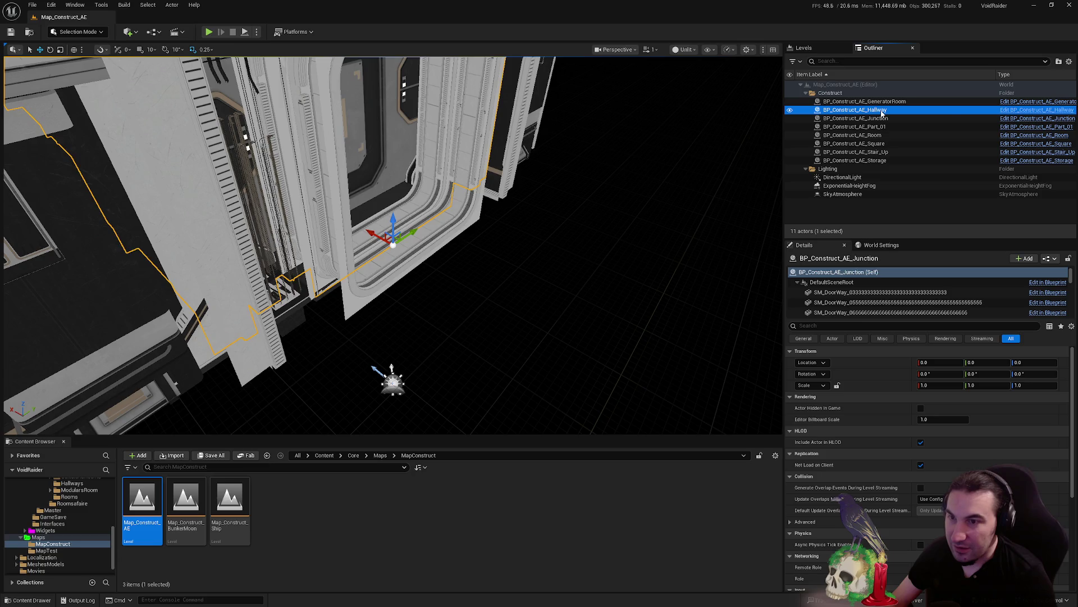
Step: Frame the view on the hallway blueprint and its first doorway component
{"action": "key", "text": "f"}
{"action": "left_click", "coordinate": [865, 302]}
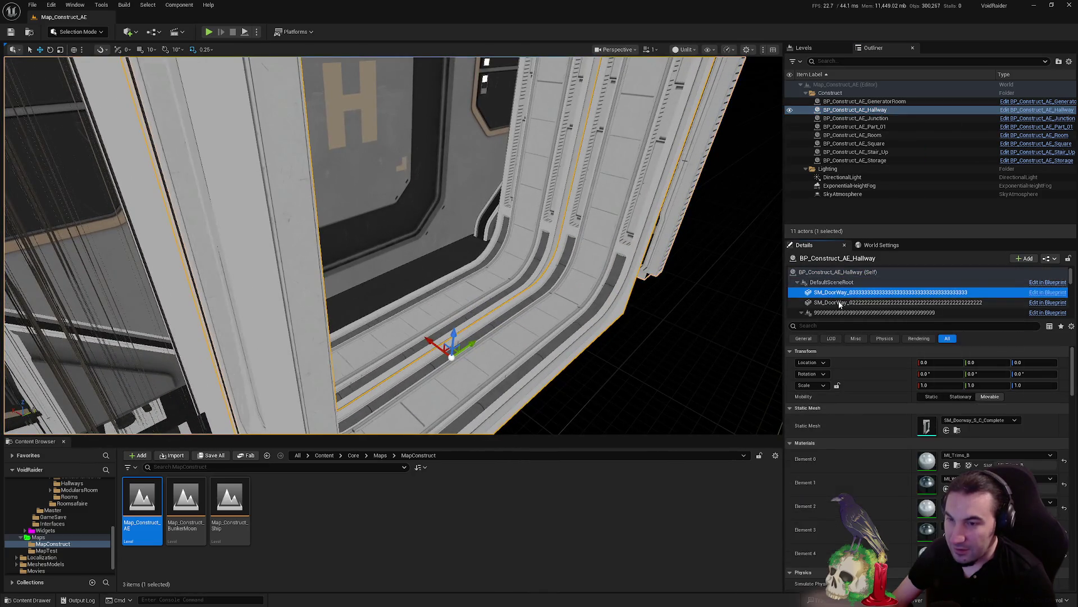
{"action": "left_click", "coordinate": [841, 292]}
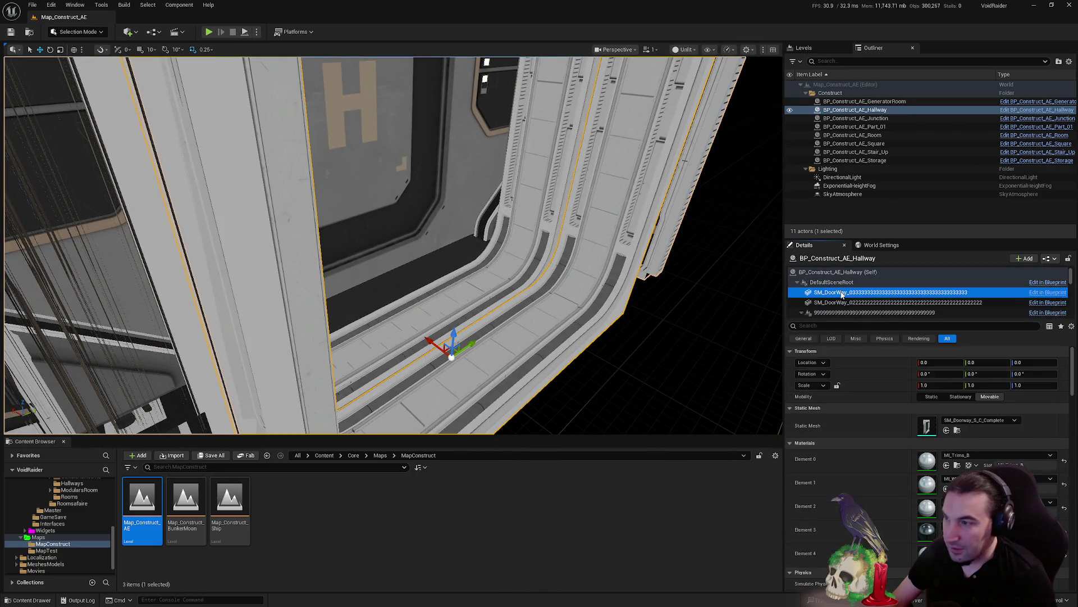
{"action": "key", "text": "f"}
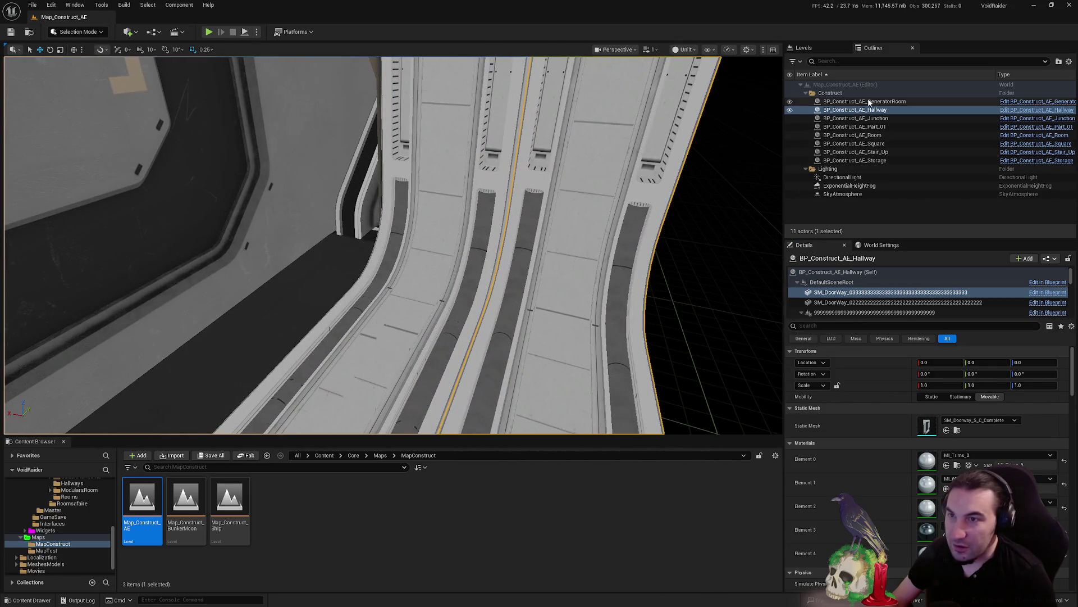
{"action": "left_click", "coordinate": [869, 102]}
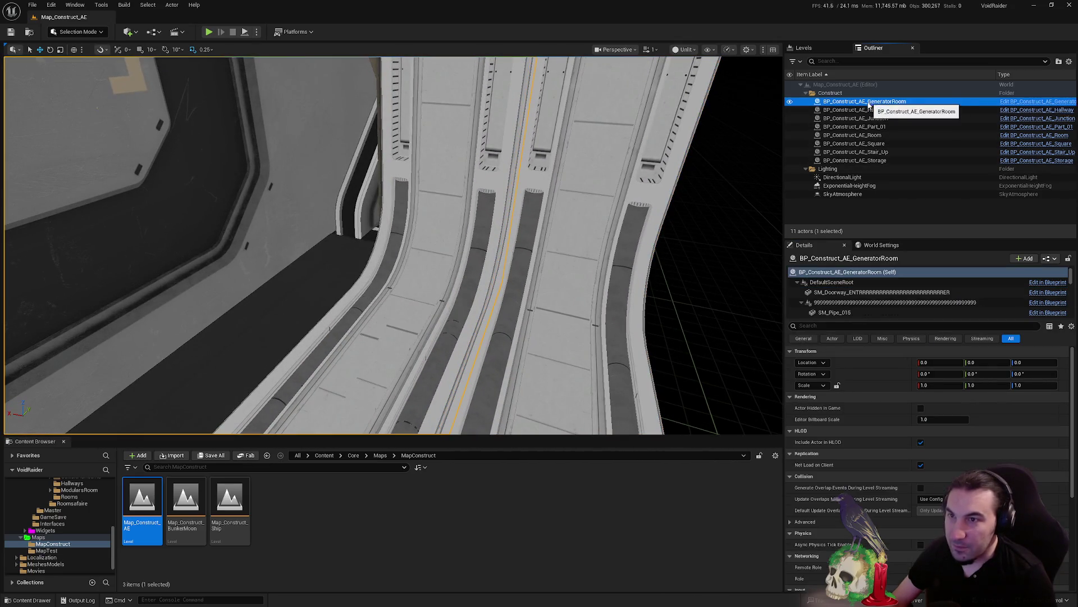
{"action": "key", "text": "Down"}
{"action": "key", "text": "f"}
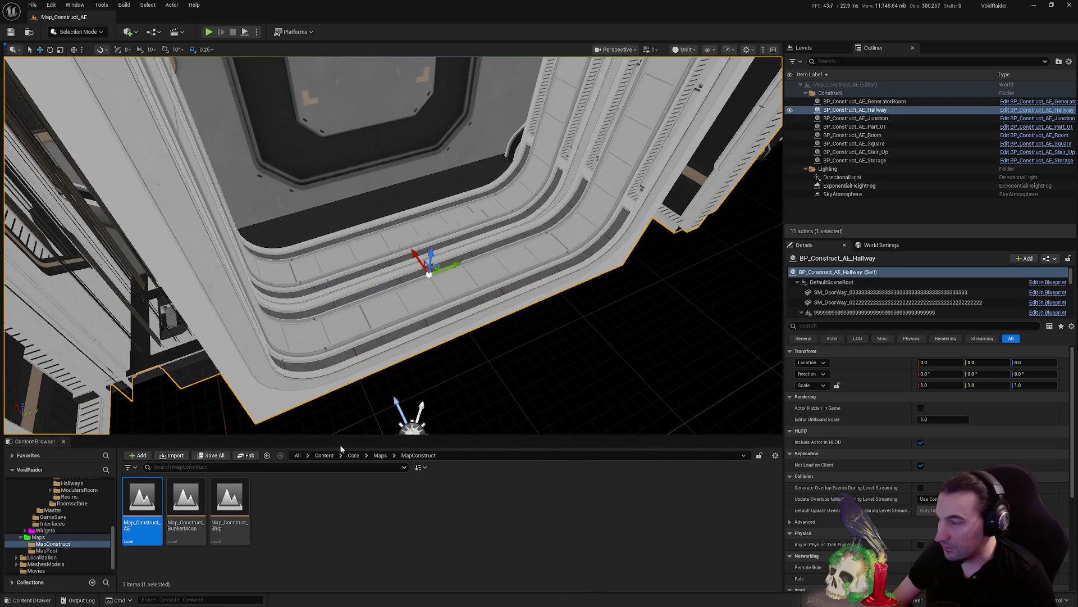
Step: Set the hallway's Location X to 0 and save the Map_Construct_AE level
{"action": "scroll", "coordinate": [79, 530], "scroll_direction": "up", "scroll_amount": 3}
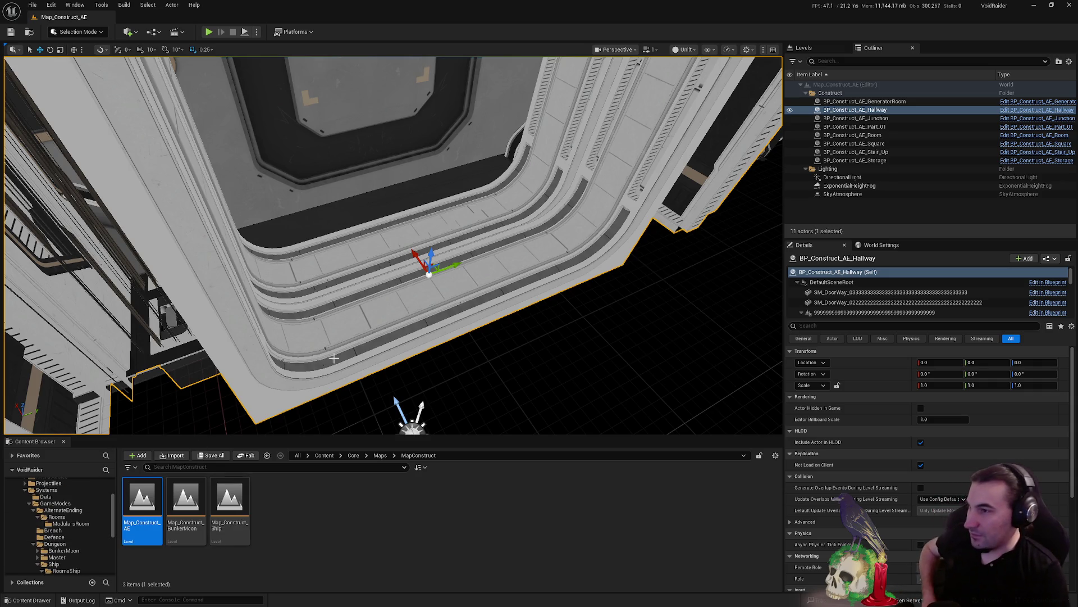
{"action": "mouse_move", "coordinate": [495, 299]}
{"action": "left_mouse_down"}
{"action": "mouse_move", "coordinate": [324, 222]}
{"action": "mouse_move", "coordinate": [49, 266]}
{"action": "mouse_move", "coordinate": [168, 202]}
{"action": "left_mouse_up"}
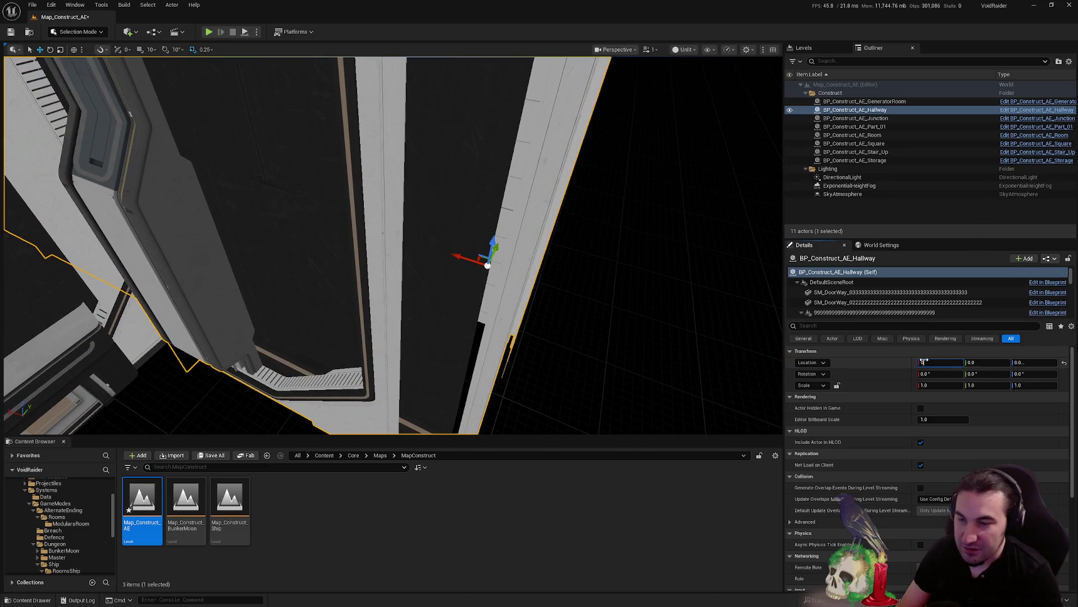
{"action": "type", "text": "0"}
{"action": "key", "text": "Return"}
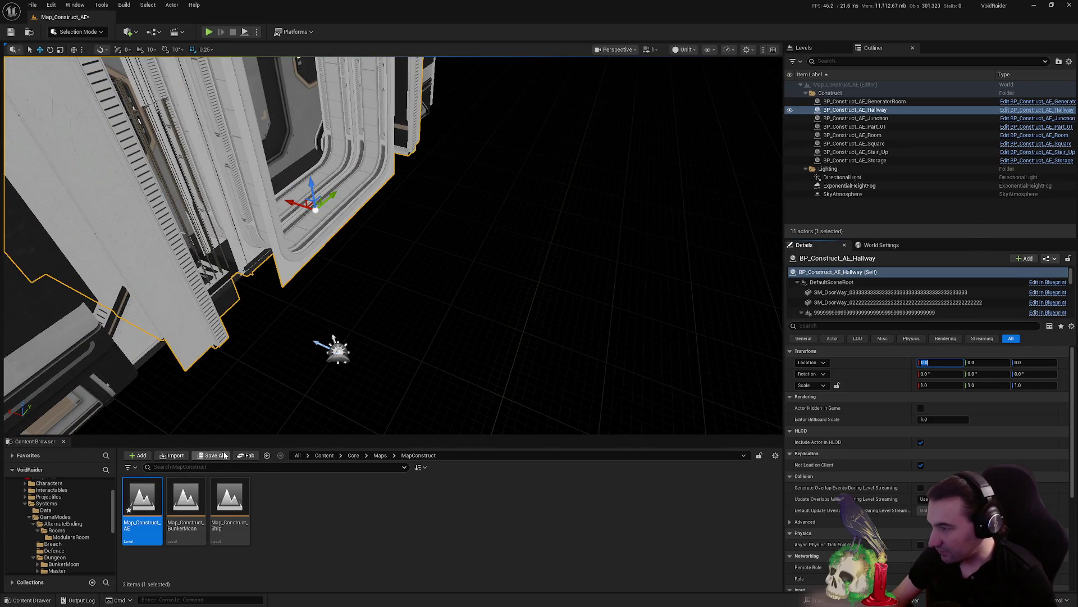
{"action": "left_click", "coordinate": [224, 455]}
{"action": "left_click", "coordinate": [607, 404]}
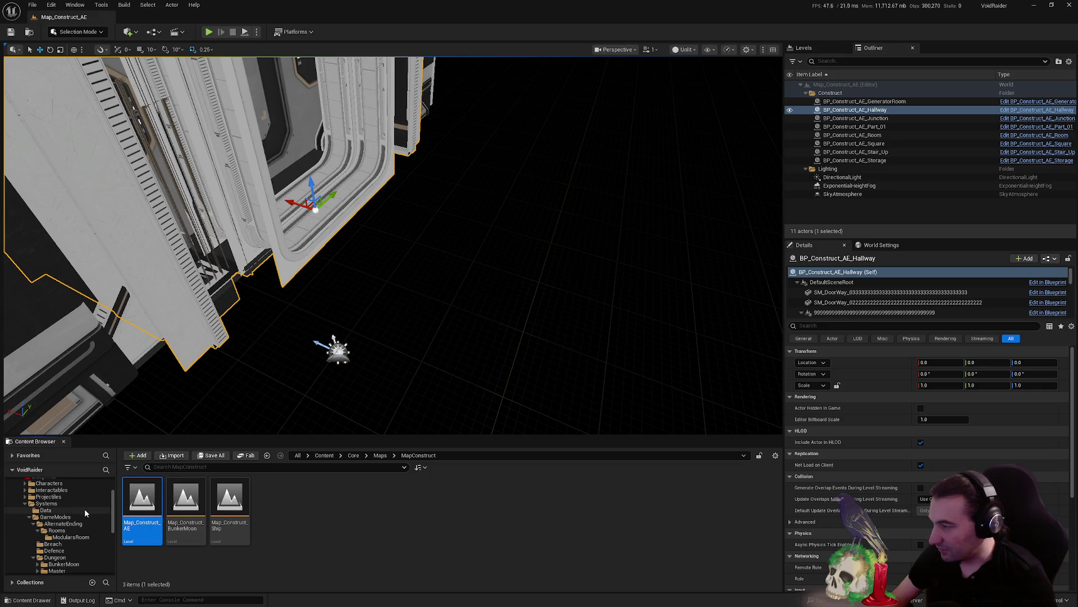
Step: Browse to Systems/GameModes/AlternateEnding/Rooms/ModularsRoom and open BP_Construct_AE_Hallway
{"action": "left_click", "coordinate": [52, 517]}
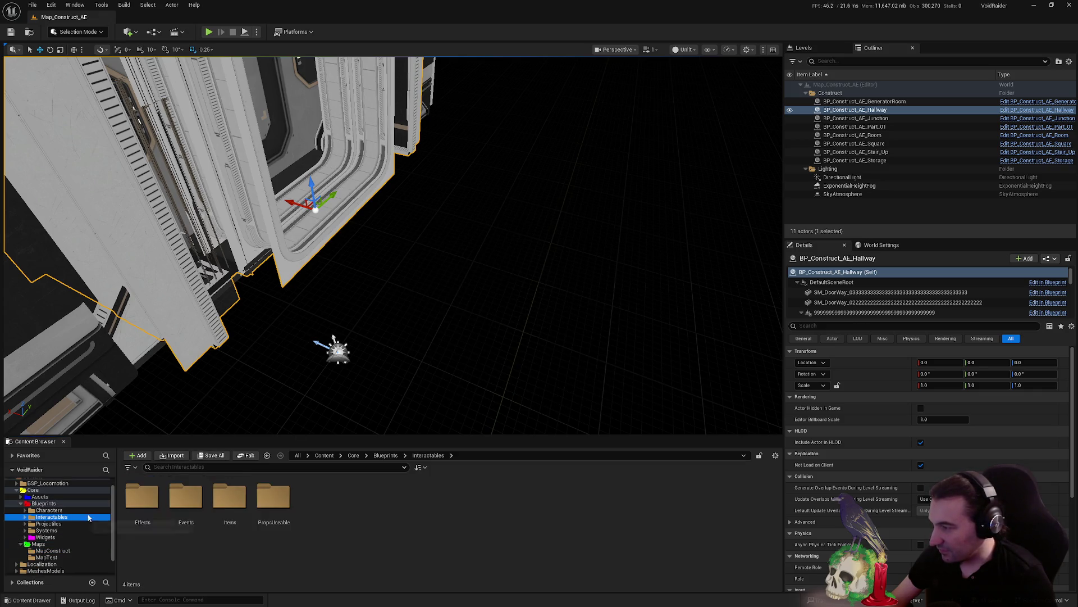
{"action": "double_click", "coordinate": [274, 497]}
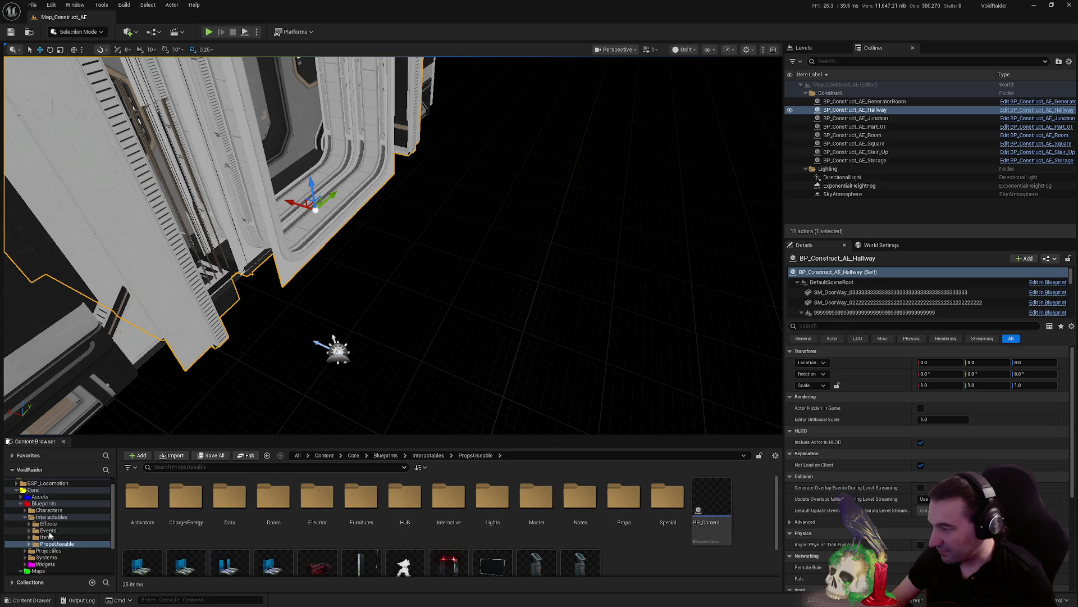
{"action": "left_click", "coordinate": [25, 518]}
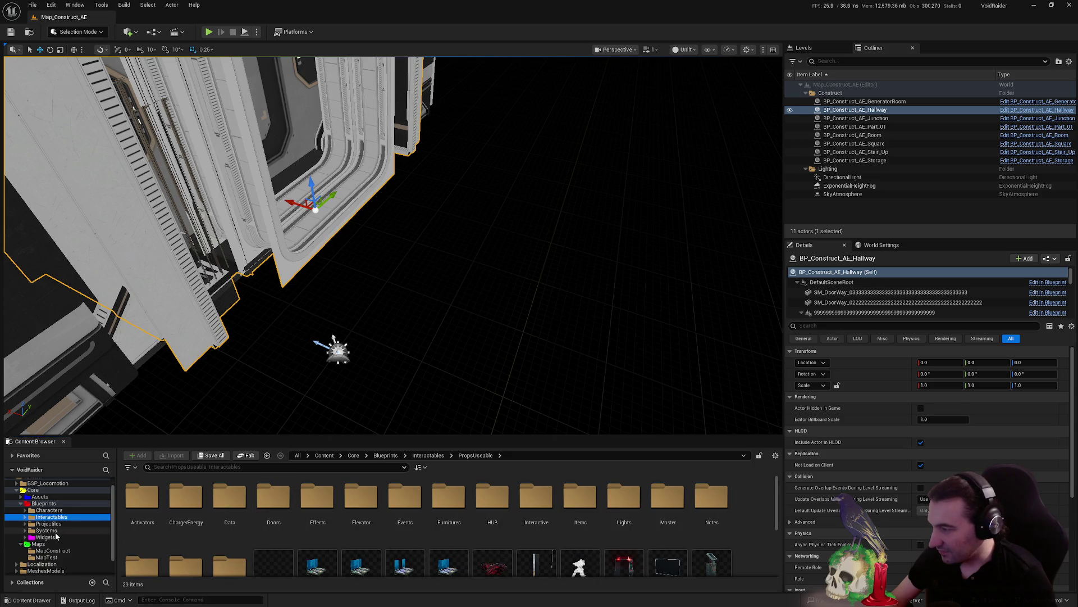
{"action": "left_click", "coordinate": [50, 531]}
{"action": "double_click", "coordinate": [187, 500]}
{"action": "double_click", "coordinate": [142, 497]}
{"action": "double_click", "coordinate": [146, 502]}
{"action": "double_click", "coordinate": [142, 497]}
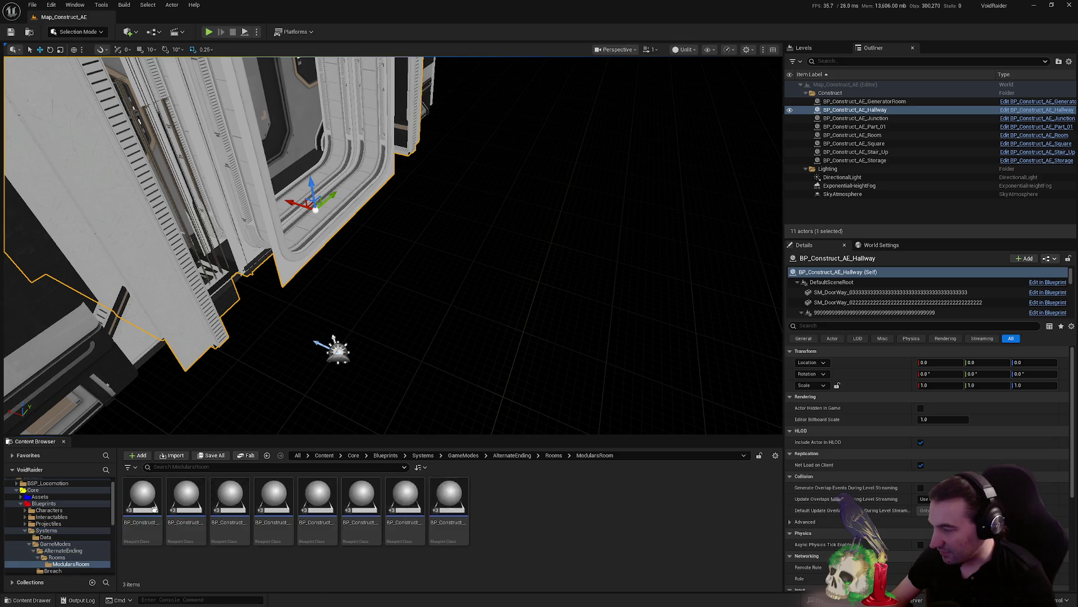
{"action": "double_click", "coordinate": [202, 510]}
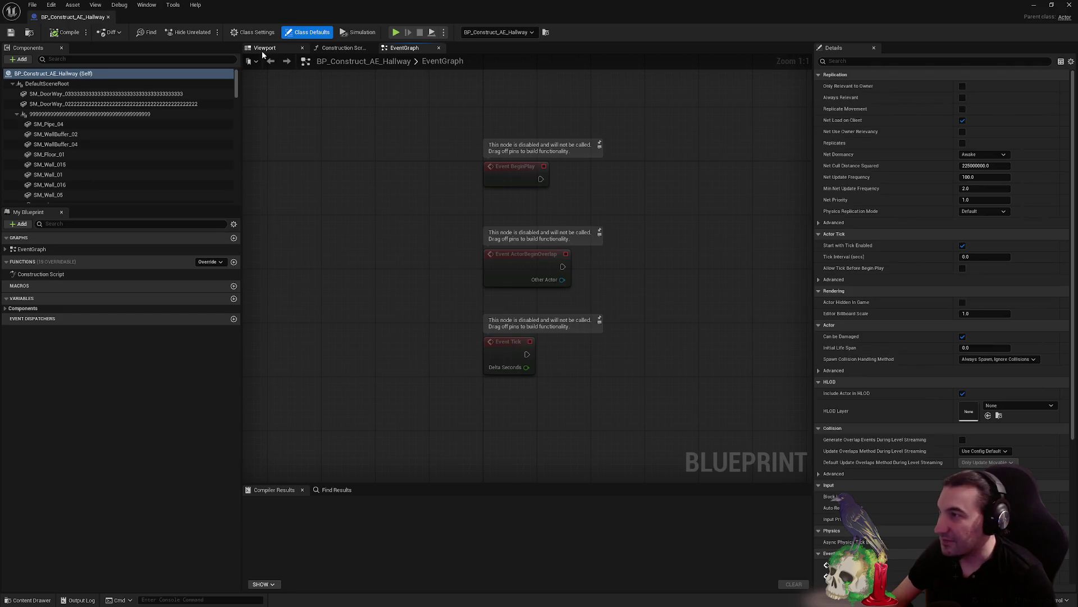
Step: Turn the second hallway doorway to 0° yaw and move it to X 1670
{"action": "left_click", "coordinate": [264, 49]}
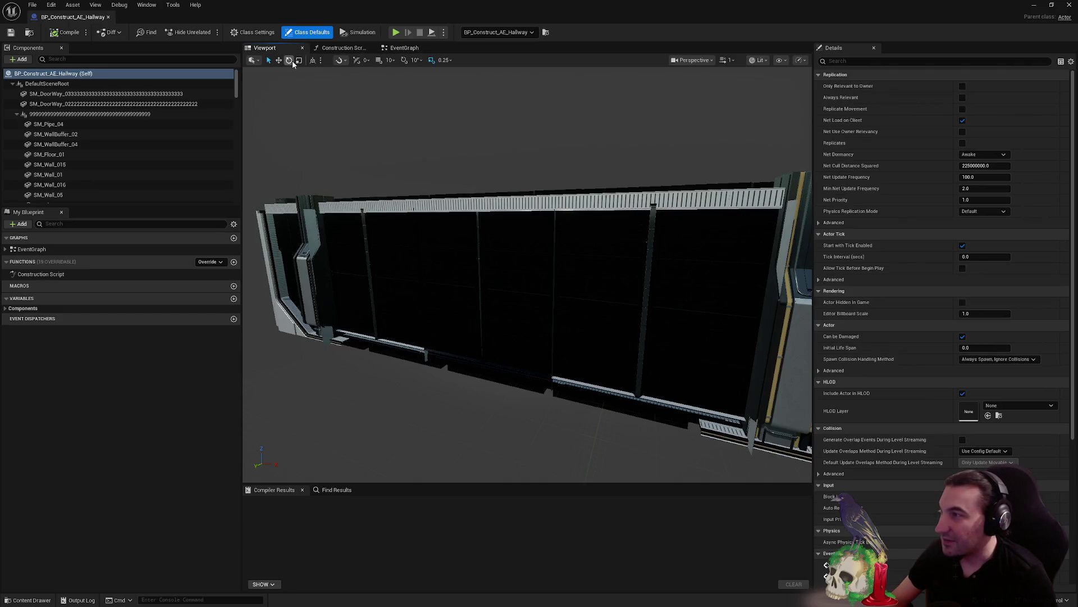
{"action": "left_click_drag", "start_coordinate": [506, 315], "coordinate": [638, 301]}
{"action": "left_click", "coordinate": [505, 316]}
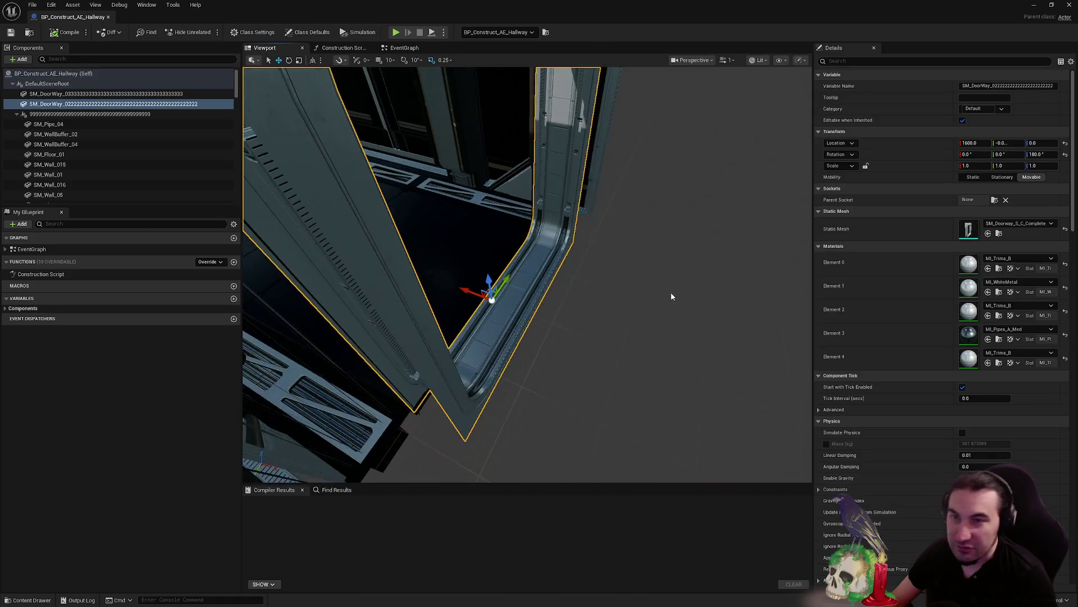
{"action": "type", "text": "0"}
{"action": "key", "text": "Return"}
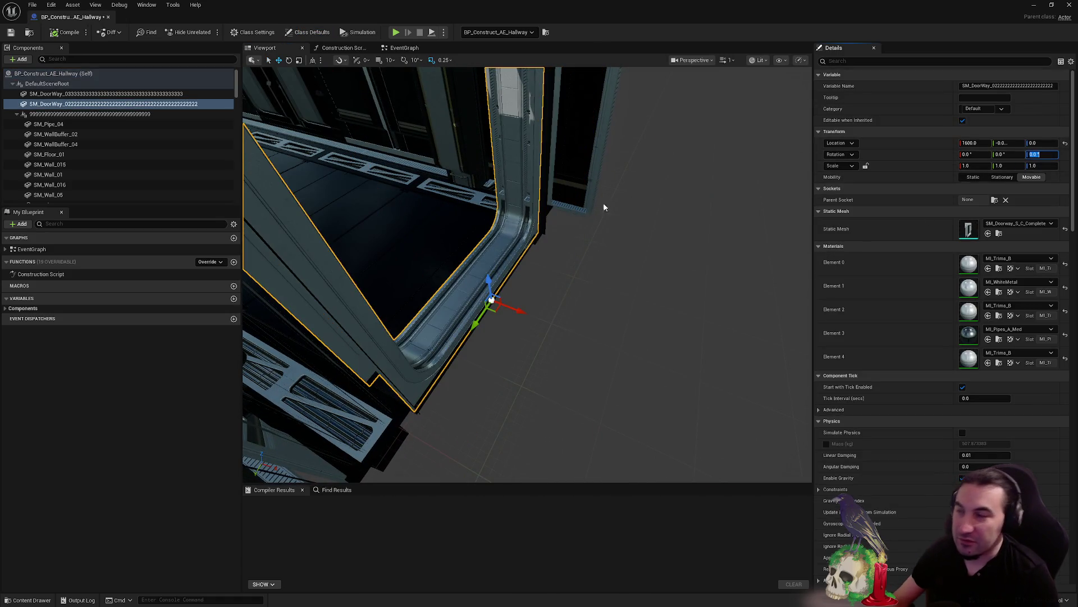
{"action": "left_click_drag", "start_coordinate": [514, 304], "coordinate": [514, 304]}
{"action": "mouse_move", "coordinate": [598, 330]}
{"action": "left_mouse_down"}
{"action": "mouse_move", "coordinate": [705, 315]}
{"action": "mouse_move", "coordinate": [684, 319]}
{"action": "left_mouse_up"}
{"action": "type", "text": "1670"}
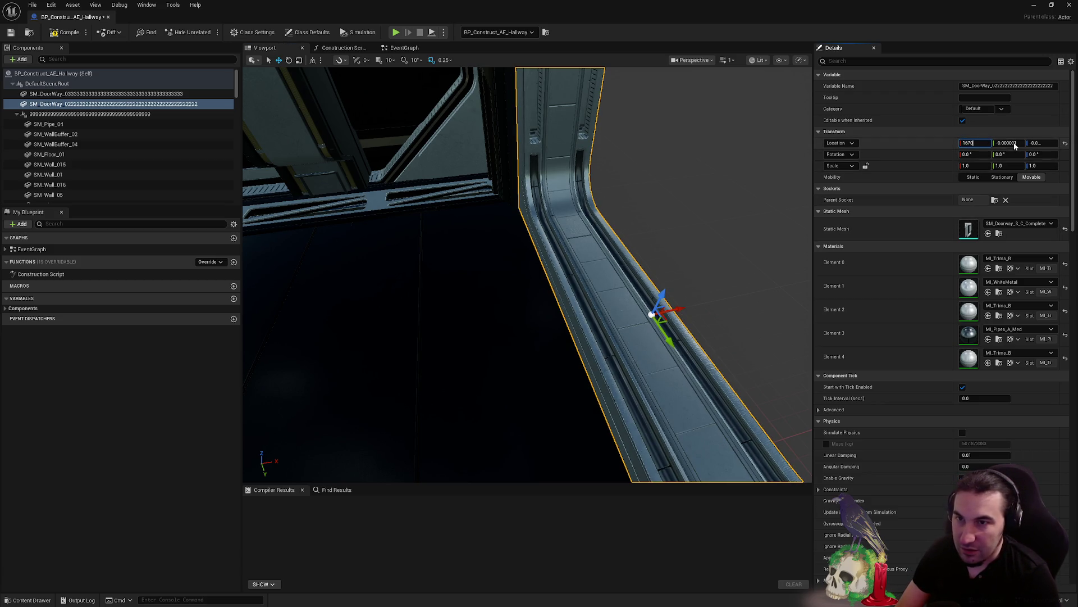
{"action": "left_click", "coordinate": [1015, 144]}
Step: Inspect both doorway components and compile the hallway blueprint
{"action": "mouse_move", "coordinate": [804, 195]}
{"action": "left_mouse_down"}
{"action": "mouse_move", "coordinate": [691, 196]}
{"action": "mouse_move", "coordinate": [646, 269]}
{"action": "mouse_move", "coordinate": [635, 324]}
{"action": "left_mouse_up"}
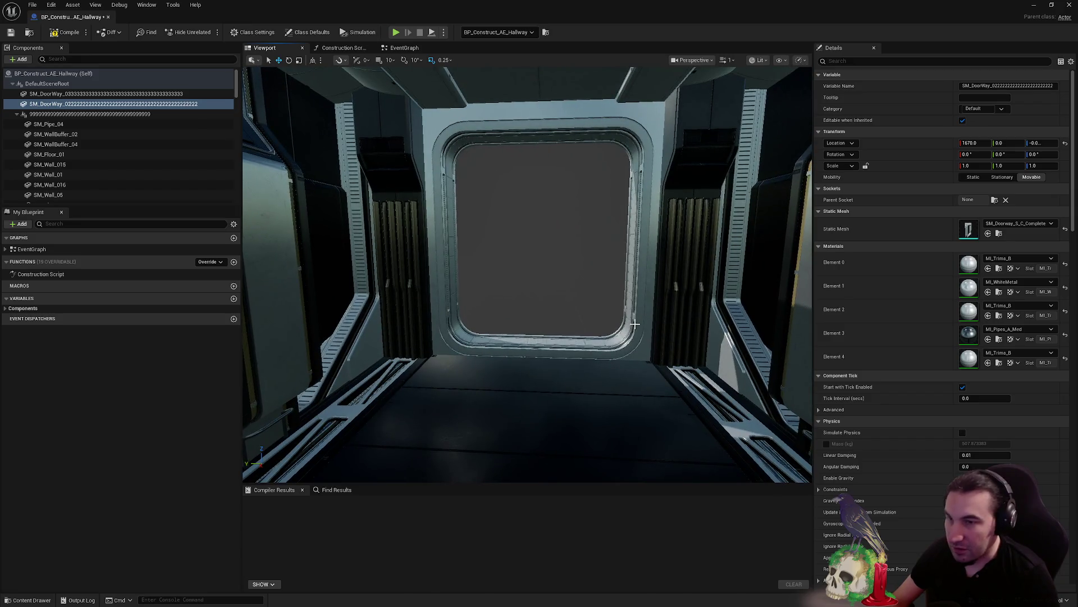
{"action": "left_click", "coordinate": [635, 323]}
{"action": "key", "text": "f"}
{"action": "mouse_move", "coordinate": [528, 275]}
{"action": "left_mouse_down"}
{"action": "mouse_move", "coordinate": [567, 242]}
{"action": "mouse_move", "coordinate": [540, 292]}
{"action": "mouse_move", "coordinate": [584, 337]}
{"action": "left_mouse_up"}
{"action": "left_click", "coordinate": [539, 292]}
{"action": "mouse_move", "coordinate": [501, 193]}
{"action": "left_mouse_down"}
{"action": "mouse_move", "coordinate": [489, 189]}
{"action": "mouse_move", "coordinate": [500, 192]}
{"action": "left_mouse_up"}
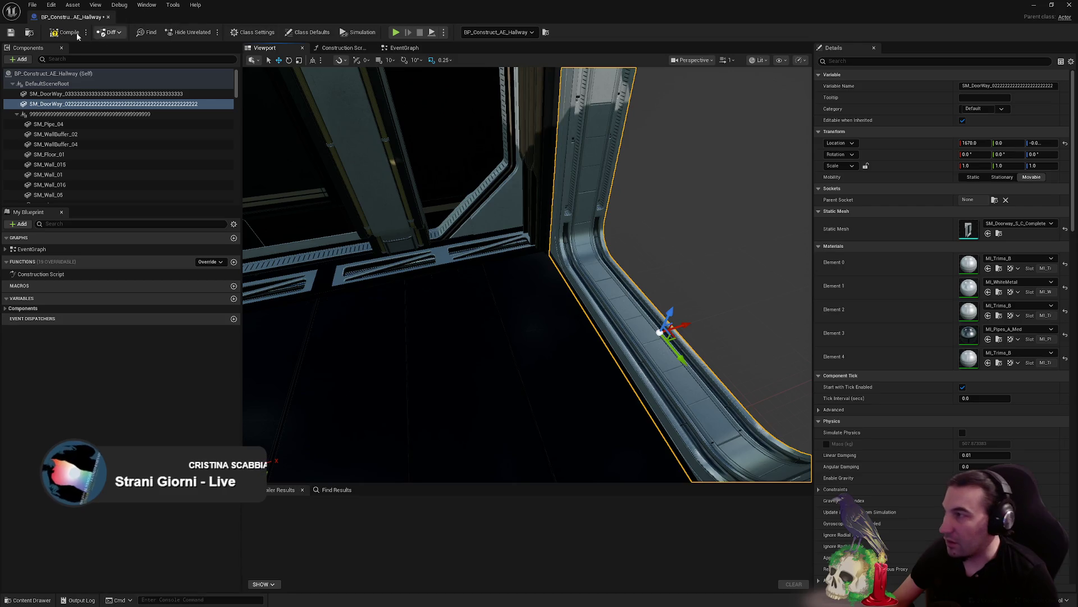
{"action": "key", "text": "F7"}
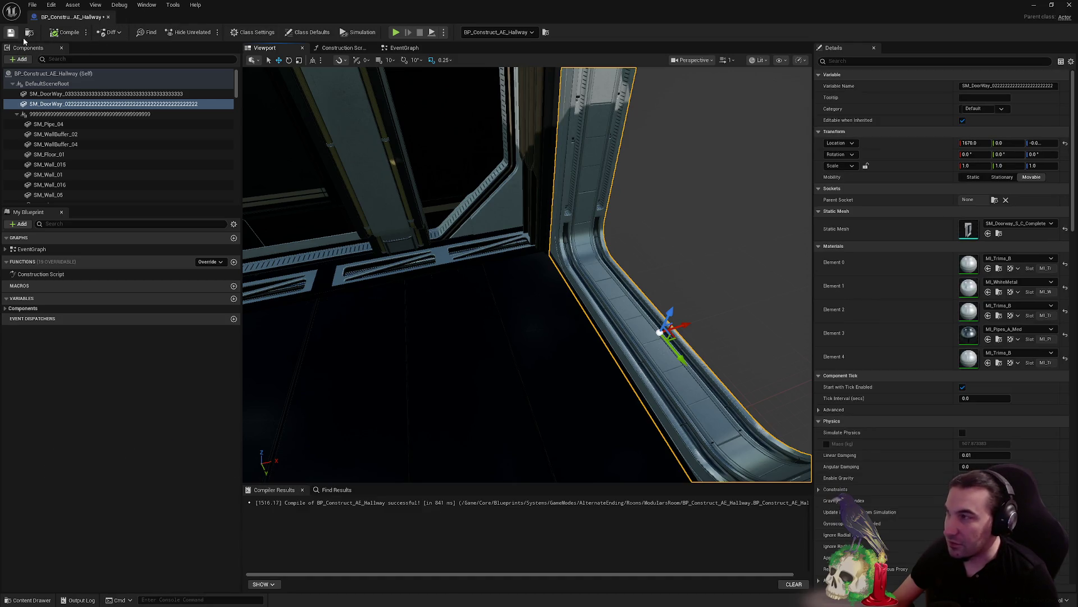
Step: Recheck the doorways and root, then move the blueprint editor aside to reveal the level
{"action": "mouse_move", "coordinate": [599, 223]}
{"action": "left_mouse_down"}
{"action": "mouse_move", "coordinate": [494, 399]}
{"action": "mouse_move", "coordinate": [469, 373]}
{"action": "left_mouse_up"}
{"action": "left_click", "coordinate": [493, 399]}
{"action": "left_click_drag", "start_coordinate": [534, 317], "coordinate": [551, 318]}
{"action": "double_click", "coordinate": [113, 103]}
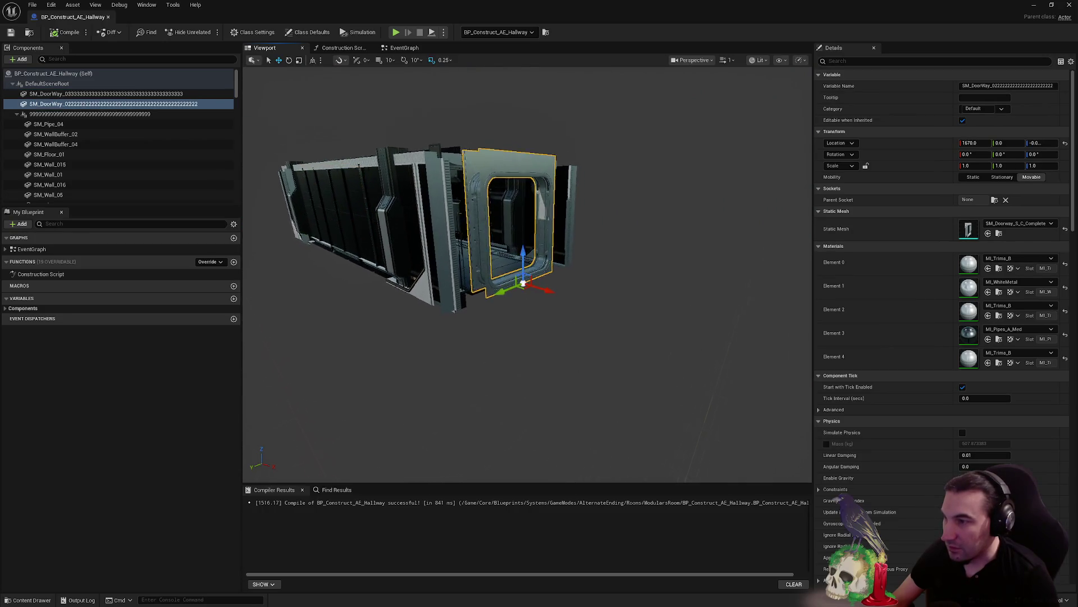
{"action": "double_click", "coordinate": [53, 84]}
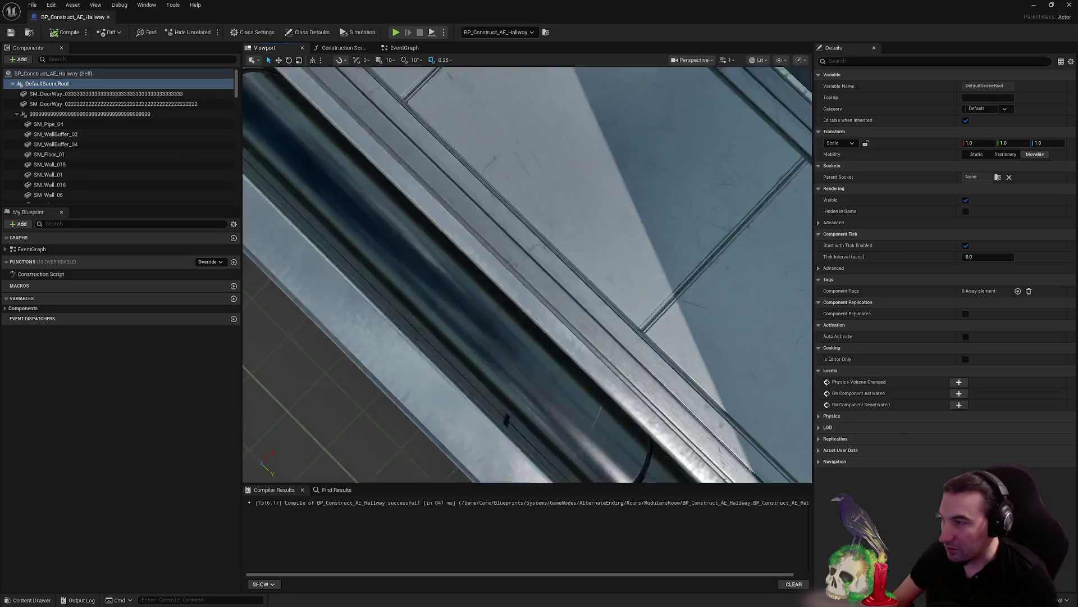
{"action": "left_click_drag", "start_coordinate": [774, 4], "coordinate": [774, 577]}
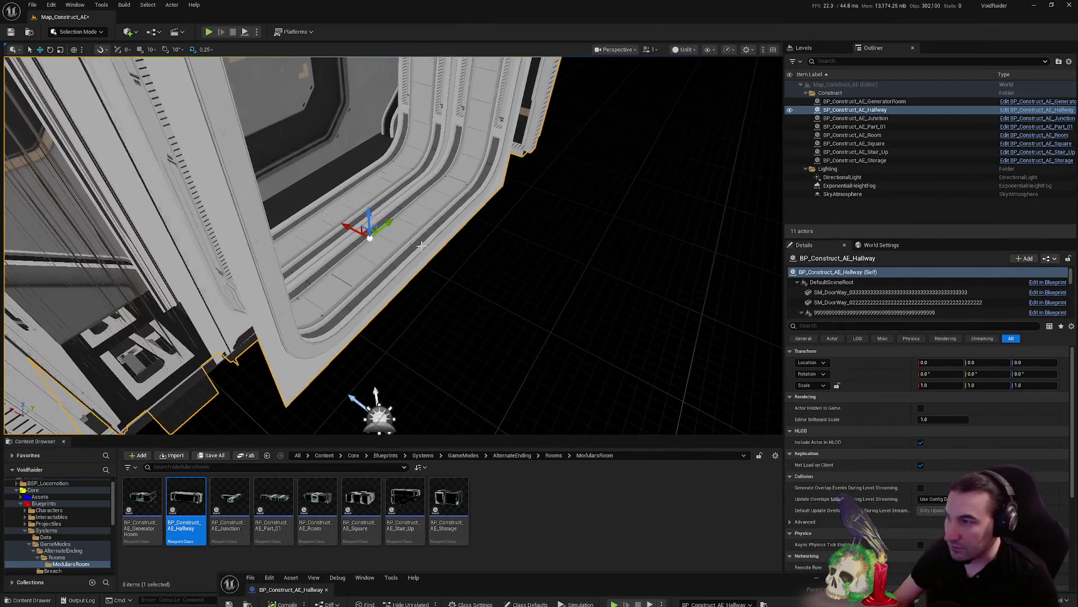
Step: Nudge the hallway actor along X and check its doorway components' locations
{"action": "left_click", "coordinate": [878, 109]}
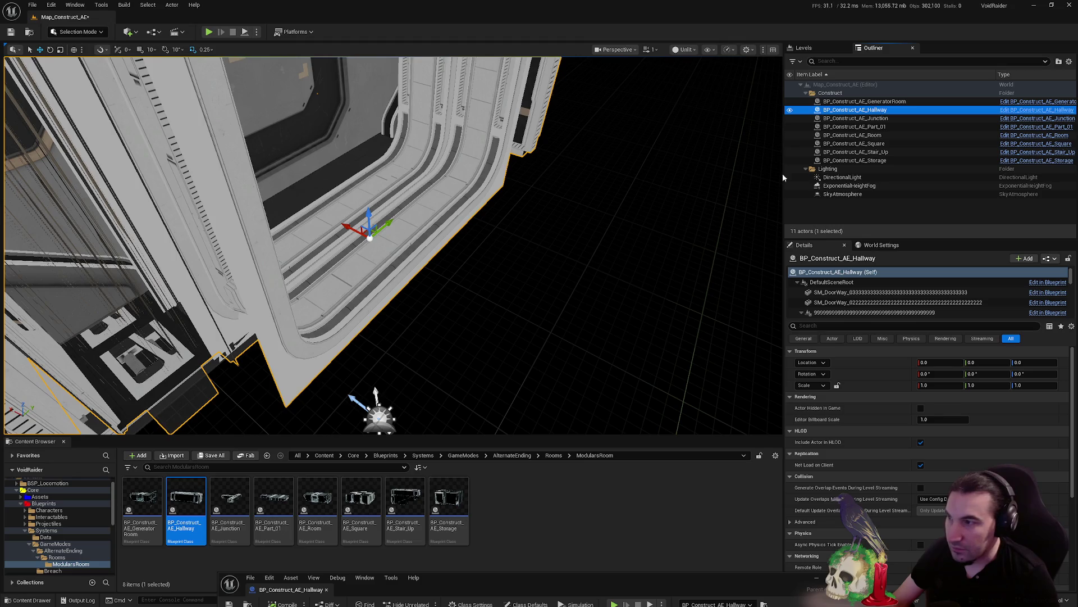
{"action": "left_click_drag", "start_coordinate": [351, 226], "coordinate": [382, 256]}
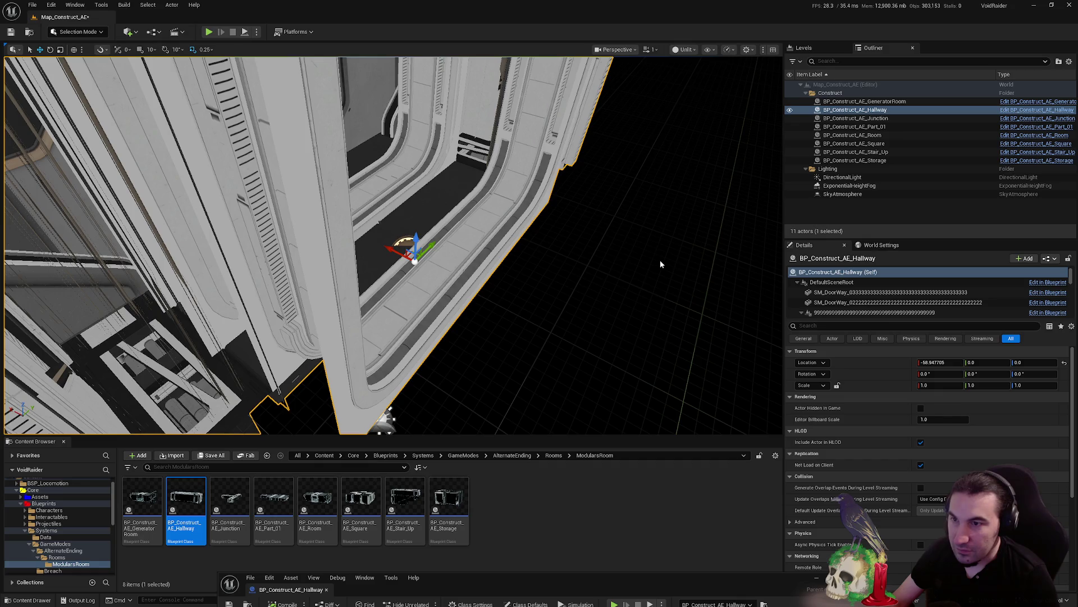
{"action": "left_click", "coordinate": [843, 293]}
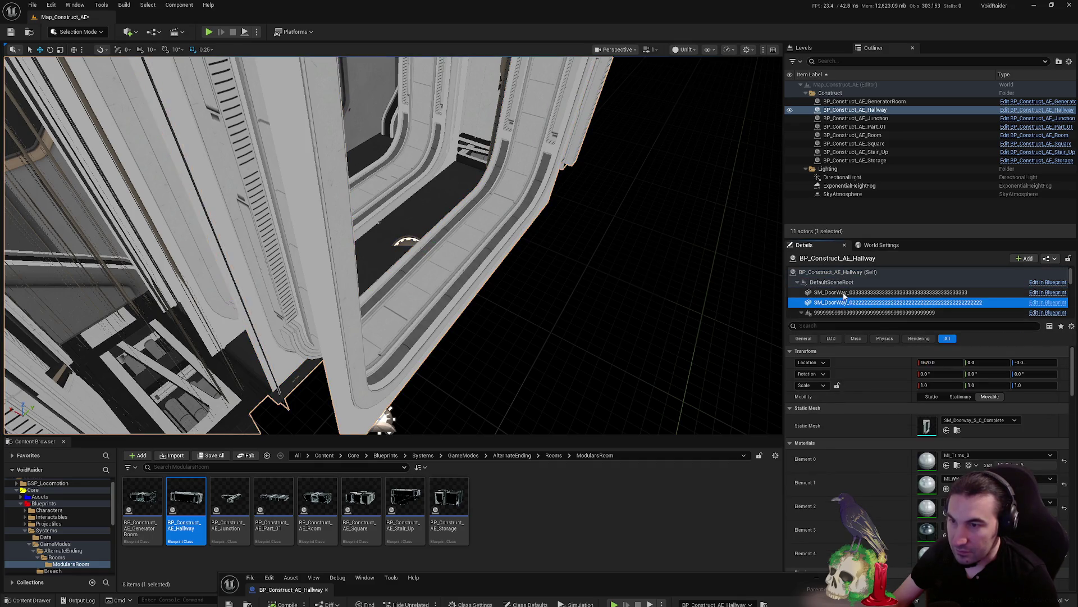
{"action": "left_click", "coordinate": [844, 293]}
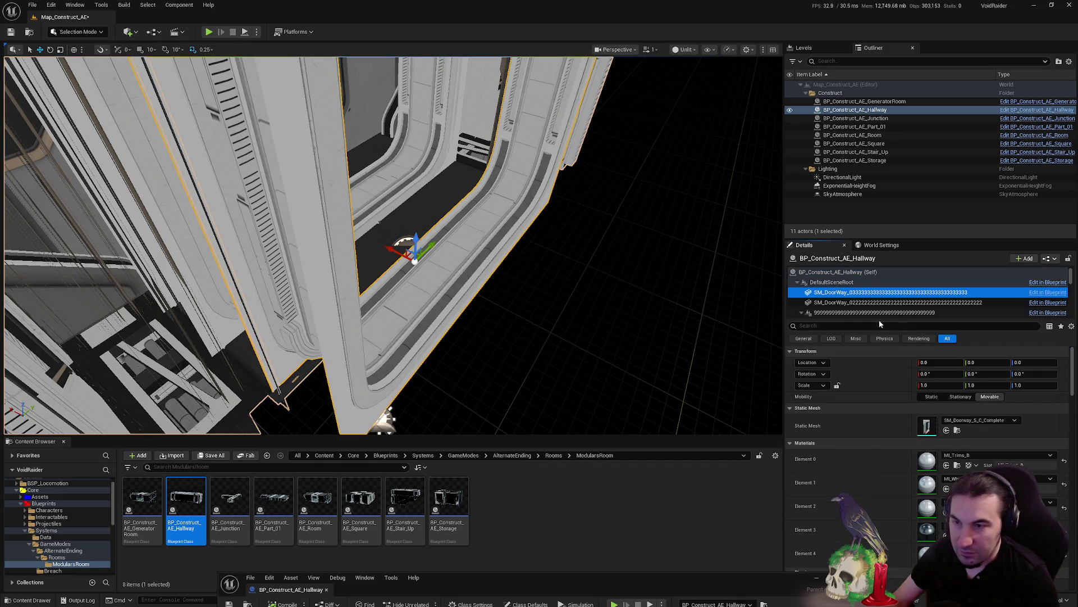
{"action": "left_click", "coordinate": [855, 294]}
Step: Reset the hallway actor's X location to 0 and bring the blueprint editor back maximized
{"action": "left_click", "coordinate": [798, 282]}
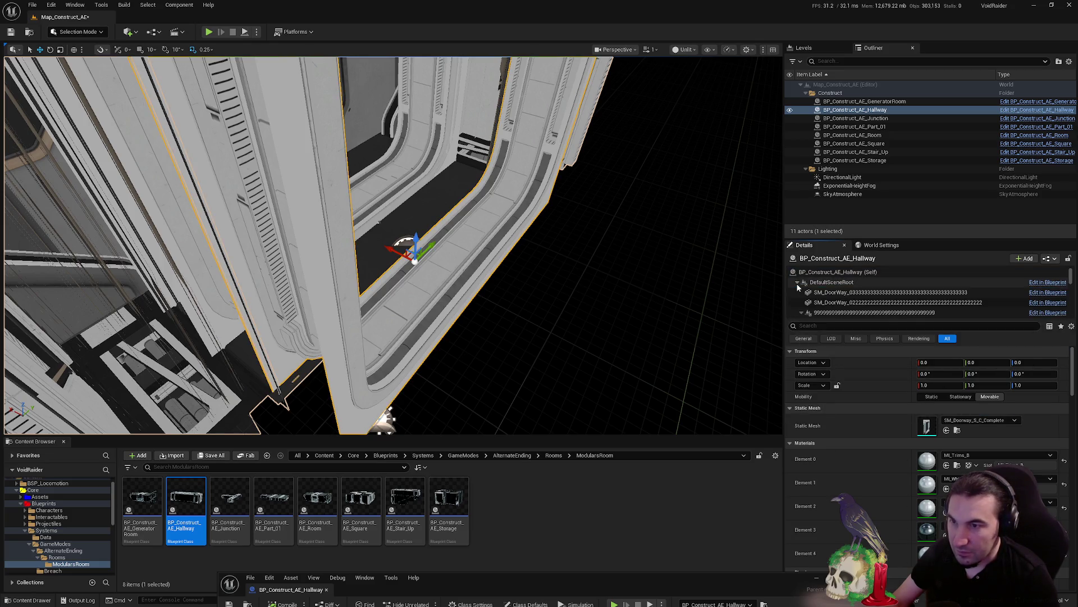
{"action": "left_click", "coordinate": [843, 110]}
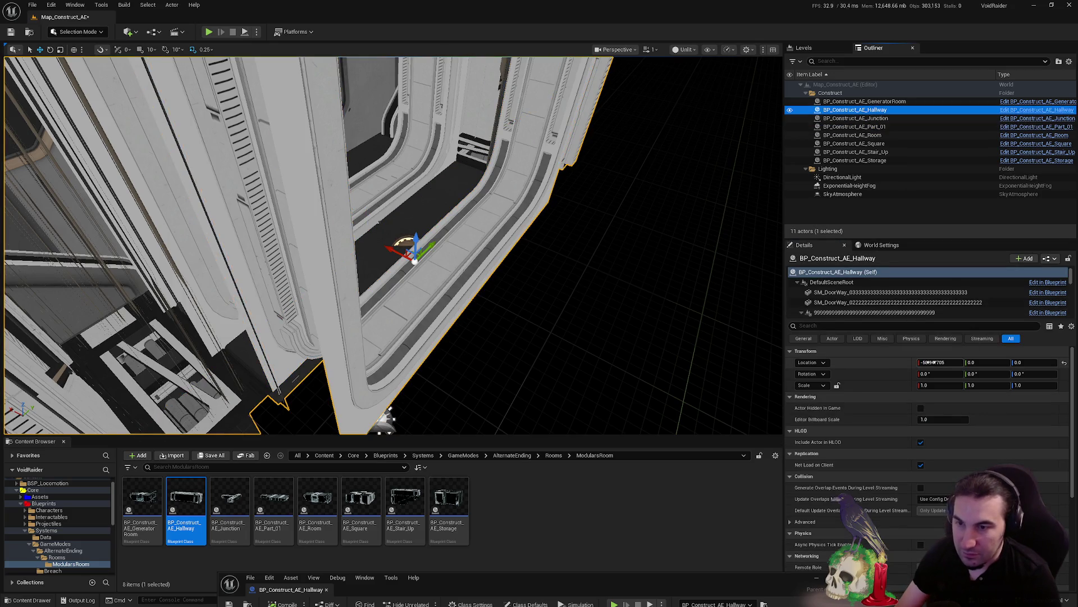
{"action": "key", "text": "Return"}
{"action": "left_click_drag", "start_coordinate": [759, 584], "coordinate": [759, 325]}
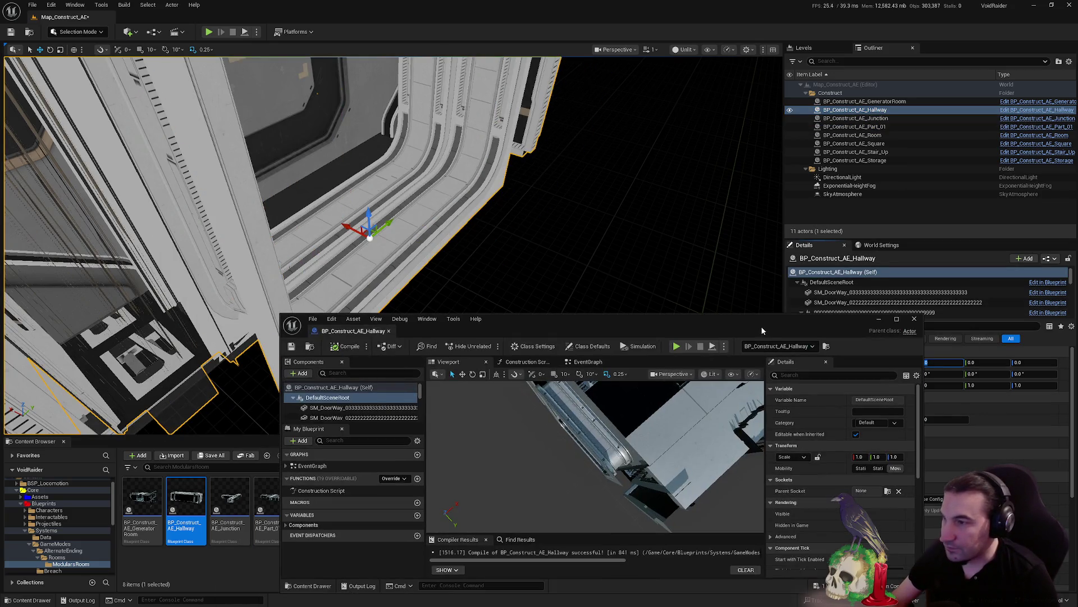
{"action": "double_click", "coordinate": [759, 326]}
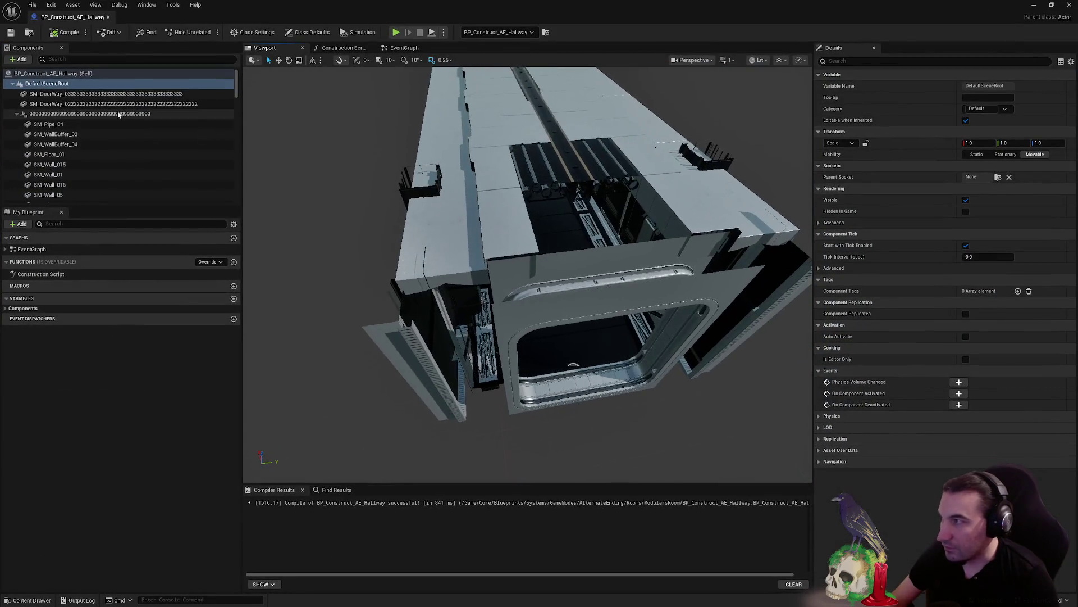
Step: Frame and inspect the hallway's doorway components and the wall pieces' parent
{"action": "left_click", "coordinate": [112, 104]}
{"action": "key", "text": "f"}
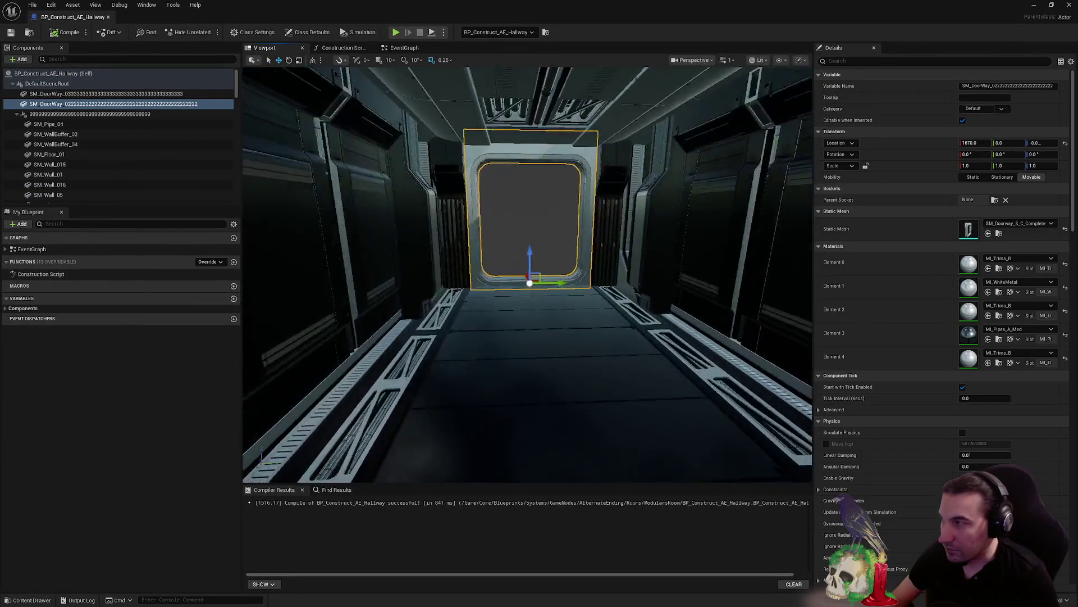
{"action": "mouse_move", "coordinate": [525, 266]}
{"action": "left_mouse_down"}
{"action": "mouse_move", "coordinate": [526, 253]}
{"action": "mouse_move", "coordinate": [526, 266]}
{"action": "left_mouse_up"}
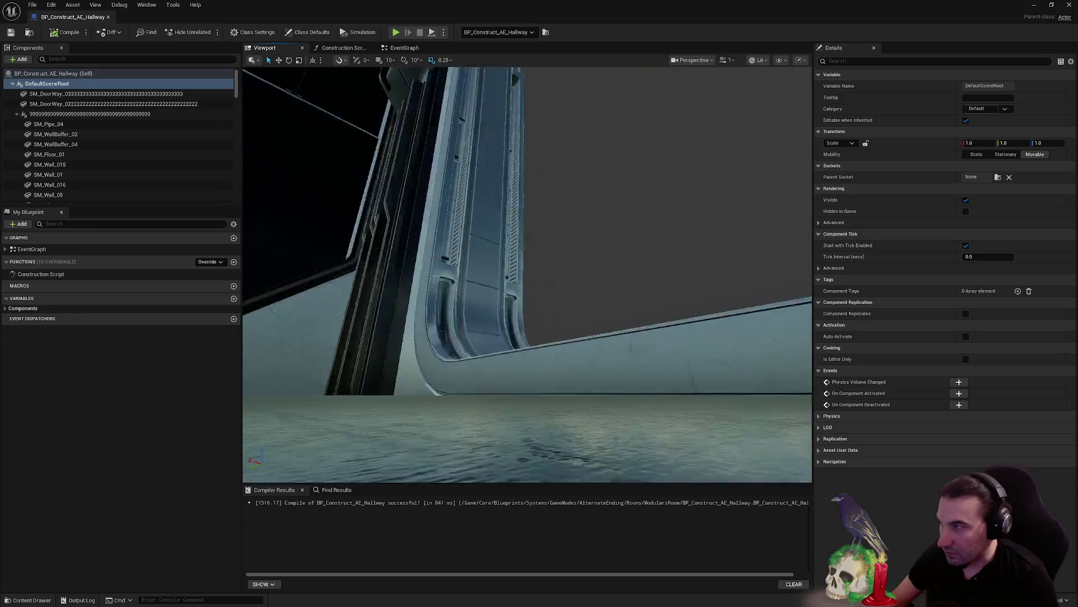
{"action": "left_click", "coordinate": [106, 94]}
{"action": "left_click_drag", "start_coordinate": [526, 265], "coordinate": [505, 266]}
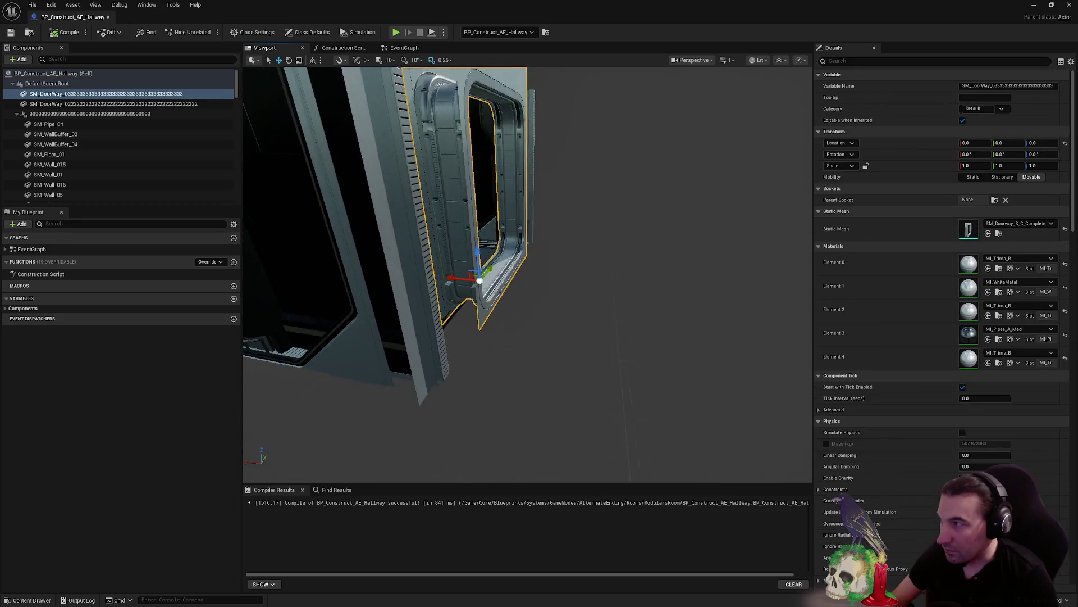
{"action": "left_click", "coordinate": [121, 114]}
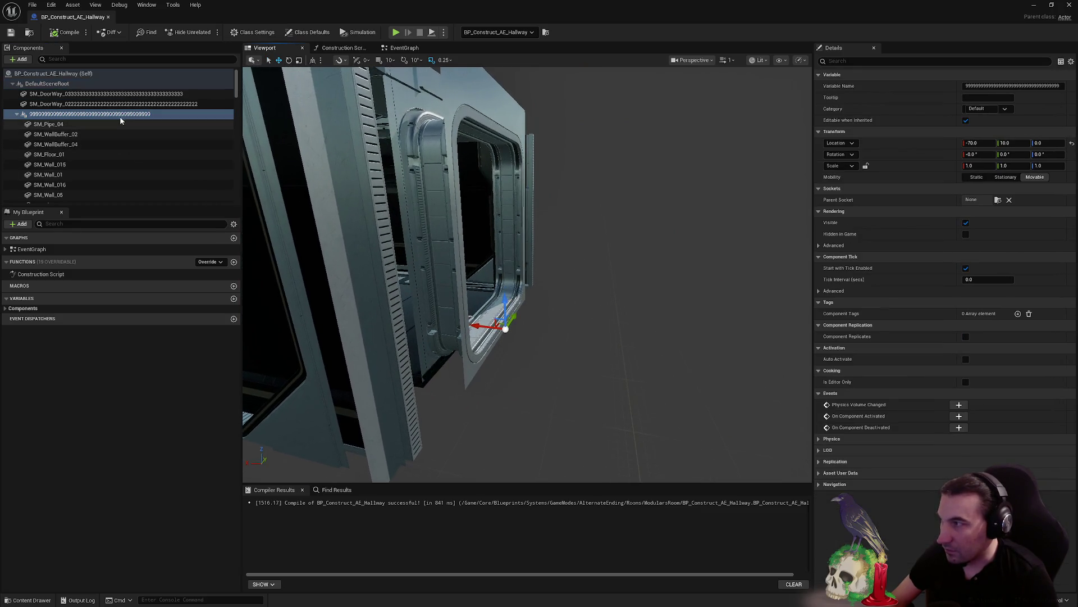
{"action": "mouse_move", "coordinate": [356, 188]}
{"action": "left_mouse_down"}
{"action": "mouse_move", "coordinate": [337, 187]}
{"action": "mouse_move", "coordinate": [371, 187]}
{"action": "mouse_move", "coordinate": [361, 280]}
{"action": "mouse_move", "coordinate": [360, 269]}
{"action": "mouse_move", "coordinate": [341, 268]}
{"action": "mouse_move", "coordinate": [371, 264]}
{"action": "mouse_move", "coordinate": [399, 286]}
{"action": "mouse_move", "coordinate": [382, 287]}
{"action": "mouse_move", "coordinate": [533, 287]}
{"action": "left_mouse_up"}
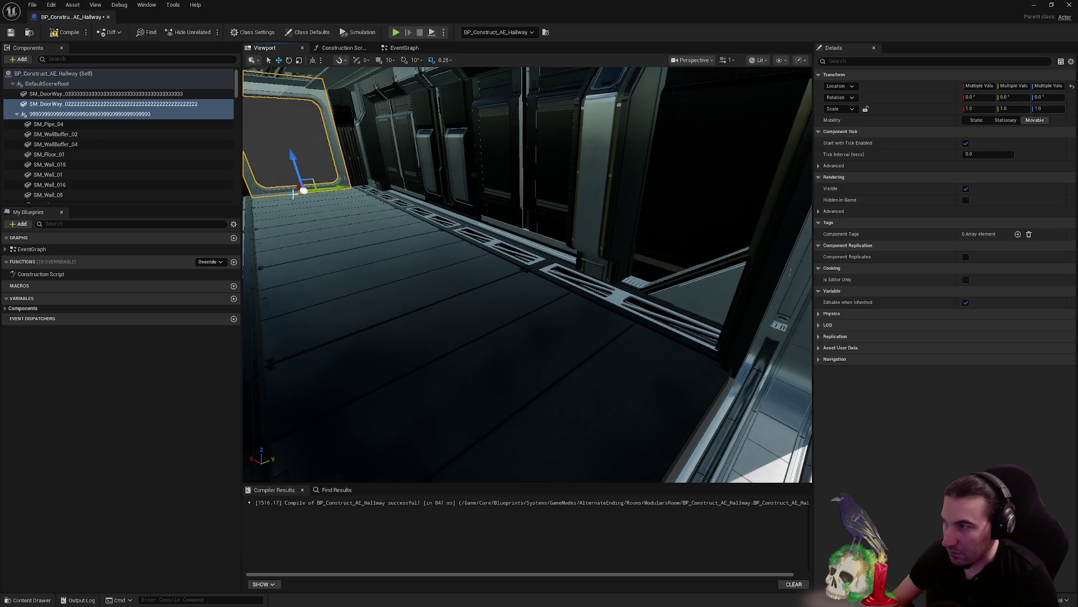
{"action": "mouse_move", "coordinate": [292, 194]}
{"action": "left_mouse_down"}
{"action": "mouse_move", "coordinate": [374, 197]}
{"action": "mouse_move", "coordinate": [421, 236]}
{"action": "mouse_move", "coordinate": [506, 240]}
{"action": "mouse_move", "coordinate": [548, 326]}
{"action": "left_mouse_up"}
Step: Turn the other doorway mesh to 180° yaw
{"action": "left_click", "coordinate": [550, 327]}
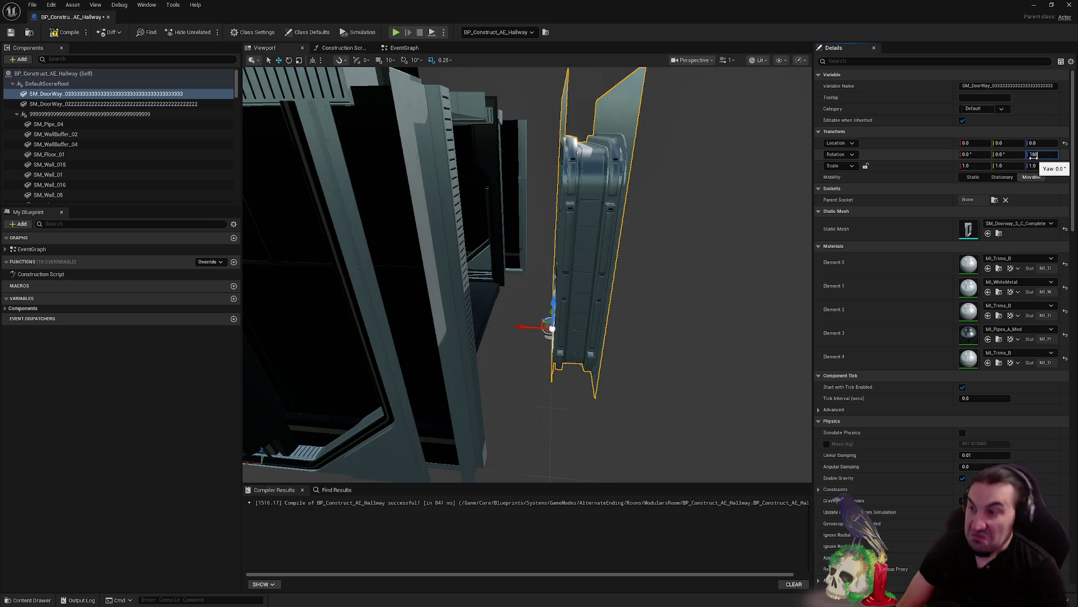
{"action": "key", "text": "Return"}
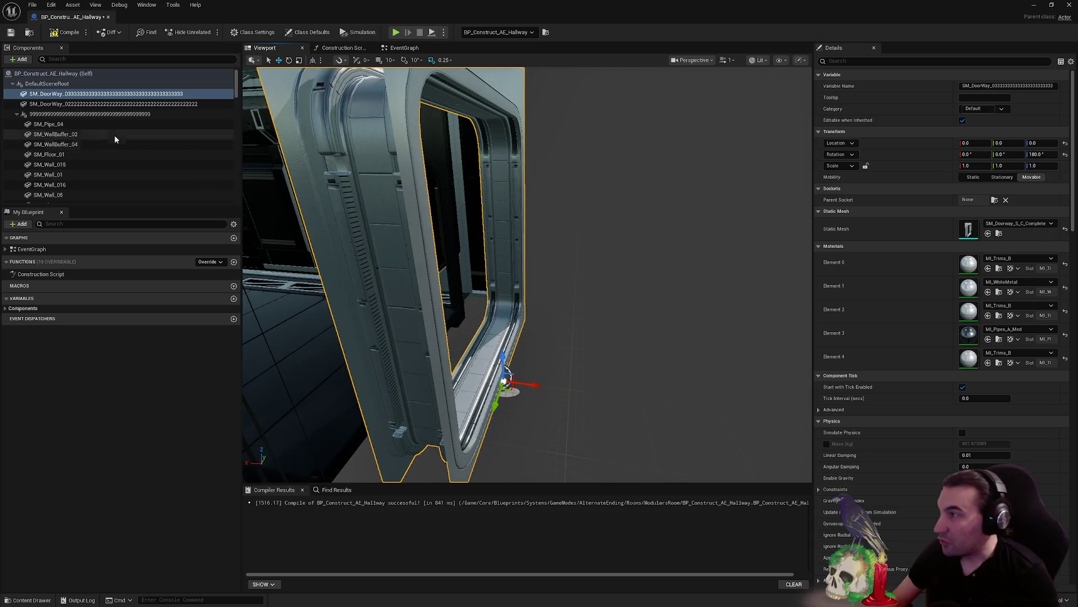
{"action": "left_click", "coordinate": [93, 113]}
{"action": "left_click", "coordinate": [91, 105]}
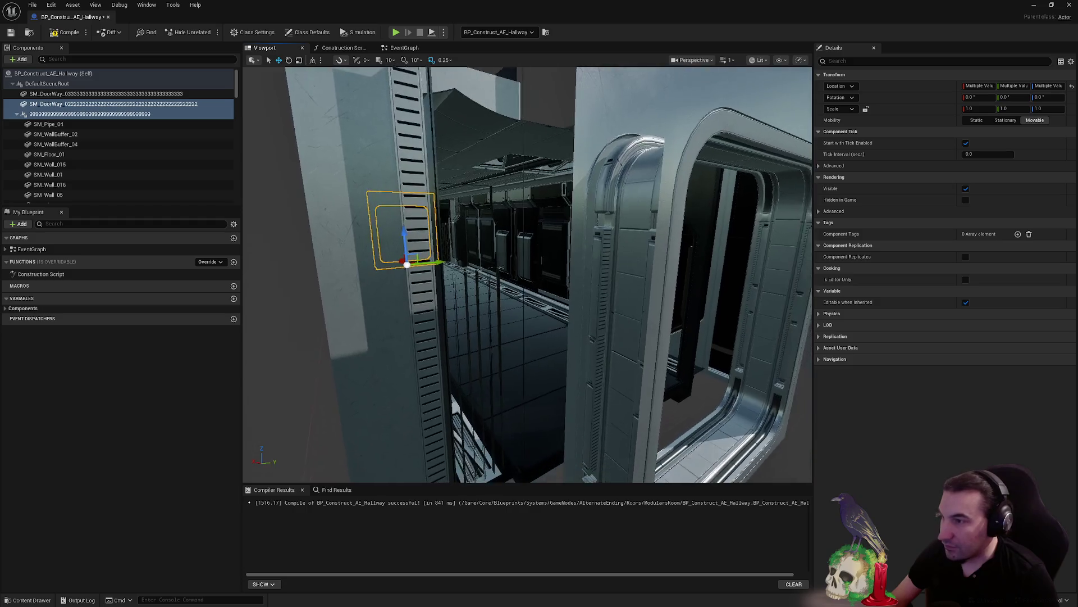
{"action": "left_click", "coordinate": [104, 114], "text": "ctrl"}
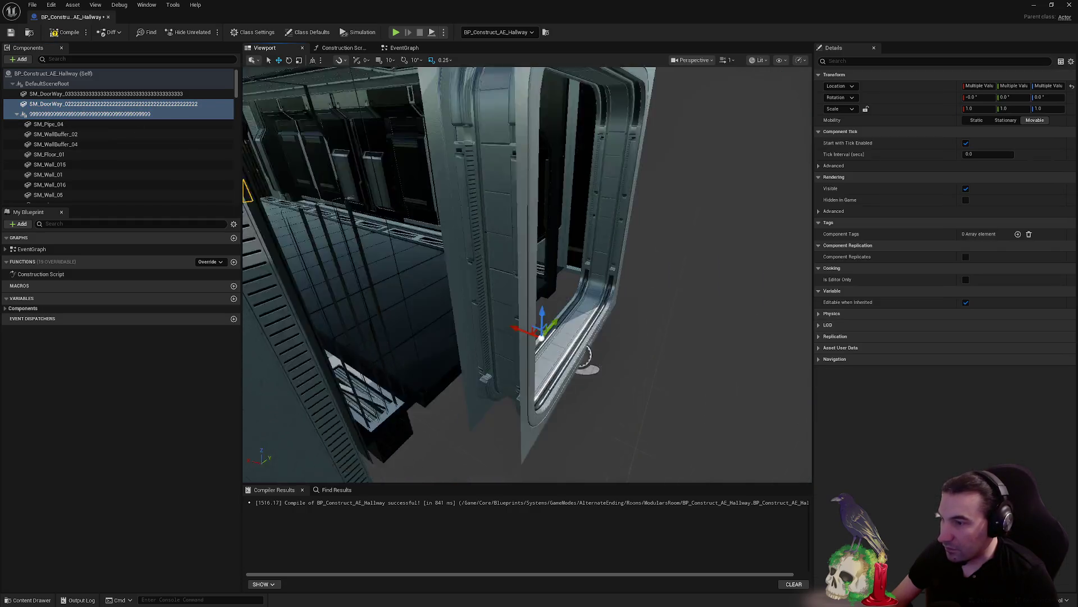
{"action": "mouse_move", "coordinate": [428, 301]}
{"action": "left_mouse_down"}
{"action": "mouse_move", "coordinate": [417, 302]}
{"action": "mouse_move", "coordinate": [633, 290]}
{"action": "left_mouse_up"}
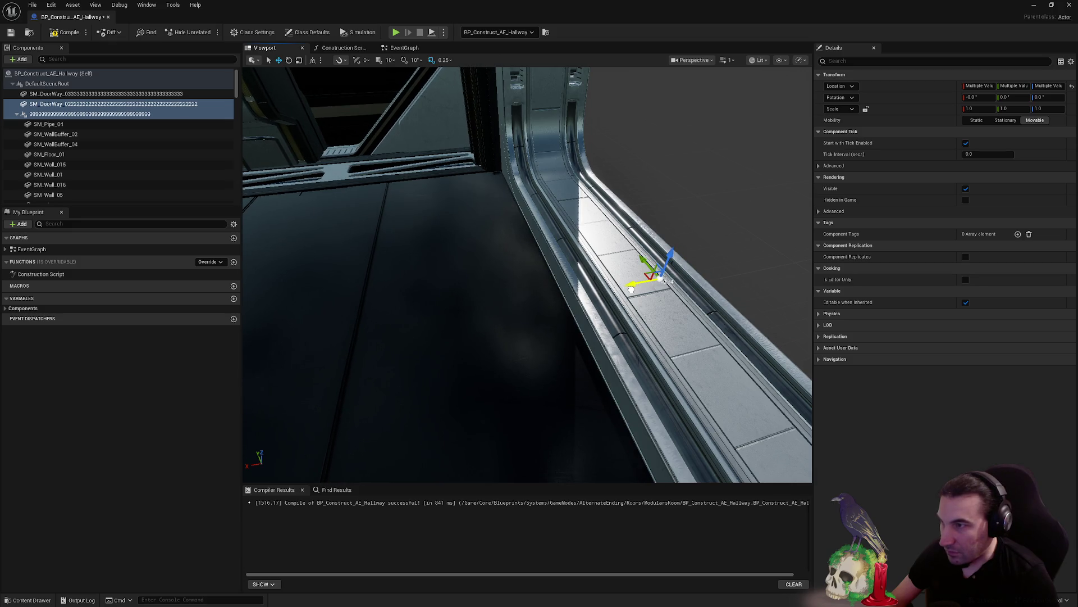
Step: Set the wall group's X location to 0, then compile, save and close the blueprint
{"action": "left_click", "coordinate": [120, 114]}
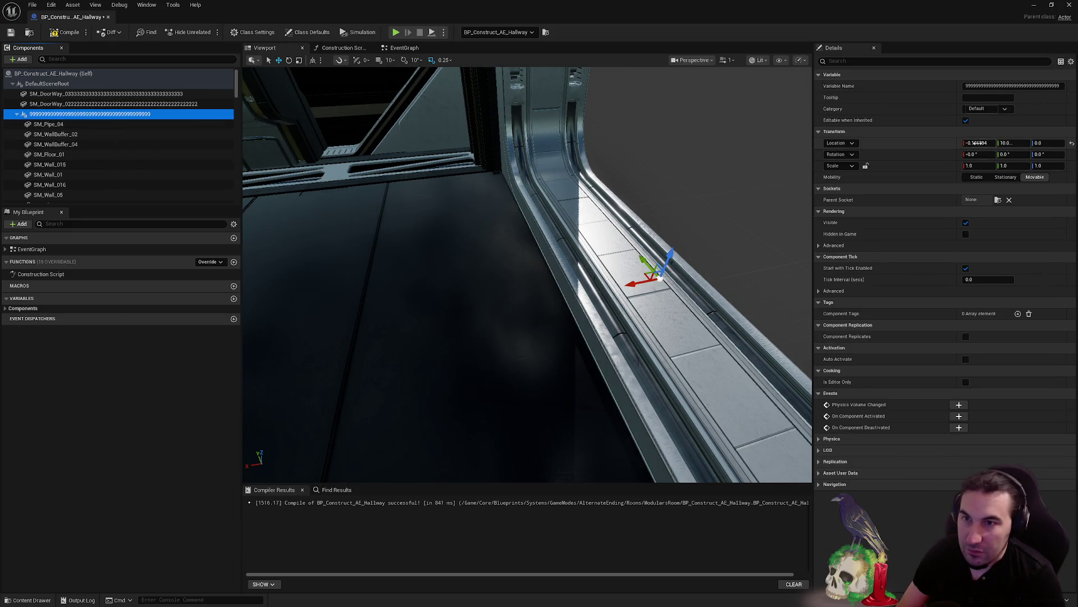
{"action": "type", "text": "0"}
{"action": "key", "text": "Return"}
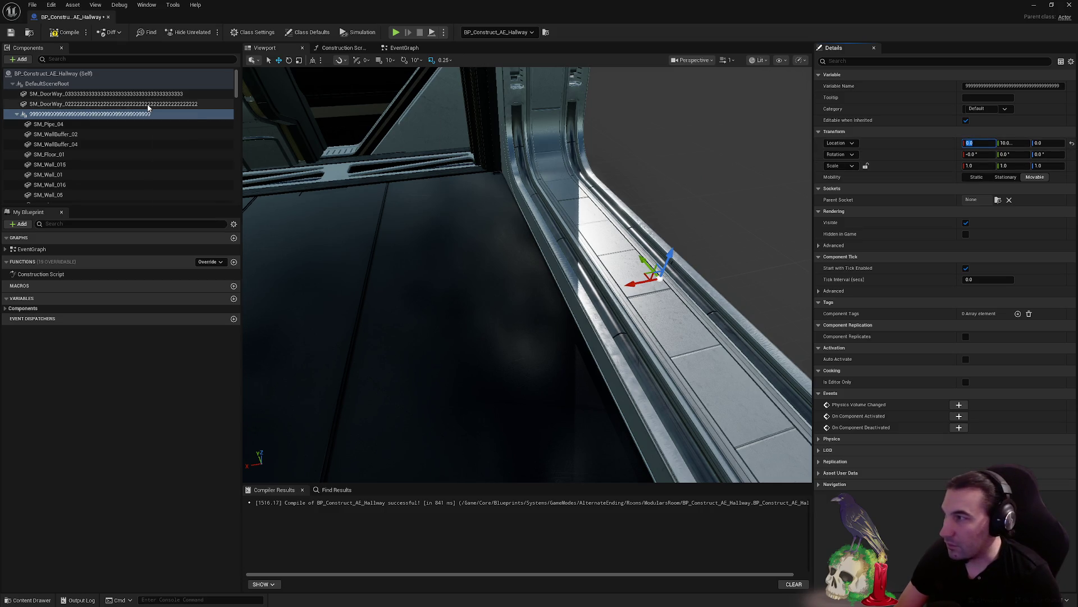
{"action": "left_click", "coordinate": [149, 106]}
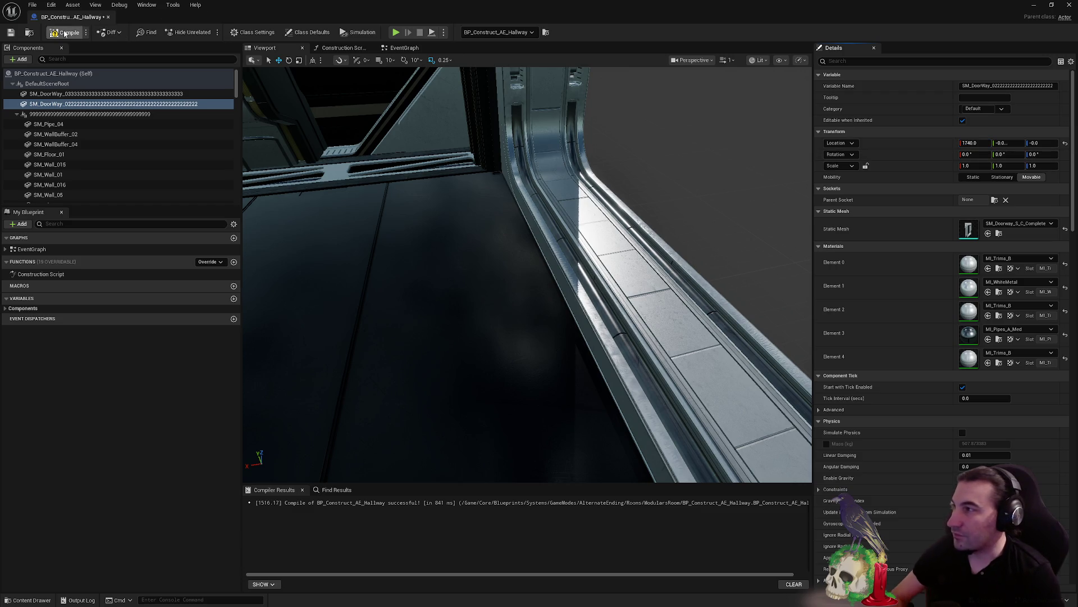
{"action": "left_click", "coordinate": [10, 32]}
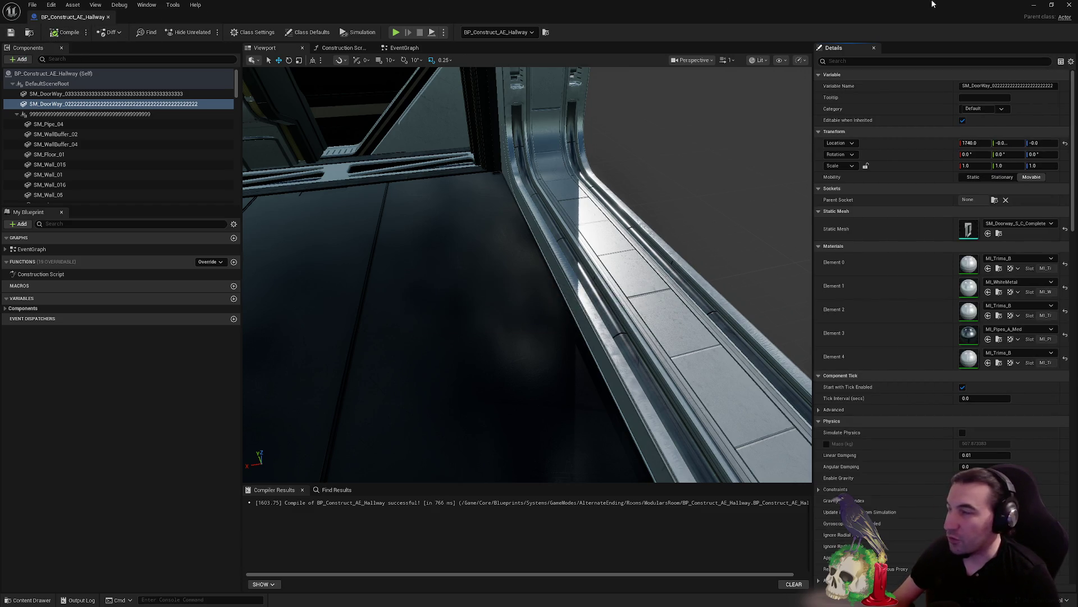
{"action": "left_click", "coordinate": [1067, 6]}
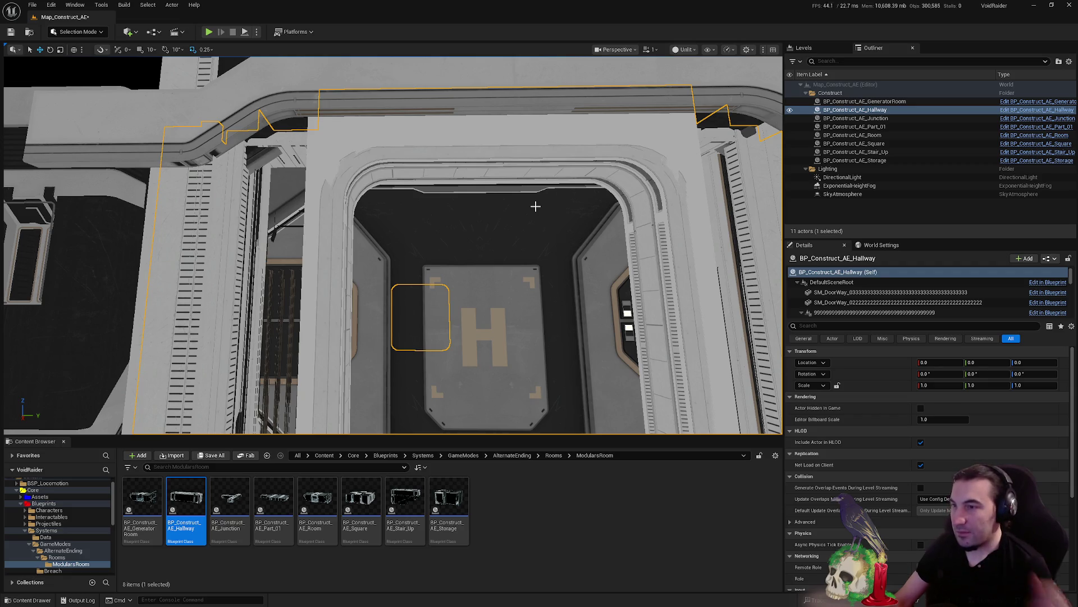
Step: Hide the GeneratorRoom, Junction, Stair_Up, Storage and other rooms, keeping only the Hallway visible and framed
{"action": "double_click", "coordinate": [882, 102]}
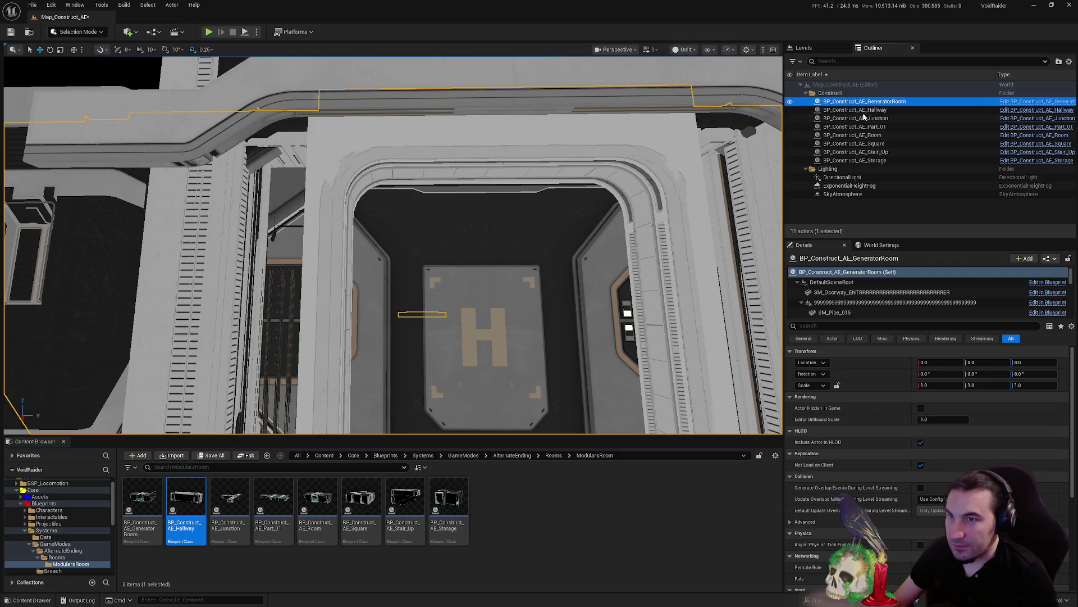
{"action": "left_click", "coordinate": [790, 101]}
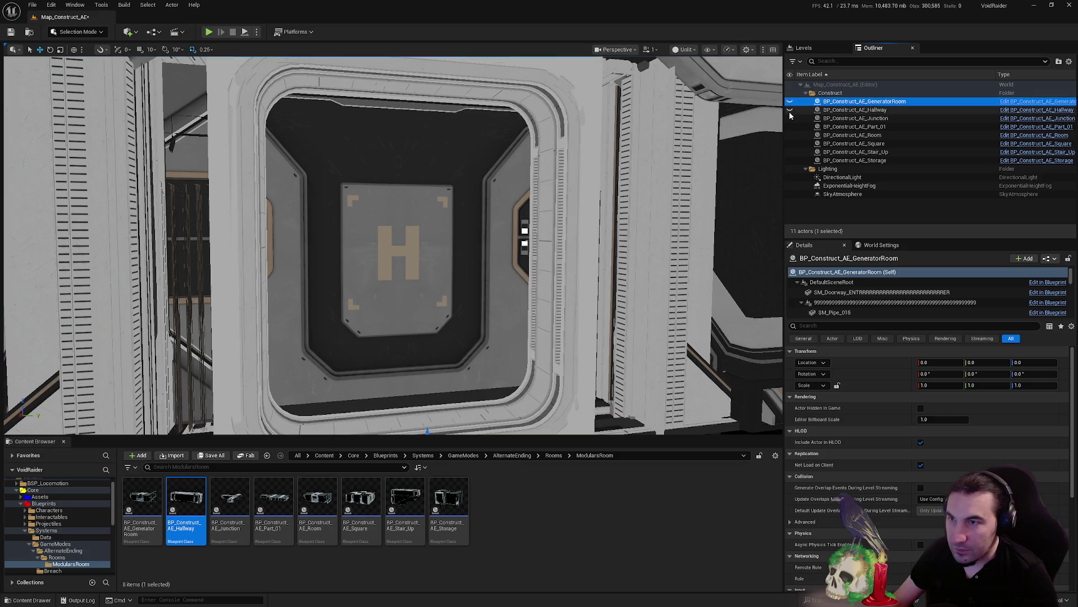
{"action": "left_click", "coordinate": [790, 110]}
{"action": "left_click", "coordinate": [790, 118]}
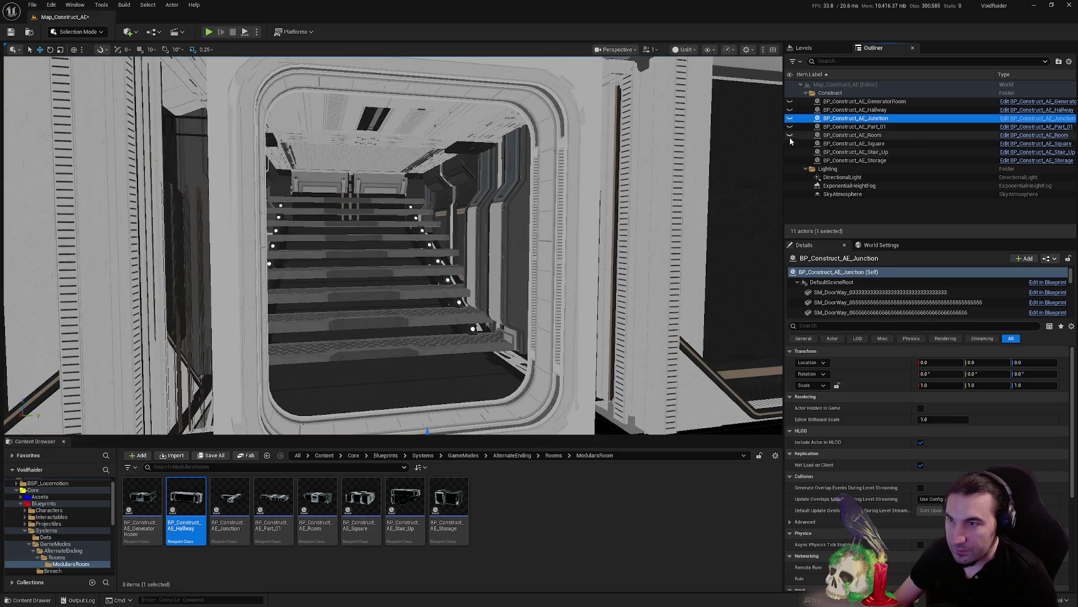
{"action": "left_click", "coordinate": [790, 144]}
{"action": "left_click", "coordinate": [789, 152]}
{"action": "left_click", "coordinate": [790, 161]}
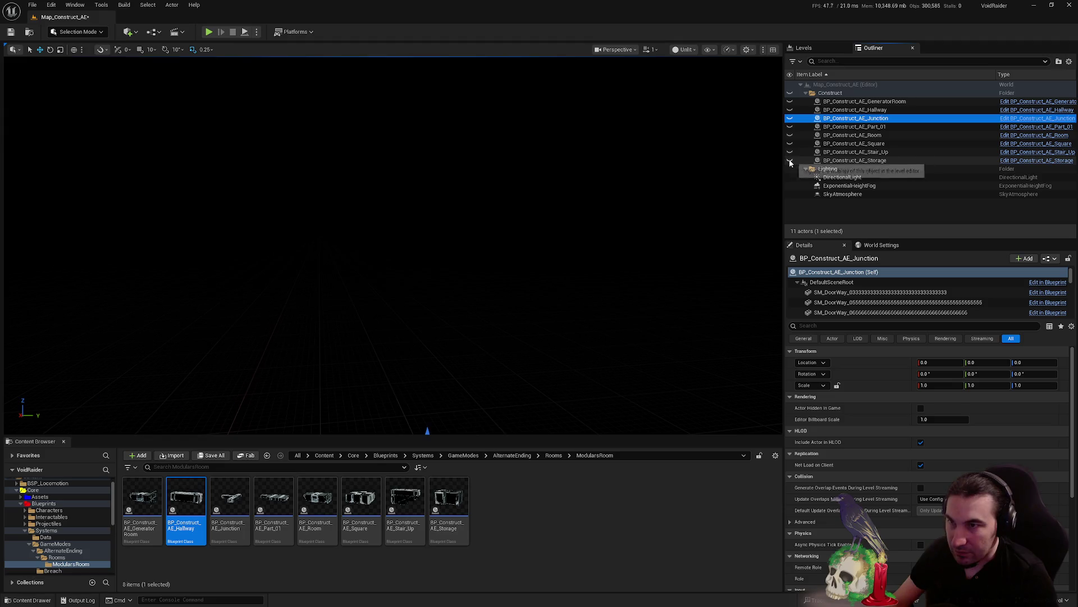
{"action": "left_click", "coordinate": [850, 110]}
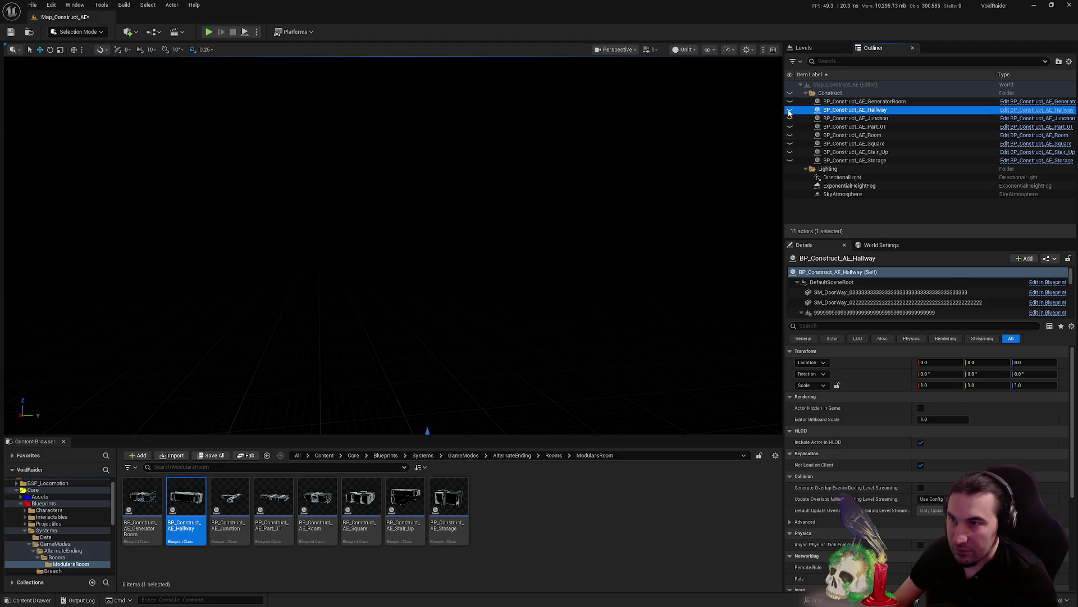
{"action": "left_click", "coordinate": [789, 110]}
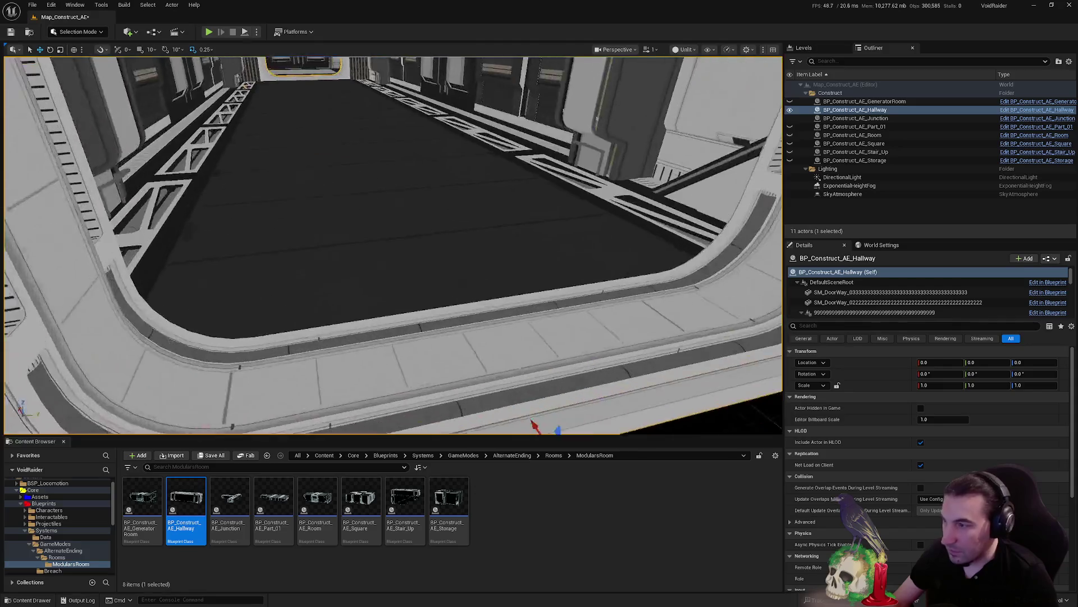
{"action": "double_click", "coordinate": [832, 110]}
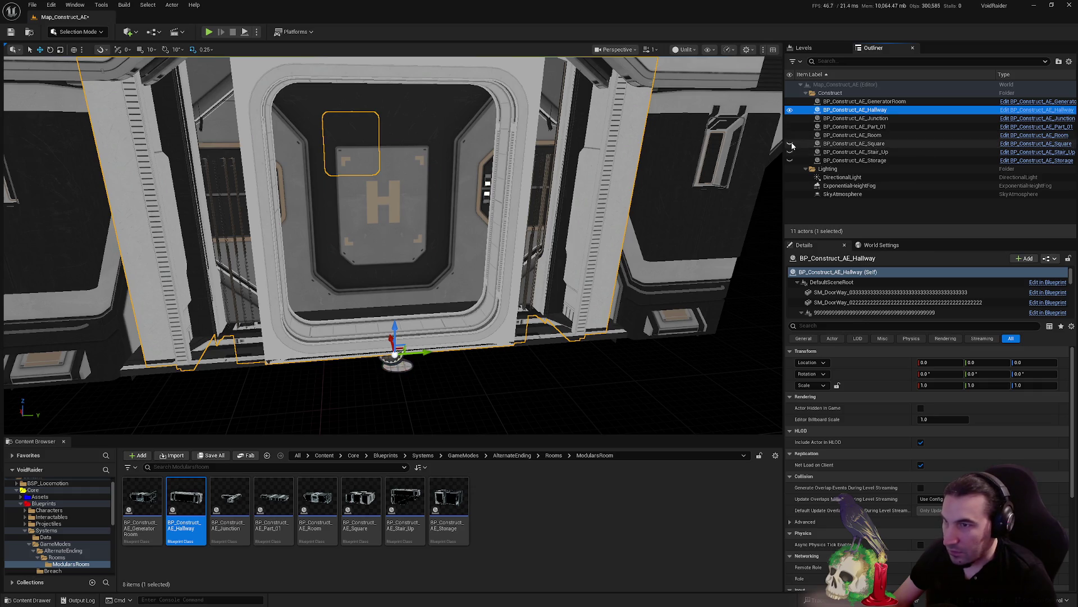
Step: Toggle the Square room's visibility beside the hallway, then open BP_Construct_AE_Square
{"action": "left_click", "coordinate": [791, 145]}
{"action": "left_click", "coordinate": [791, 145]}
{"action": "left_click", "coordinate": [791, 145]}
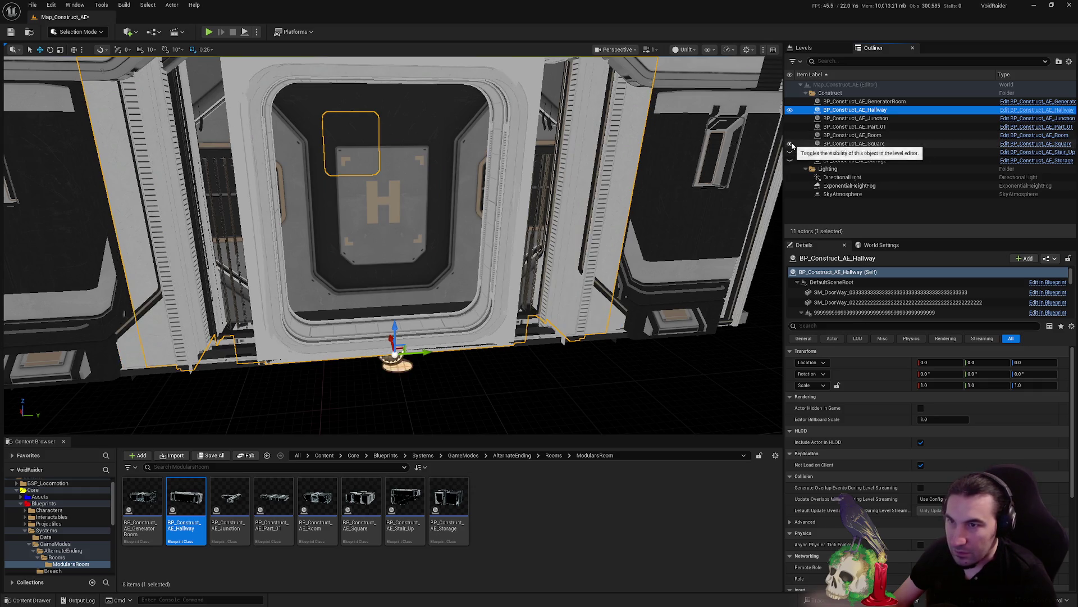
{"action": "left_click", "coordinate": [791, 144]}
{"action": "left_click", "coordinate": [854, 144]}
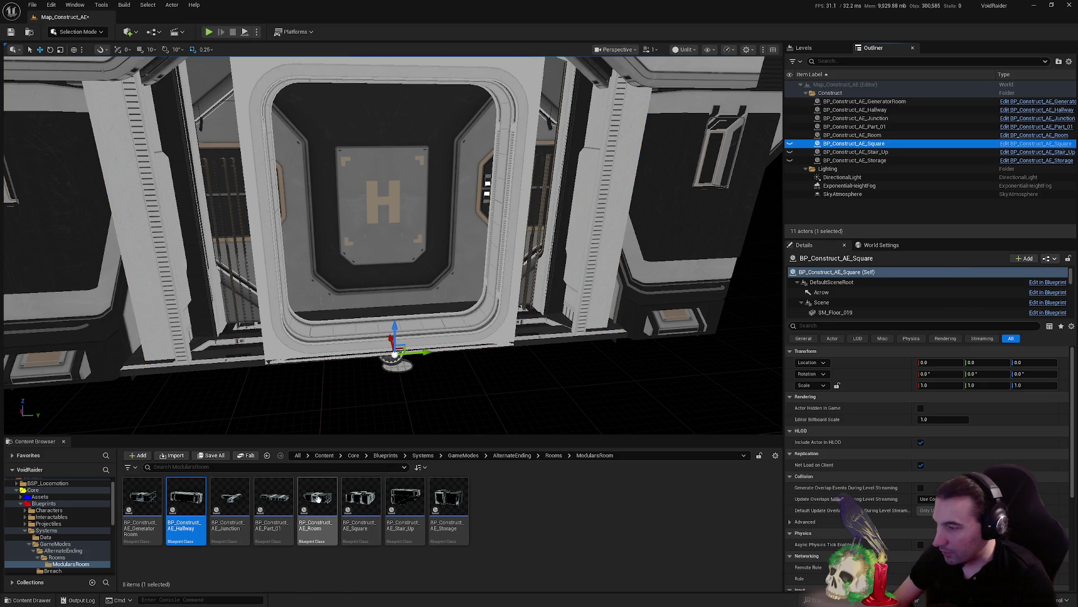
{"action": "double_click", "coordinate": [361, 500]}
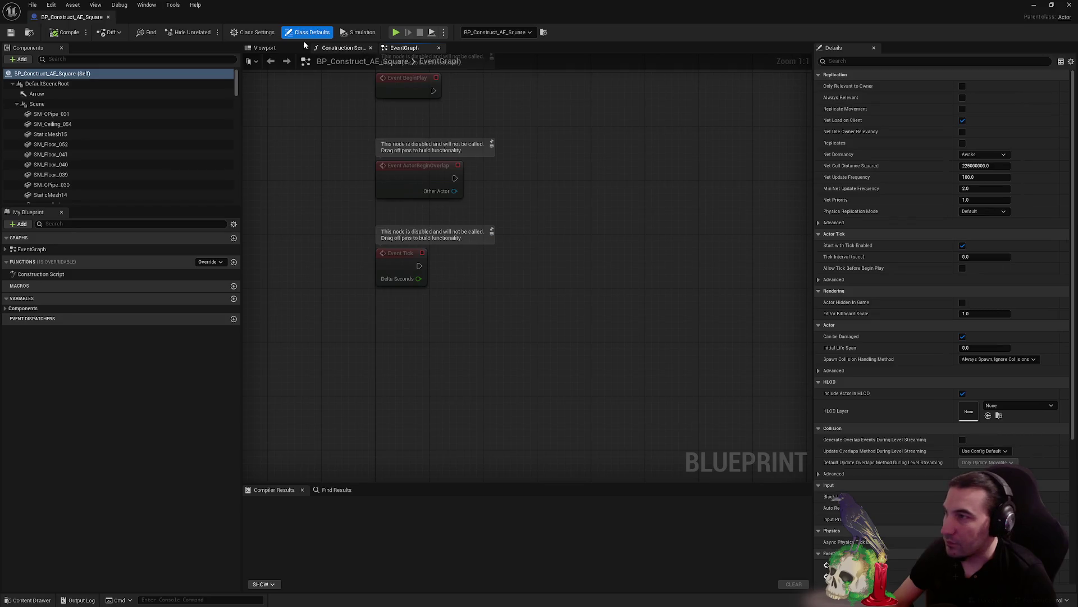
Step: Set the SM_DoorWay_04 doorway's Y location to 0
{"action": "left_click", "coordinate": [294, 49]}
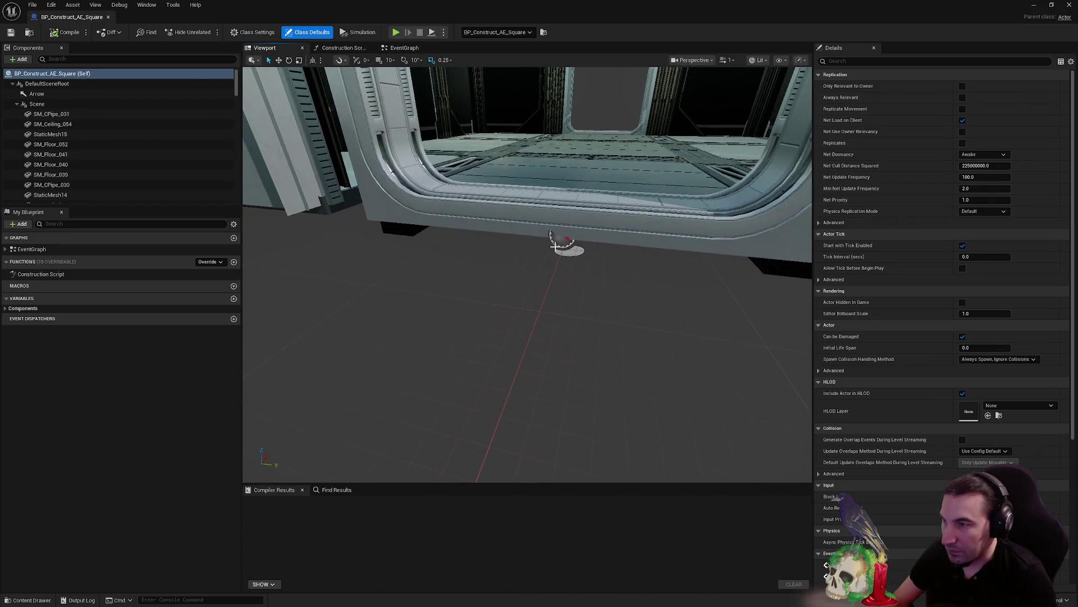
{"action": "left_click", "coordinate": [623, 232]}
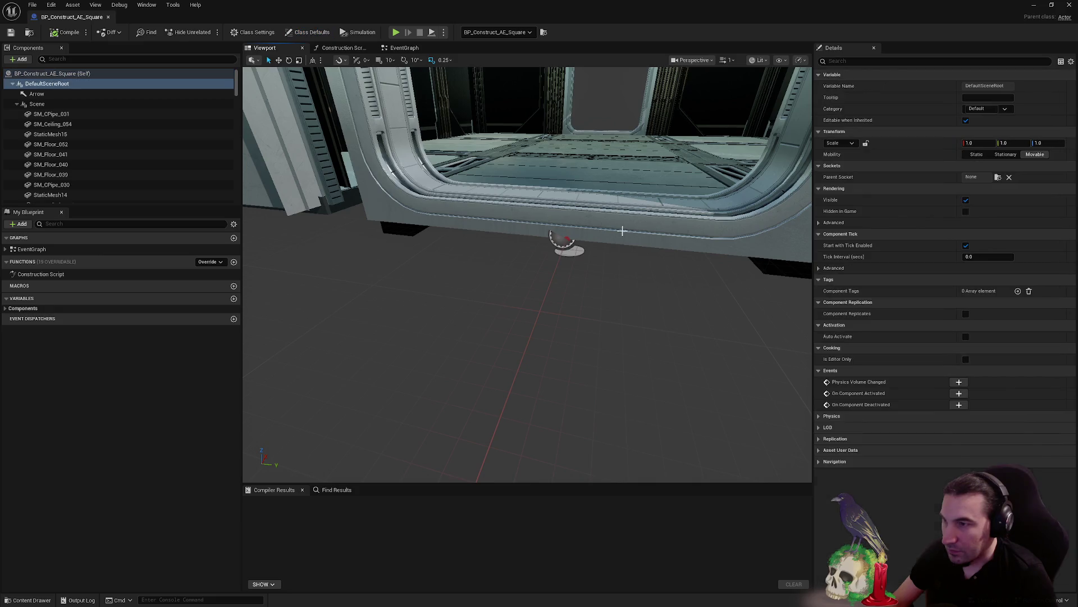
{"action": "key", "text": "f"}
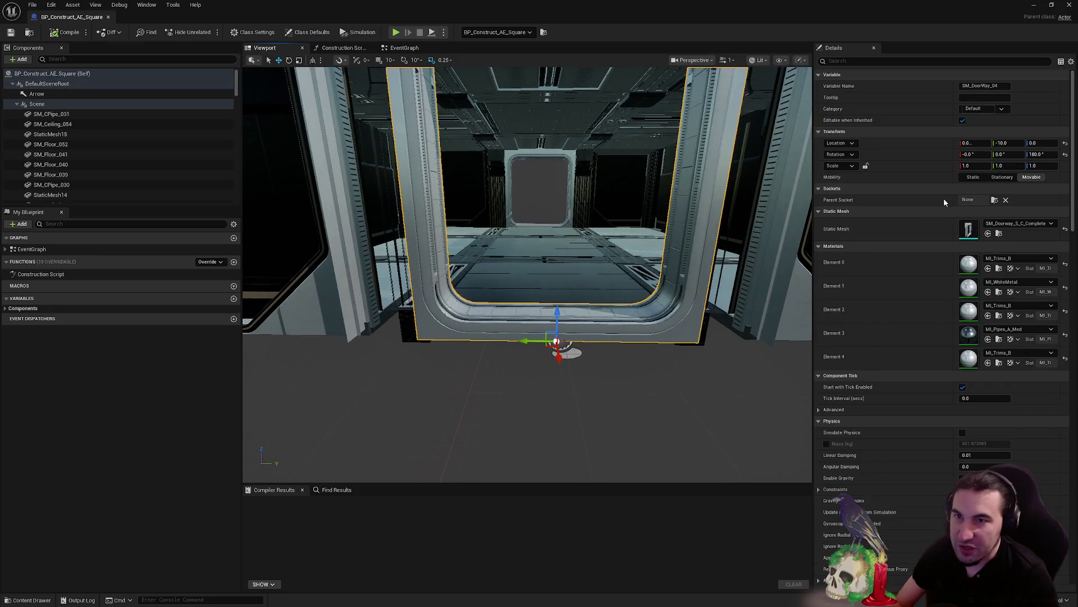
{"action": "type", "text": "0"}
{"action": "key", "text": "Return"}
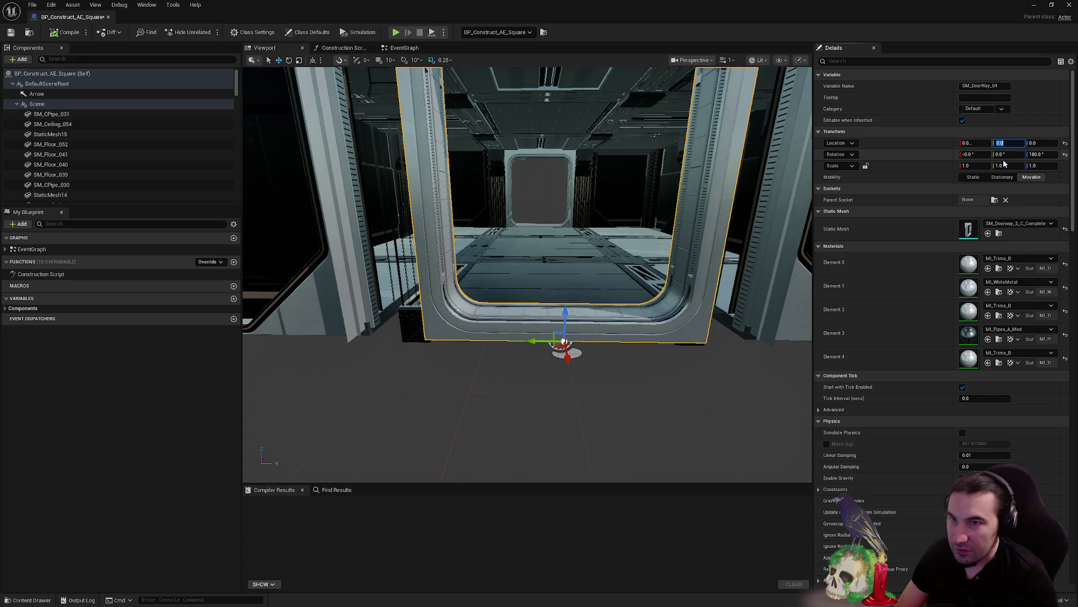
{"action": "left_click_drag", "start_coordinate": [672, 144], "coordinate": [561, 204]}
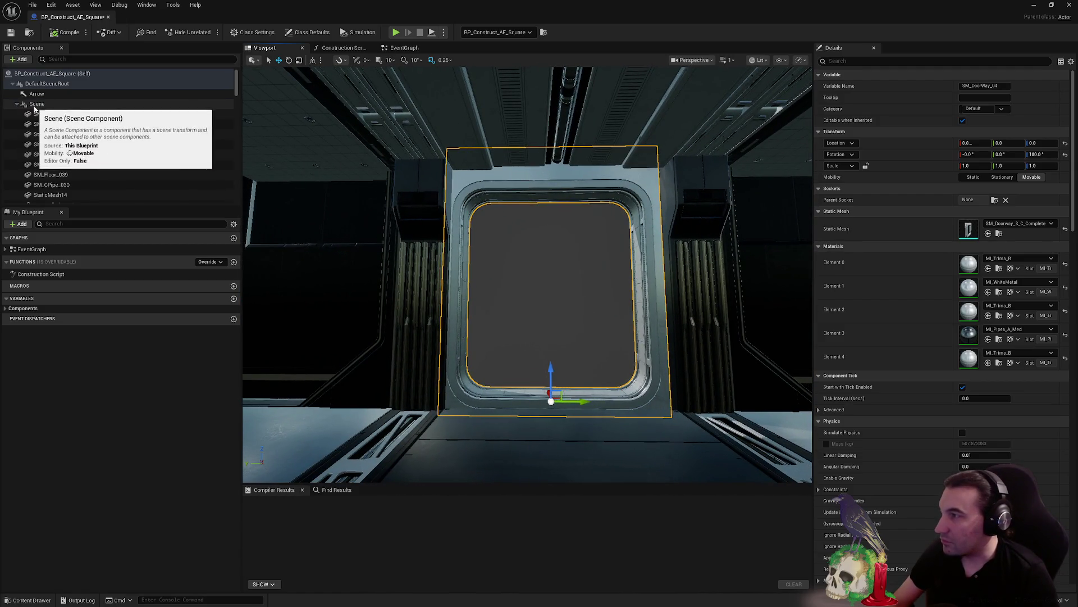
Step: Try the Scene component at Y -10 and Y 10, then reset it to 0
{"action": "double_click", "coordinate": [36, 104]}
{"action": "mouse_move", "coordinate": [632, 251]}
{"action": "left_mouse_down"}
{"action": "mouse_move", "coordinate": [618, 242]}
{"action": "mouse_move", "coordinate": [631, 251]}
{"action": "left_mouse_up"}
{"action": "scroll", "coordinate": [632, 251], "scroll_direction": "up", "scroll_amount": 1}
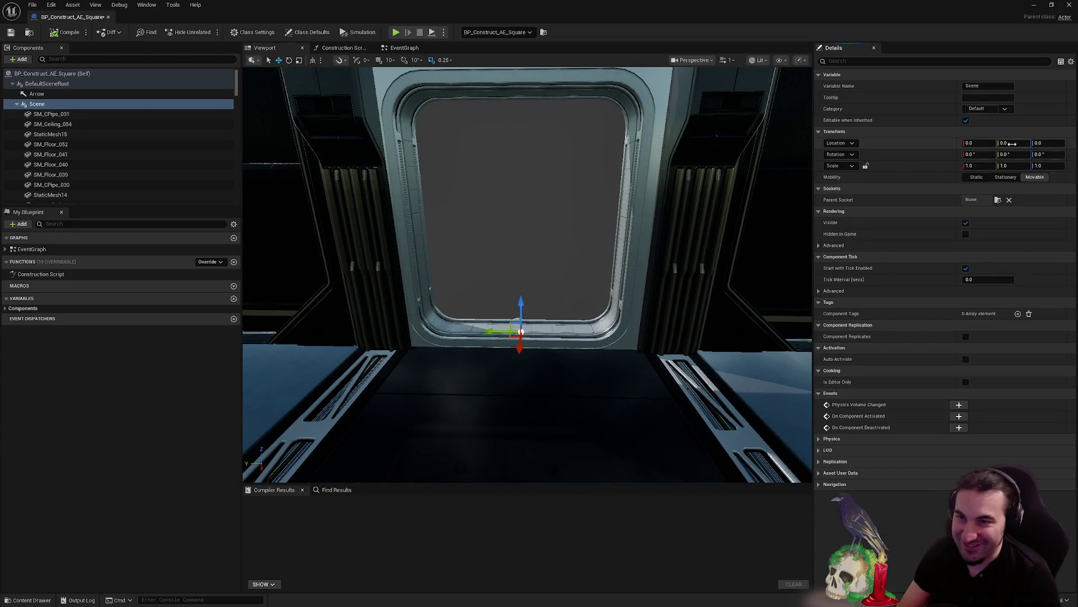
{"action": "key", "text": "Return"}
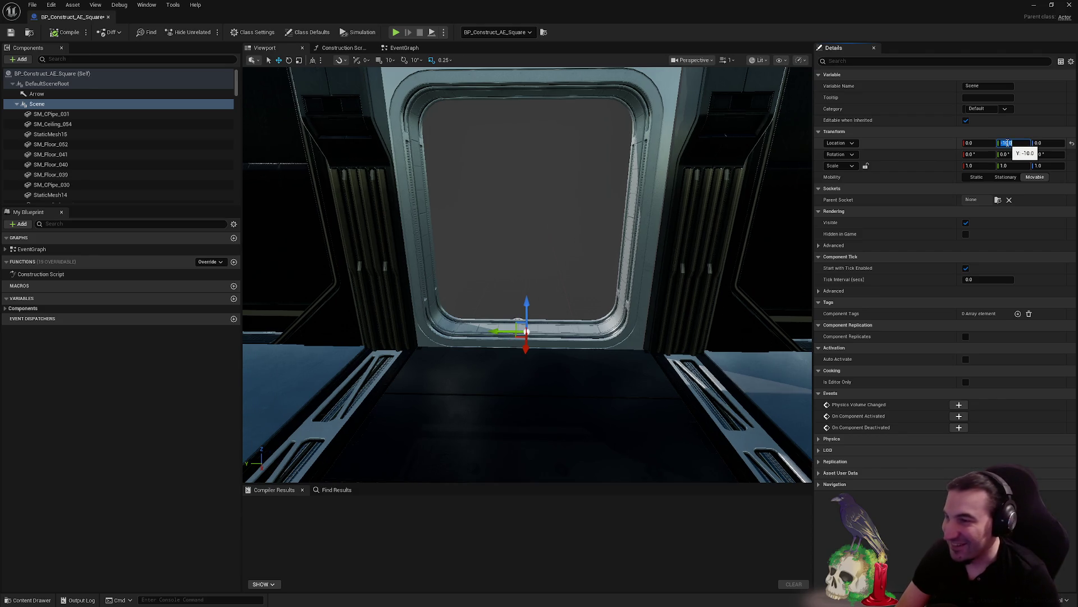
{"action": "key", "text": "Return"}
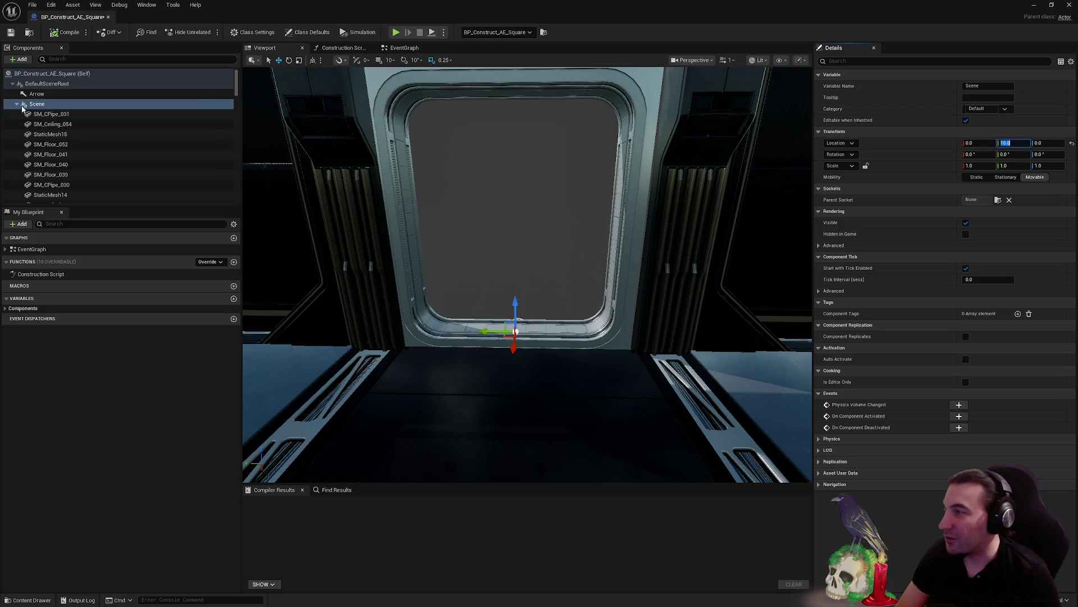
{"action": "key", "text": "Return"}
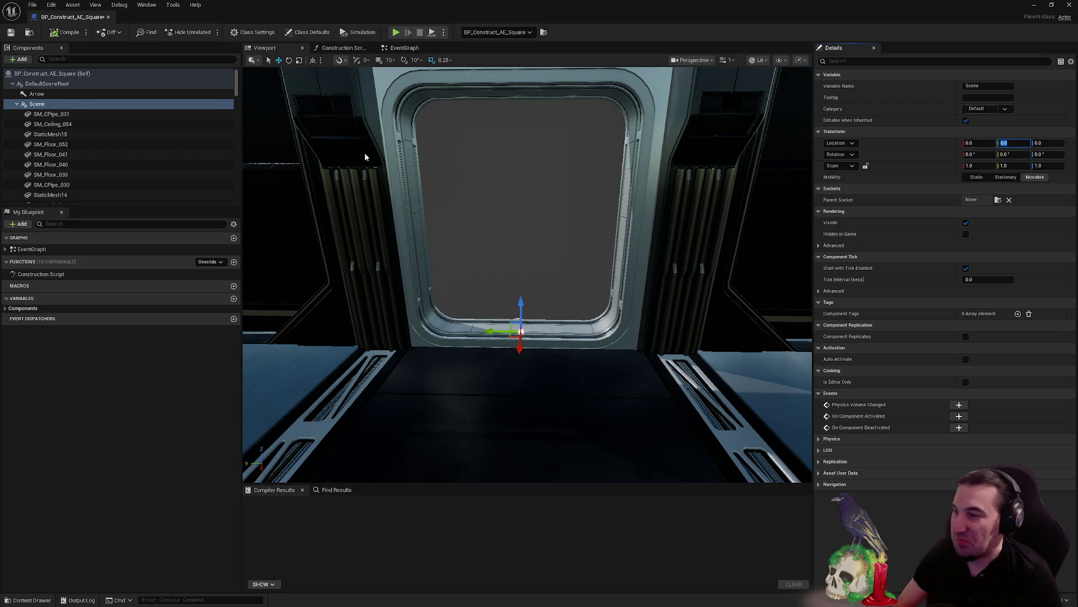
Step: Move both doorway meshes out of Scene to sit directly under DefaultSceneRoot
{"action": "left_click", "coordinate": [408, 224]}
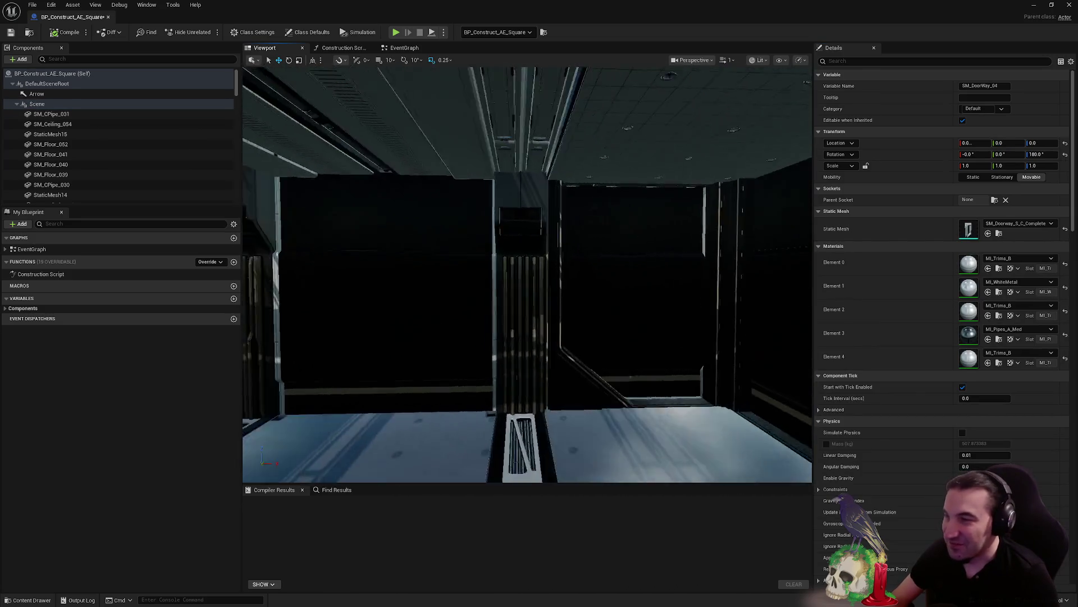
{"action": "left_click", "coordinate": [474, 308]}
{"action": "scroll", "coordinate": [160, 161], "scroll_direction": "down", "scroll_amount": 3}
{"action": "scroll", "coordinate": [160, 162], "scroll_direction": "down", "scroll_amount": 10}
{"action": "mouse_move", "coordinate": [173, 130]}
{"action": "left_mouse_down"}
{"action": "mouse_move", "coordinate": [87, 81]}
{"action": "mouse_move", "coordinate": [107, 119]}
{"action": "mouse_move", "coordinate": [99, 76]}
{"action": "mouse_move", "coordinate": [103, 107]}
{"action": "mouse_move", "coordinate": [36, 107]}
{"action": "left_mouse_up"}
{"action": "left_click", "coordinate": [56, 104]}
Step: Set SM_DoorWay_02's Y location to 0 and inspect SM_DoorWay_04's edge
{"action": "left_click", "coordinate": [61, 115]}
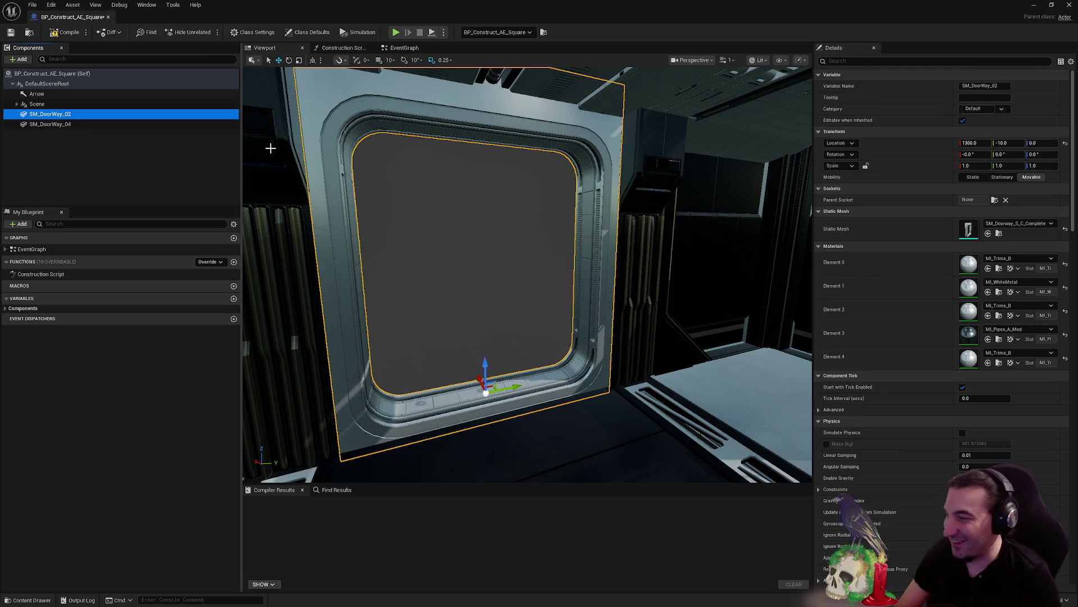
{"action": "key", "text": "Return"}
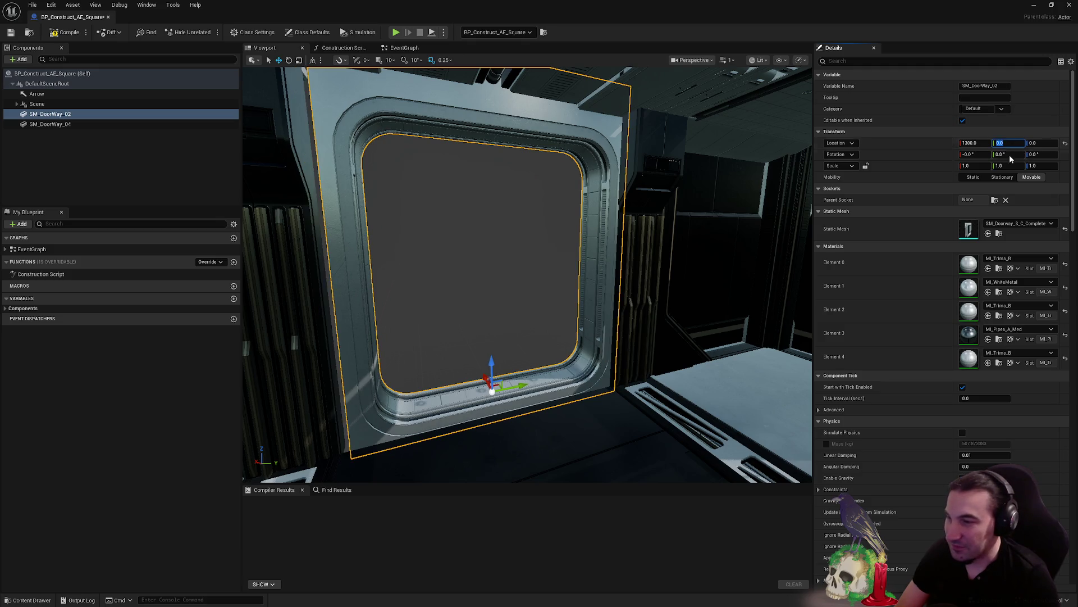
{"action": "left_click", "coordinate": [109, 125]}
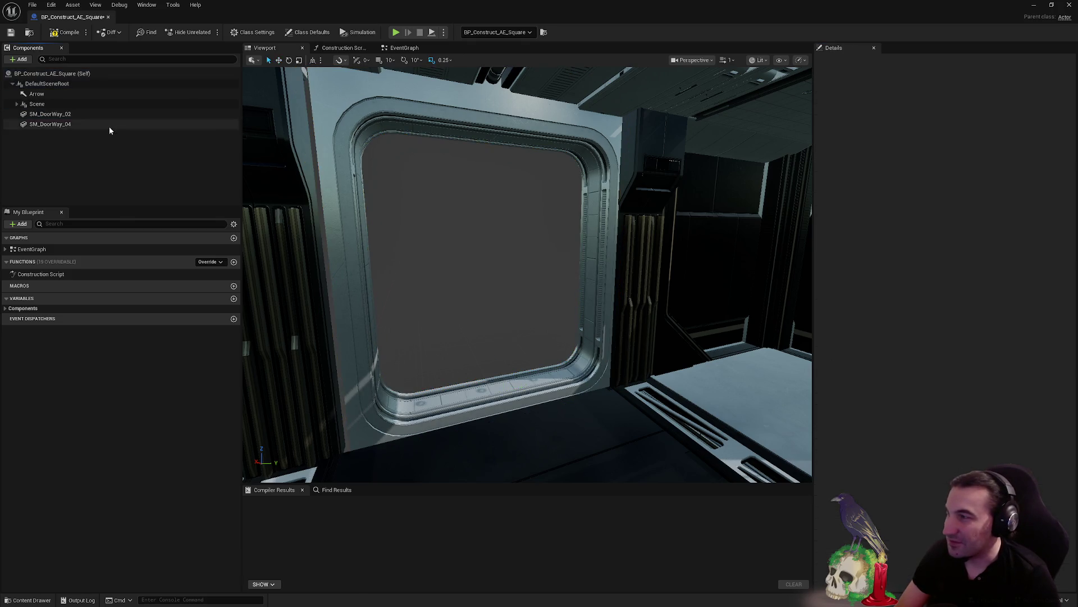
{"action": "key", "text": "f"}
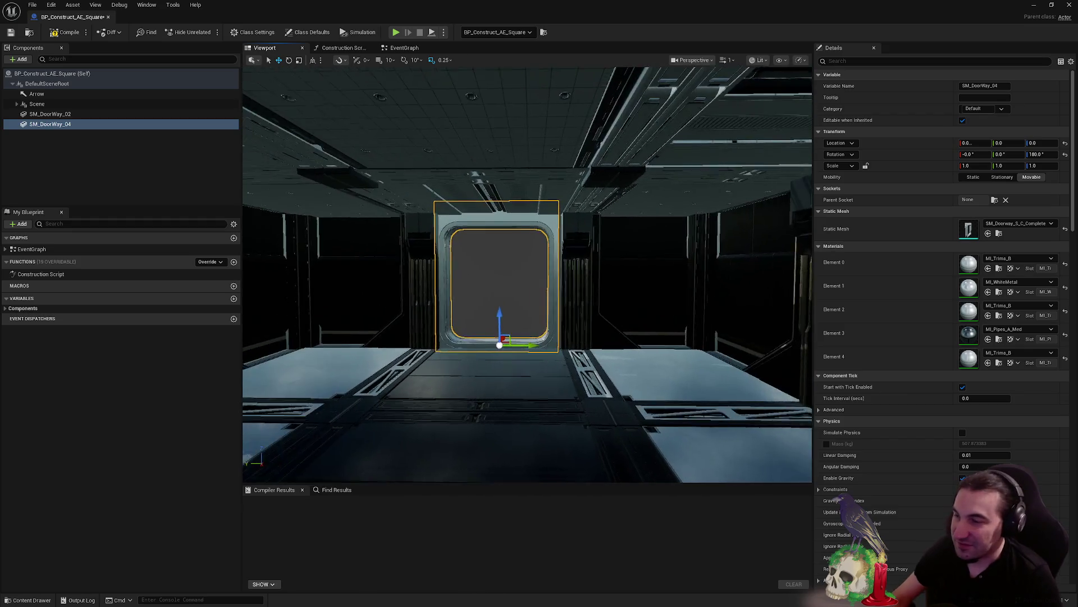
{"action": "left_click_drag", "start_coordinate": [453, 211], "coordinate": [454, 211]}
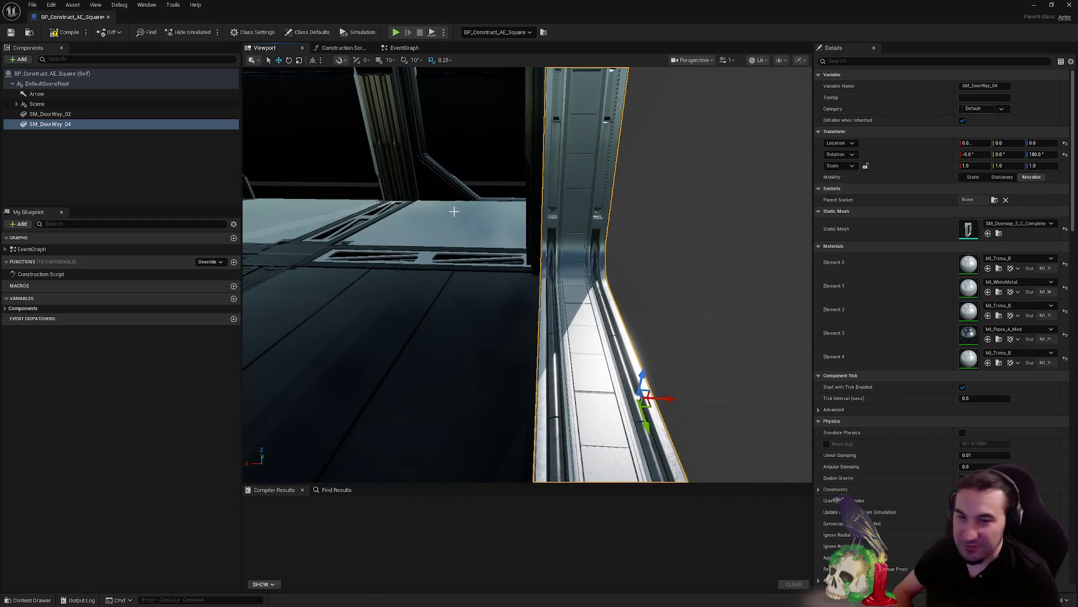
Step: Move the Scene component to Y 10 and compile the square room blueprint
{"action": "left_click", "coordinate": [67, 104]}
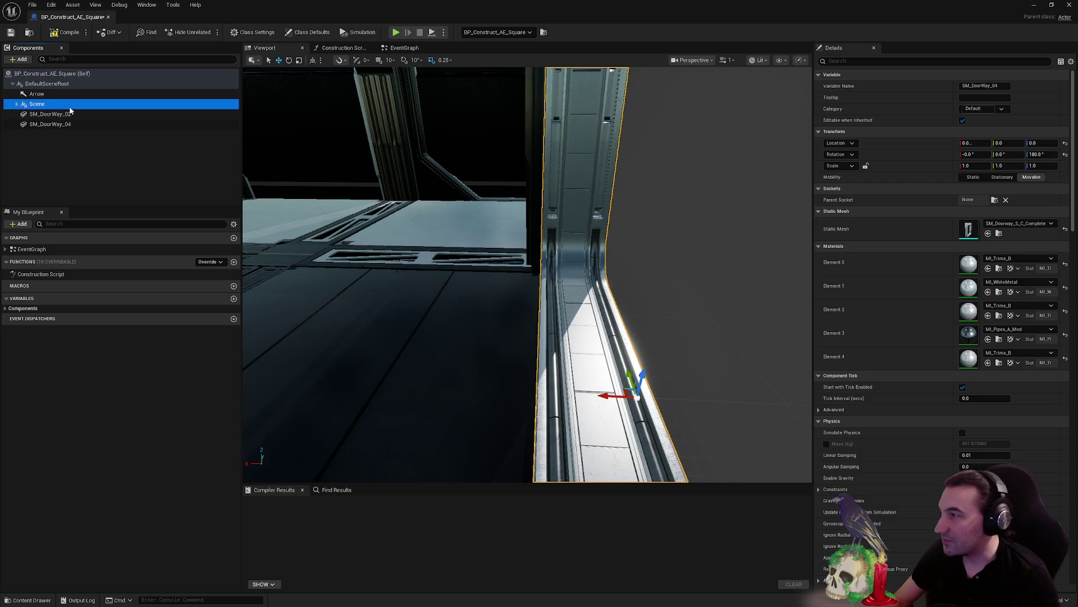
{"action": "key", "text": "f"}
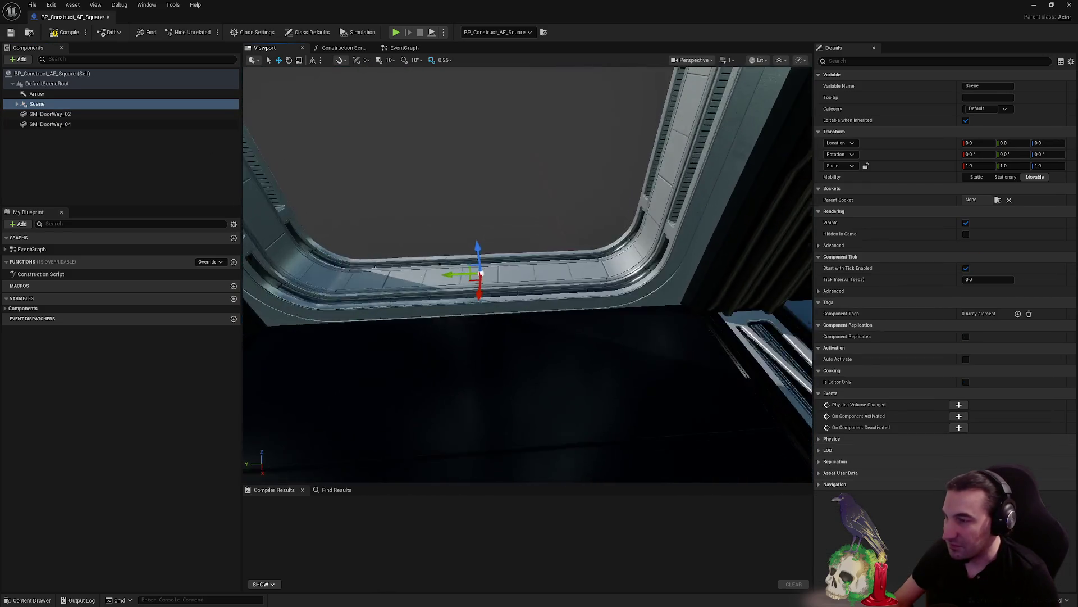
{"action": "left_click", "coordinate": [1006, 143]}
{"action": "type", "text": "-10"}
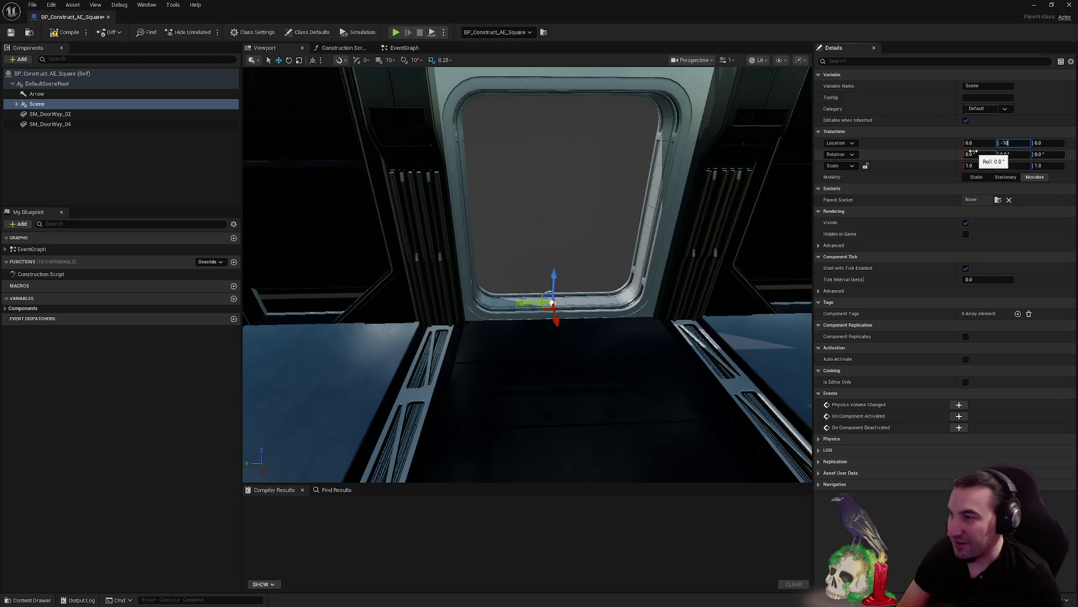
{"action": "key", "text": "Return"}
{"action": "type", "text": "10"}
{"action": "key", "text": "Return"}
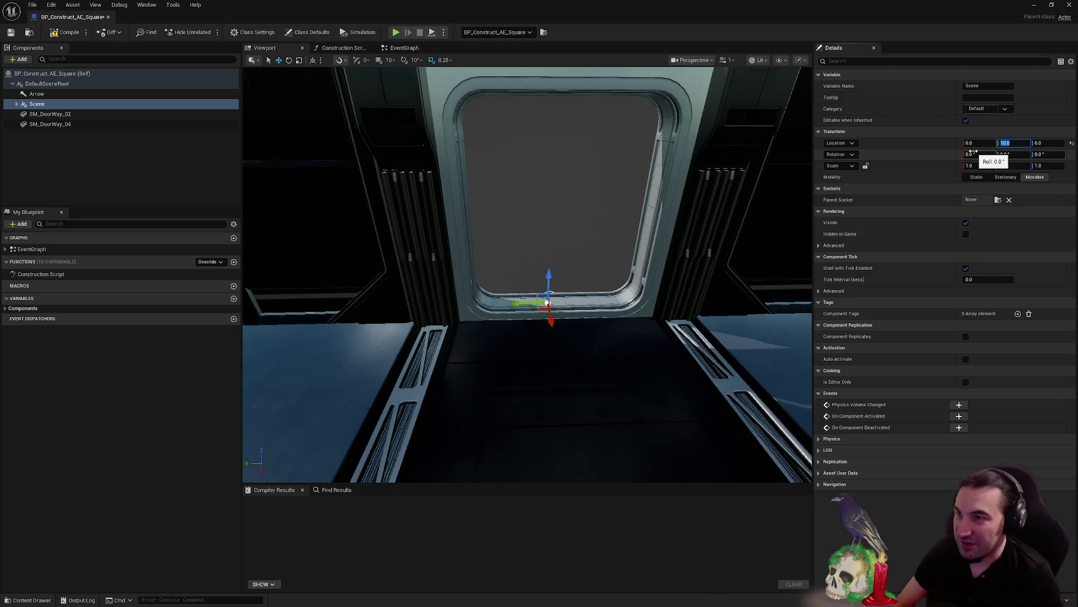
{"action": "scroll", "coordinate": [526, 274], "scroll_direction": "down", "scroll_amount": 5}
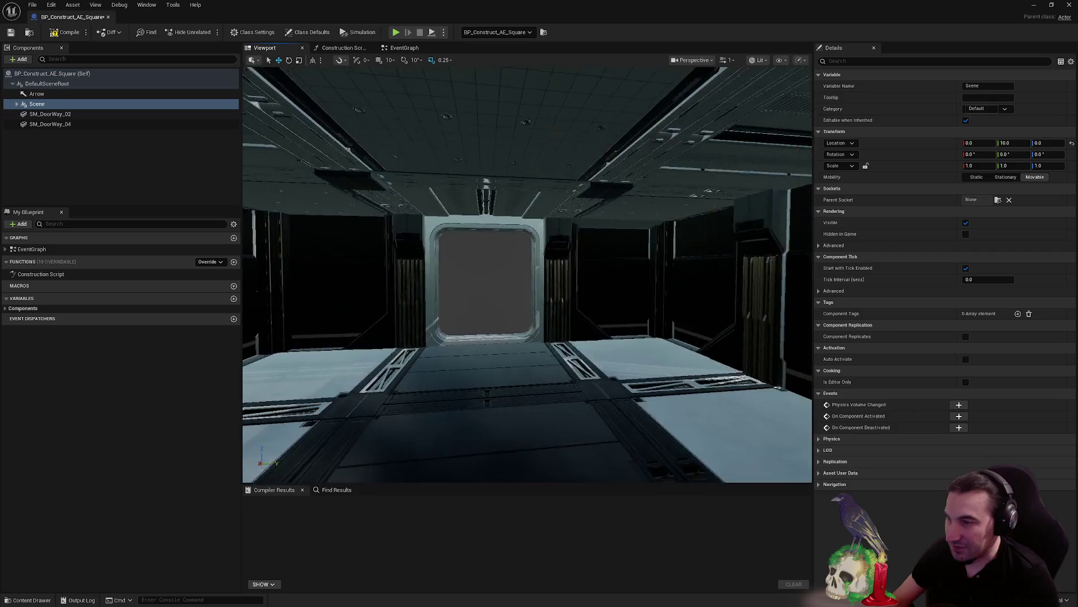
{"action": "left_click", "coordinate": [213, 114]}
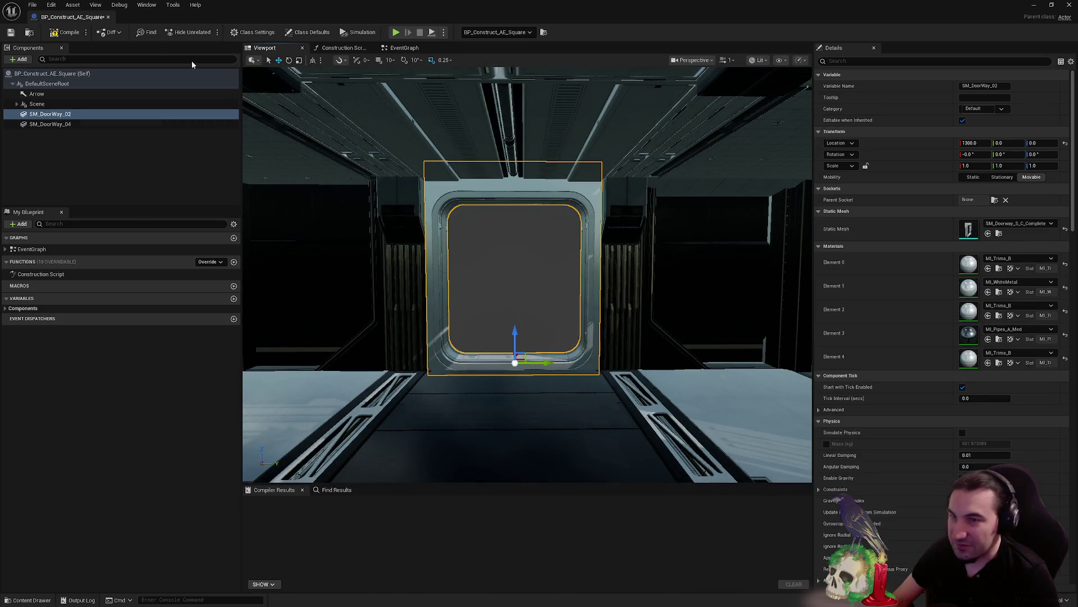
{"action": "left_click", "coordinate": [11, 33]}
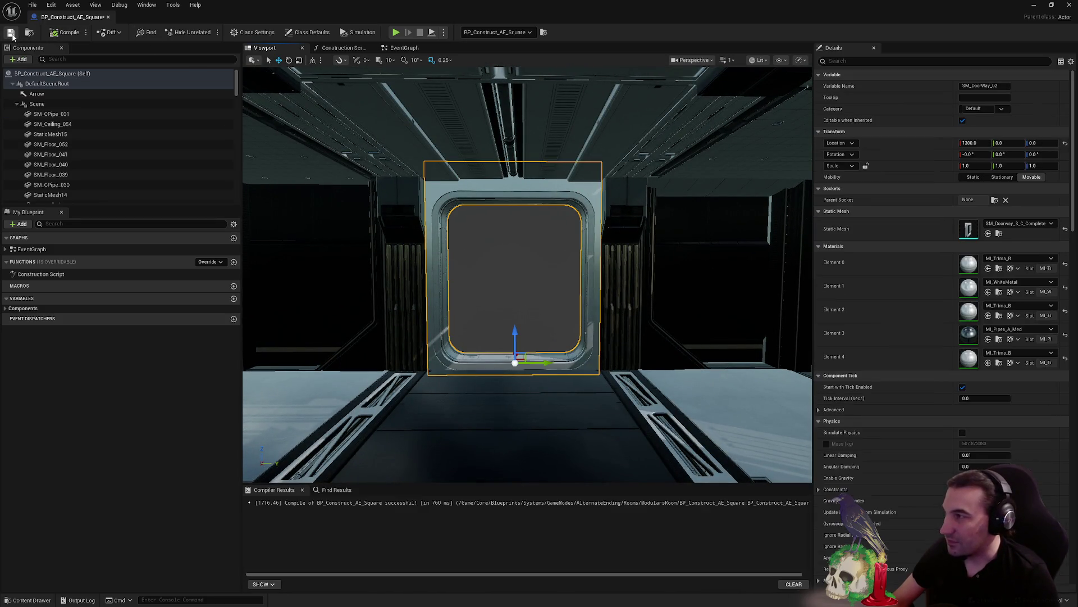
{"action": "left_click_drag", "start_coordinate": [480, 4], "coordinate": [393, 554]}
Step: Toggle the square and stair rooms' visibility, then open BP_Construct_AE_Stair_Up maximized
{"action": "scroll", "coordinate": [514, 294], "scroll_direction": "up", "scroll_amount": 3}
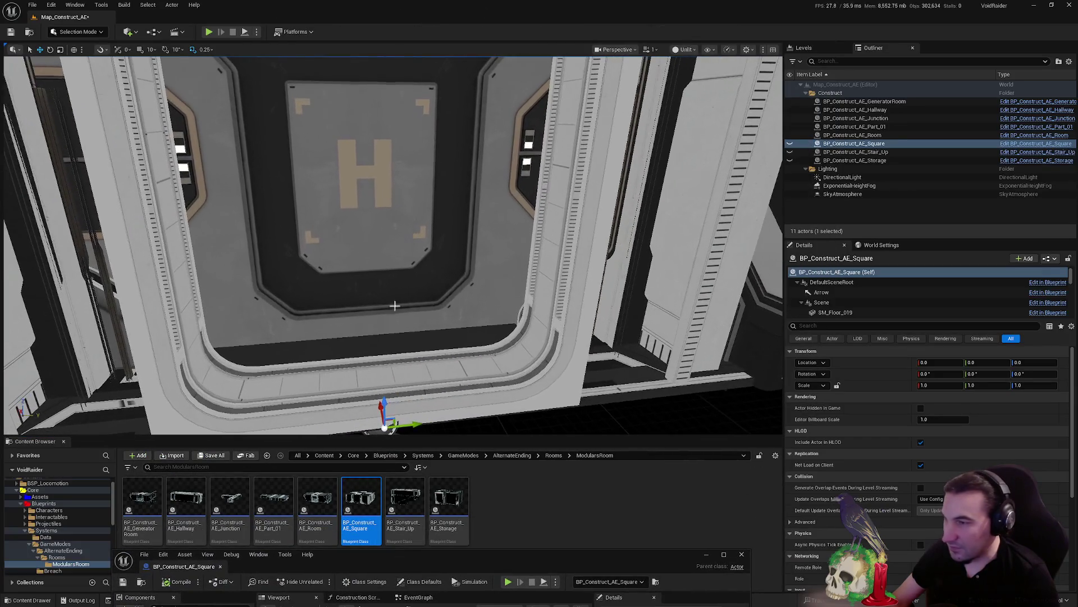
{"action": "left_click", "coordinate": [790, 144]}
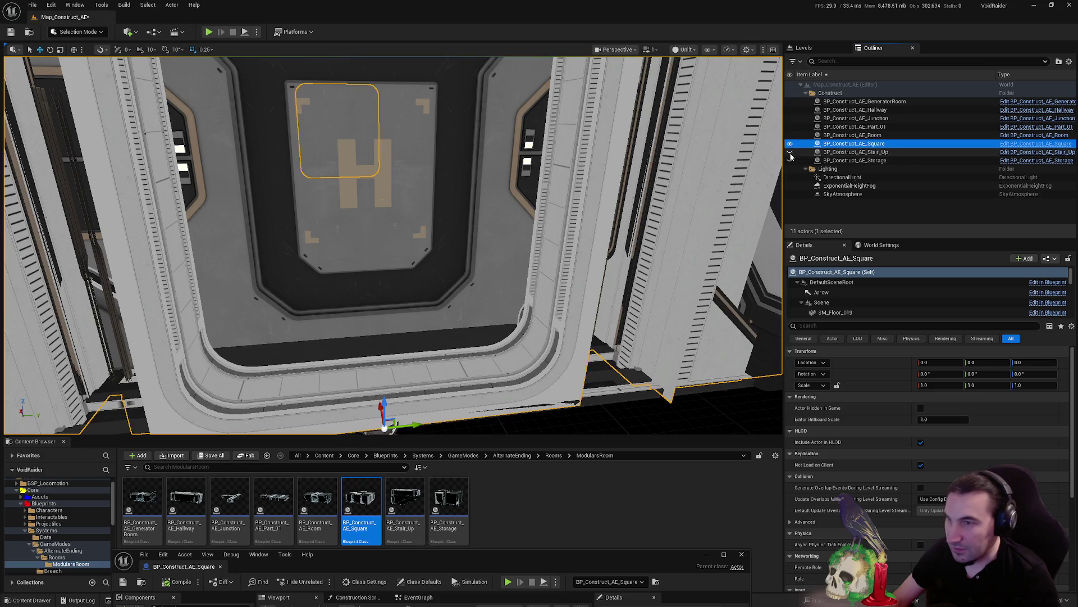
{"action": "left_click", "coordinate": [789, 153]}
{"action": "left_click", "coordinate": [789, 153]}
{"action": "left_click", "coordinate": [789, 153]}
{"action": "left_click", "coordinate": [789, 153]}
{"action": "double_click", "coordinate": [405, 500]}
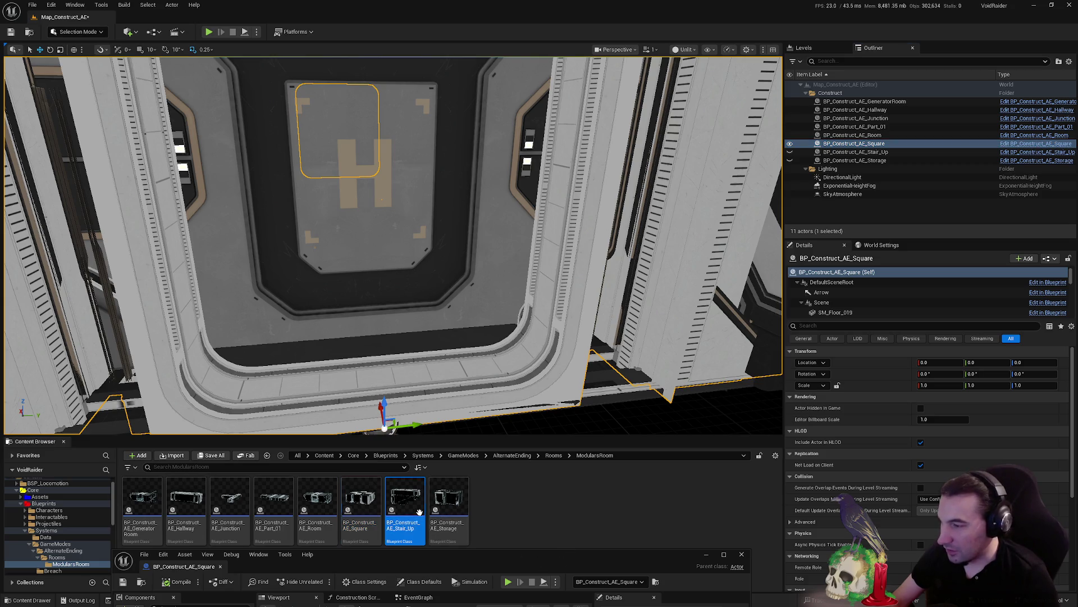
{"action": "double_click", "coordinate": [504, 545]}
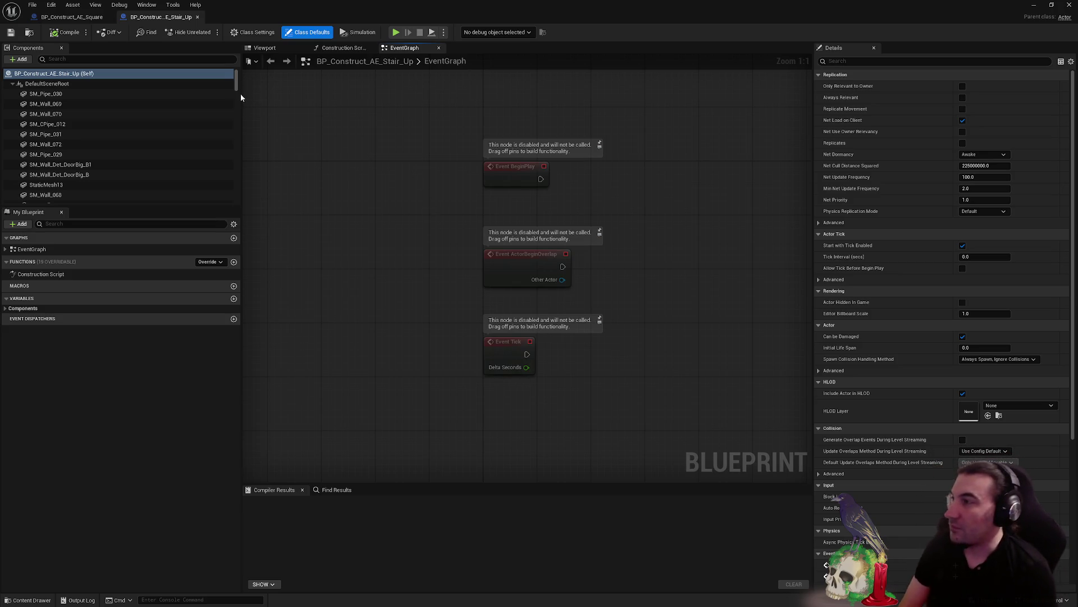
Step: Switch to the stair blueprint's viewport and frame the SM_Pipe_030 piece
{"action": "left_click", "coordinate": [275, 49]}
{"action": "left_click", "coordinate": [106, 96]}
{"action": "scroll", "coordinate": [140, 113], "scroll_direction": "down", "scroll_amount": 2}
{"action": "key", "text": "f"}
{"action": "mouse_move", "coordinate": [476, 175]}
{"action": "left_mouse_down"}
{"action": "mouse_move", "coordinate": [449, 186]}
{"action": "mouse_move", "coordinate": [476, 175]}
{"action": "left_mouse_up"}
{"action": "scroll", "coordinate": [204, 96], "scroll_direction": "up", "scroll_amount": 3}
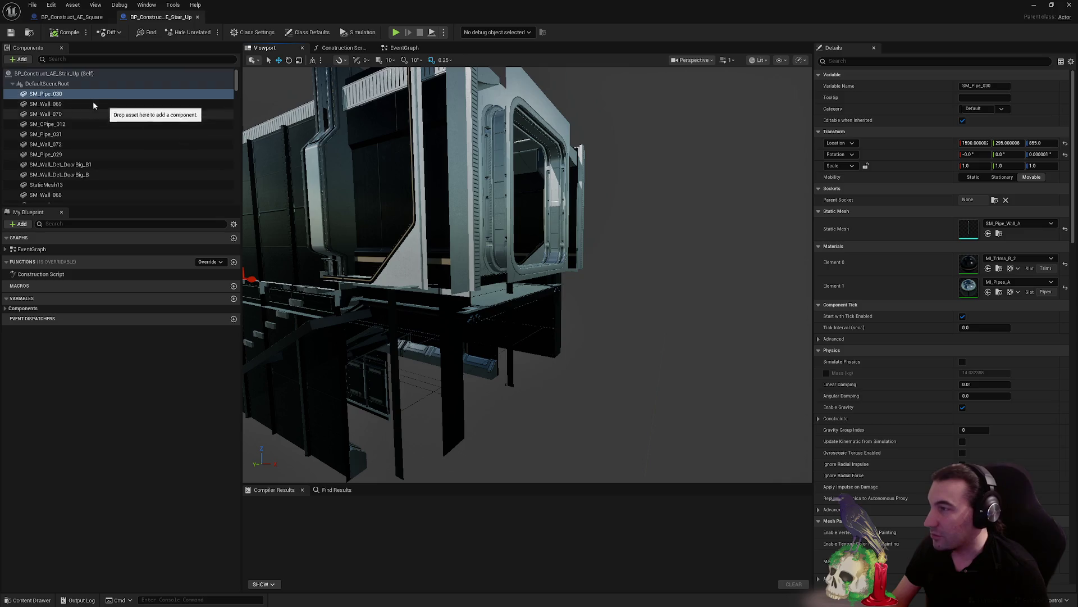
Step: Add a new Scene component under the blueprint's root component
{"action": "left_click", "coordinate": [48, 83]}
{"action": "left_click", "coordinate": [22, 59]}
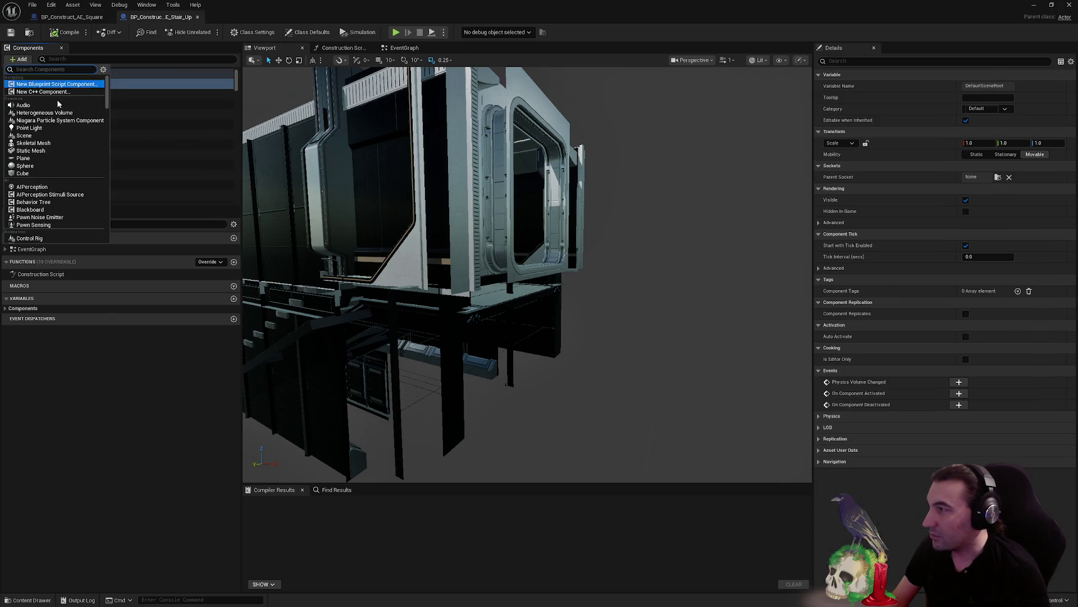
{"action": "left_click", "coordinate": [35, 137]}
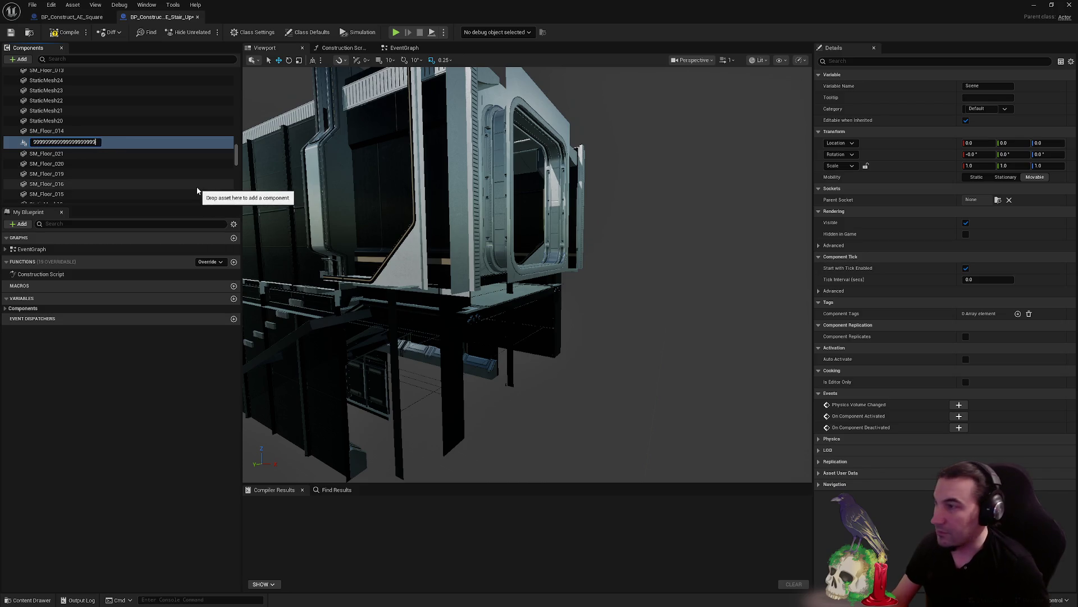
{"action": "key", "text": "Return"}
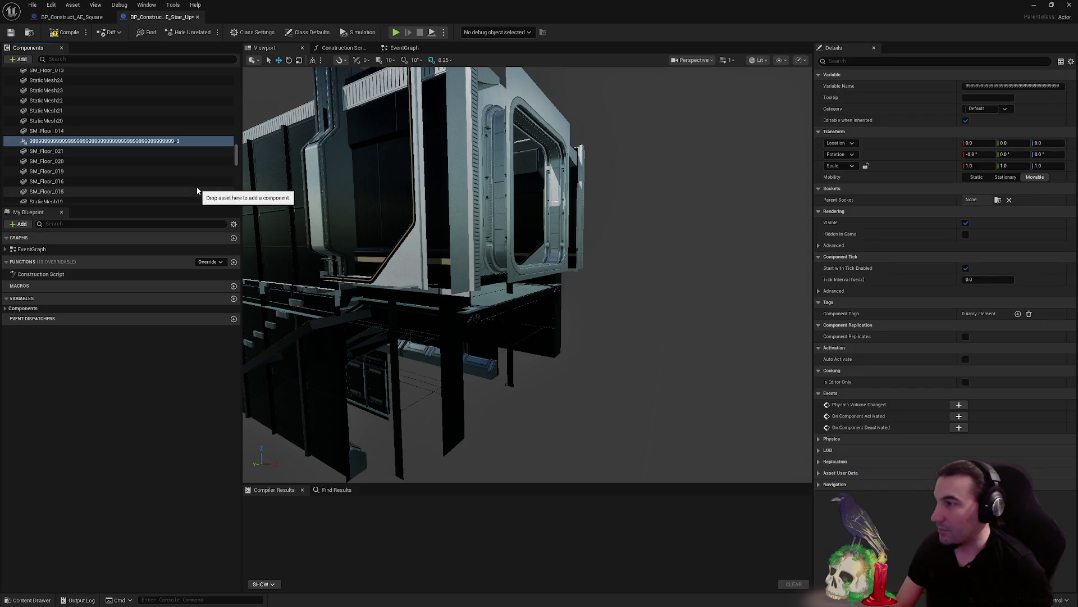
{"action": "key", "text": "Delete"}
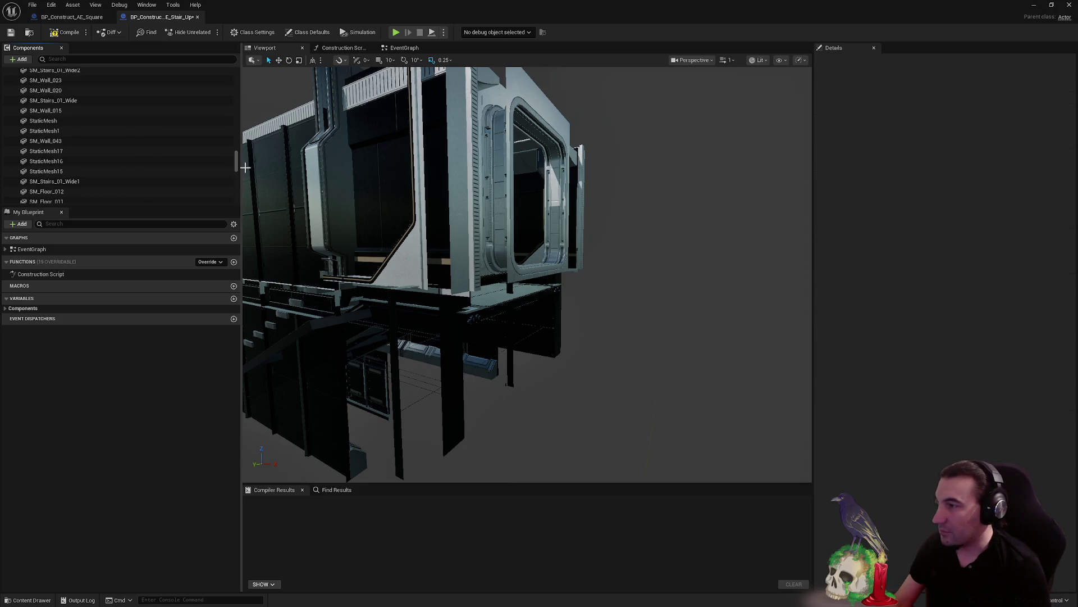
Step: Attach the pieces from SM_Pipe_030 to SM_Floor_014 to the new Scene component
{"action": "mouse_move", "coordinate": [236, 167]}
{"action": "left_mouse_down"}
{"action": "mouse_move", "coordinate": [236, 65]}
{"action": "mouse_move", "coordinate": [227, 140]}
{"action": "left_mouse_up"}
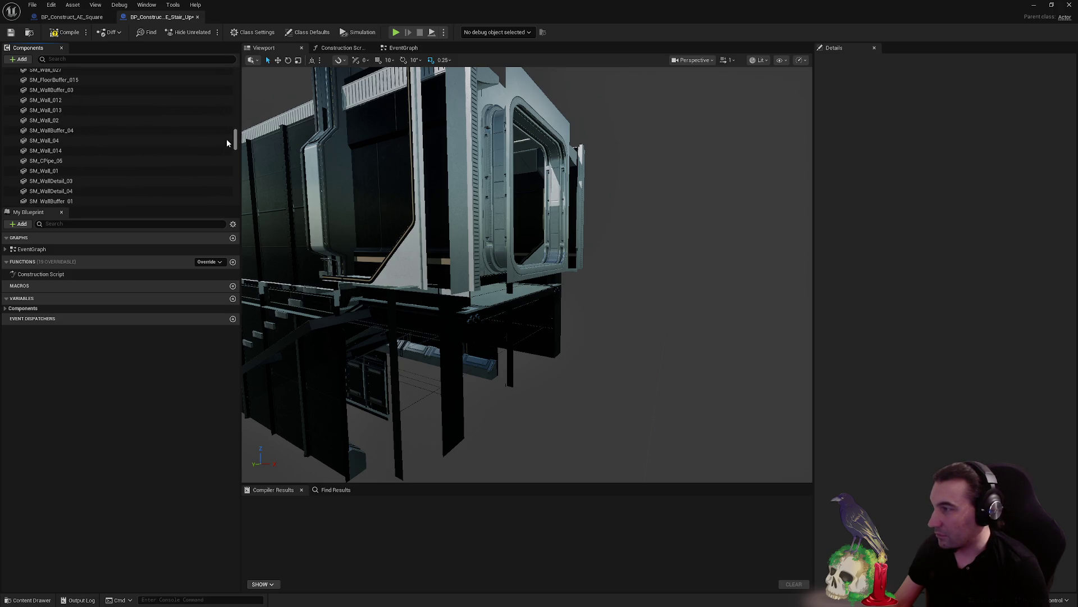
{"action": "left_click", "coordinate": [226, 141]}
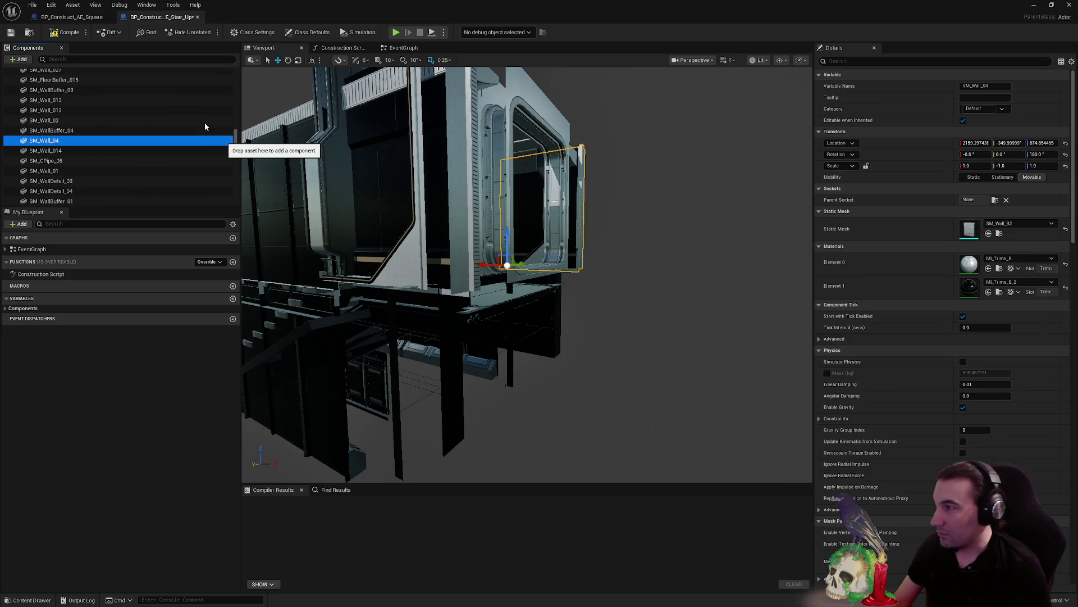
{"action": "key", "text": "Escape"}
{"action": "mouse_move", "coordinate": [236, 135]}
{"action": "left_mouse_down"}
{"action": "mouse_move", "coordinate": [237, 99]}
{"action": "mouse_move", "coordinate": [228, 155]}
{"action": "left_mouse_up"}
{"action": "scroll", "coordinate": [224, 157], "scroll_direction": "down", "scroll_amount": 5}
{"action": "left_click", "coordinate": [96, 181]}
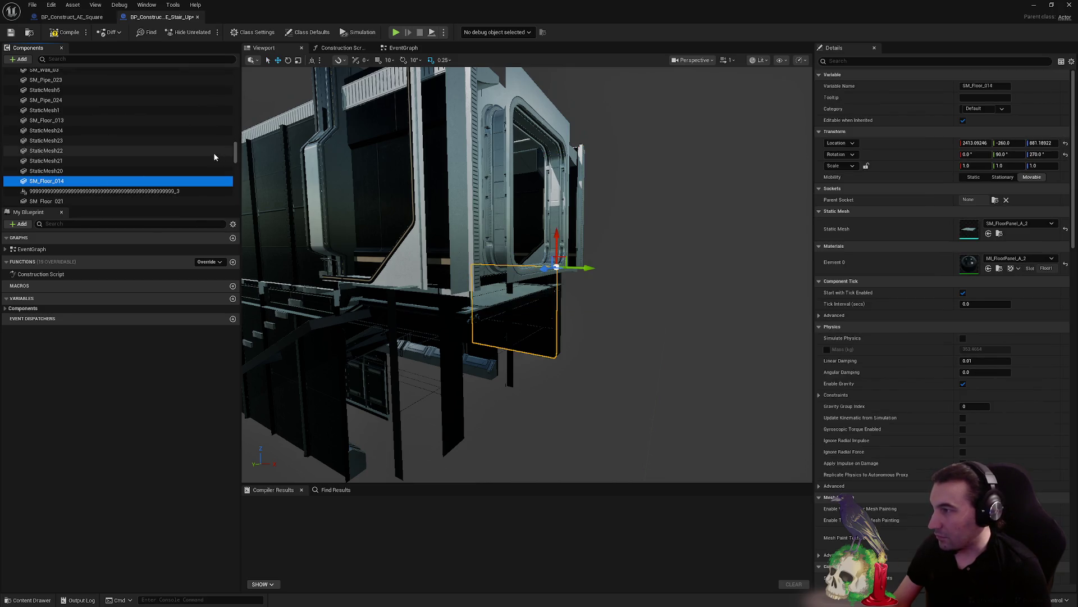
{"action": "left_click_drag", "start_coordinate": [236, 154], "coordinate": [238, 66]}
{"action": "left_click", "coordinate": [146, 94], "text": "shift"}
{"action": "scroll", "coordinate": [223, 163], "scroll_direction": "down", "scroll_amount": 5}
{"action": "scroll", "coordinate": [222, 161], "scroll_direction": "up", "scroll_amount": 2}
{"action": "left_click_drag", "start_coordinate": [90, 135], "coordinate": [79, 151]}
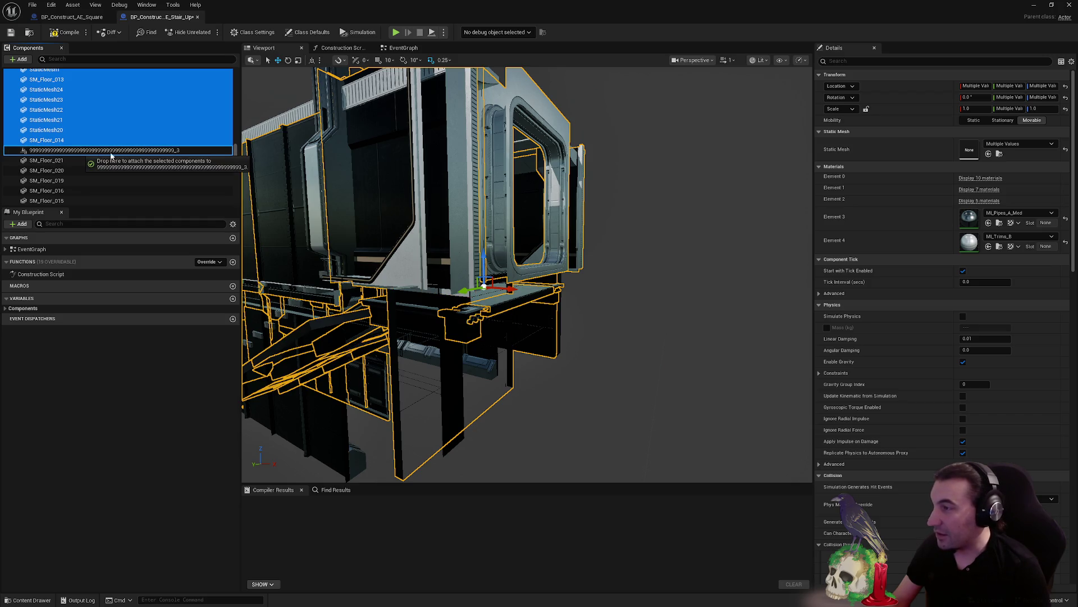
{"action": "left_click_drag", "start_coordinate": [235, 147], "coordinate": [236, 149]}
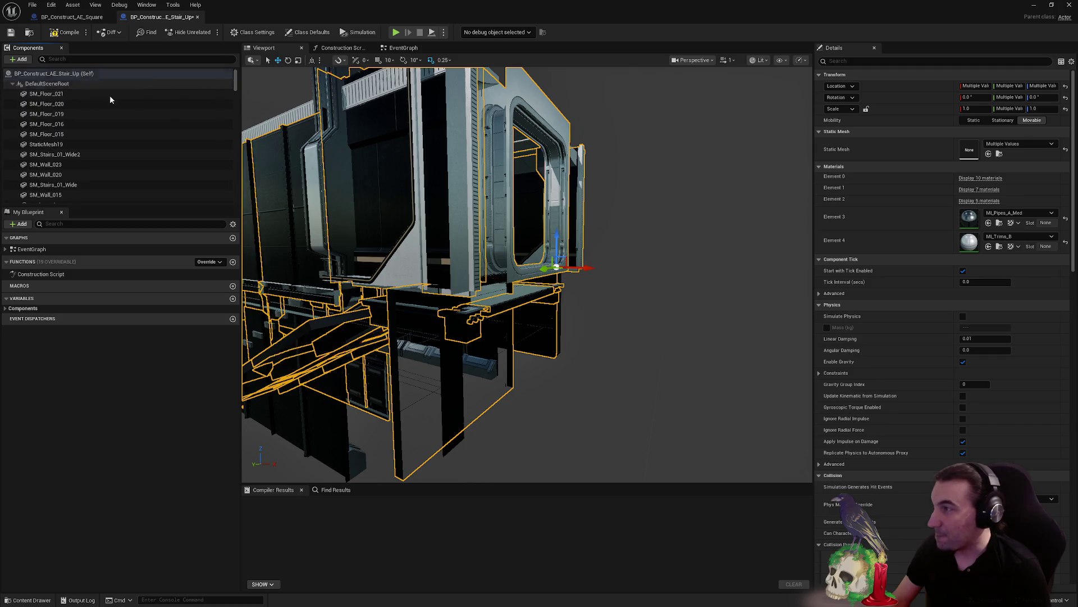
Step: Attach SM_Floor_021 and SM_Pipe_020 through SM_Wall_042 to the Scene component too
{"action": "scroll", "coordinate": [97, 117], "scroll_direction": "down", "scroll_amount": 2}
{"action": "scroll", "coordinate": [84, 92], "scroll_direction": "up", "scroll_amount": 2}
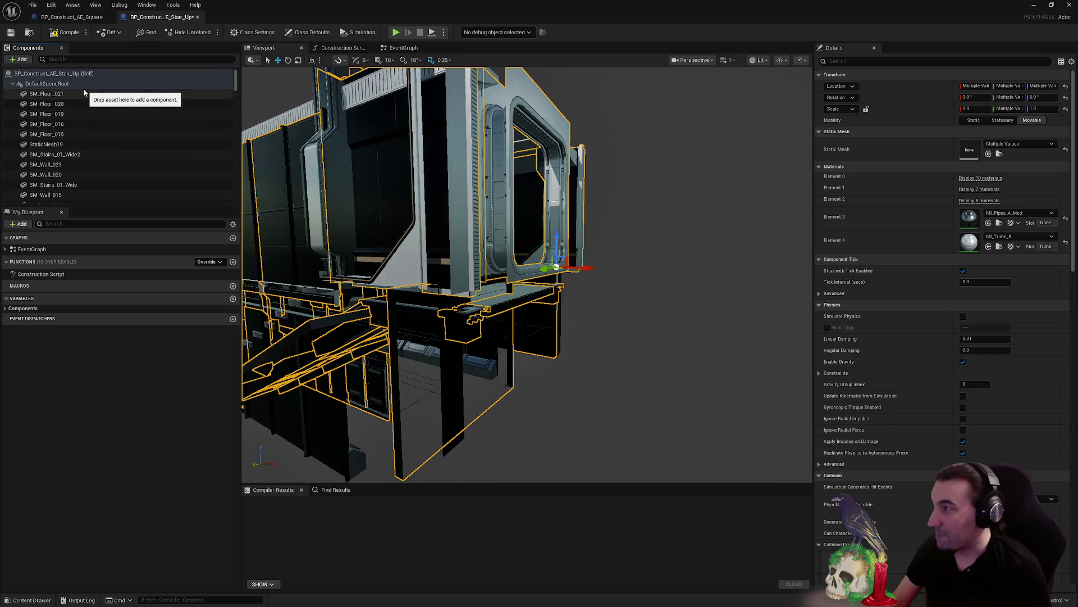
{"action": "left_click", "coordinate": [85, 94]}
{"action": "scroll", "coordinate": [112, 130], "scroll_direction": "down", "scroll_amount": 5}
{"action": "scroll", "coordinate": [141, 134], "scroll_direction": "down", "scroll_amount": 10}
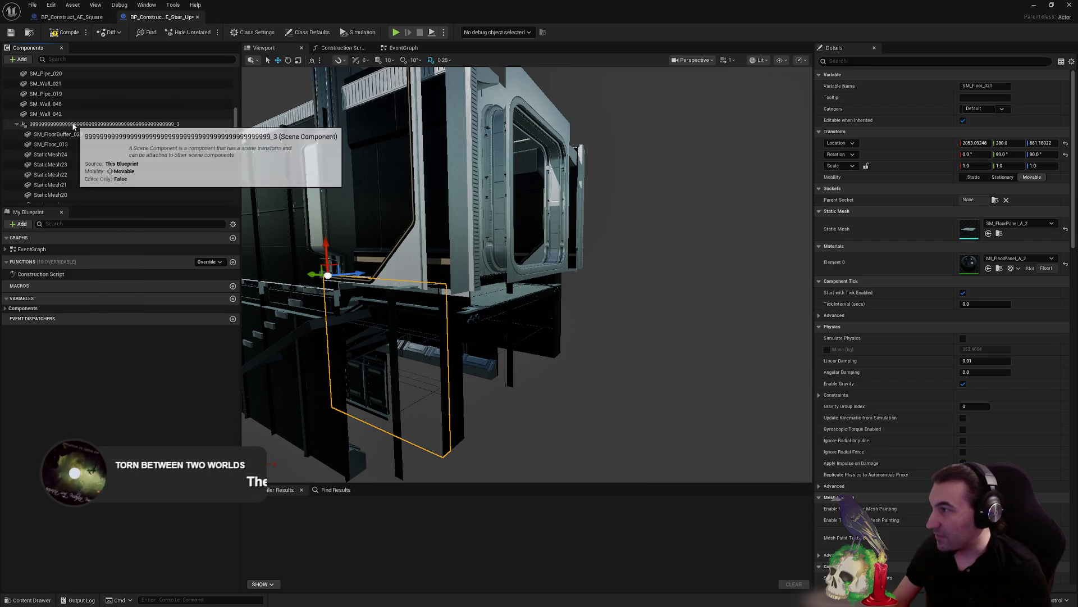
{"action": "left_click", "coordinate": [45, 113], "text": "shift"}
{"action": "left_click_drag", "start_coordinate": [45, 113], "coordinate": [85, 124]}
Step: Move SM_DoorWay_03 back out of the Scene group, leaving both doorways unparented
{"action": "left_click", "coordinate": [487, 112]}
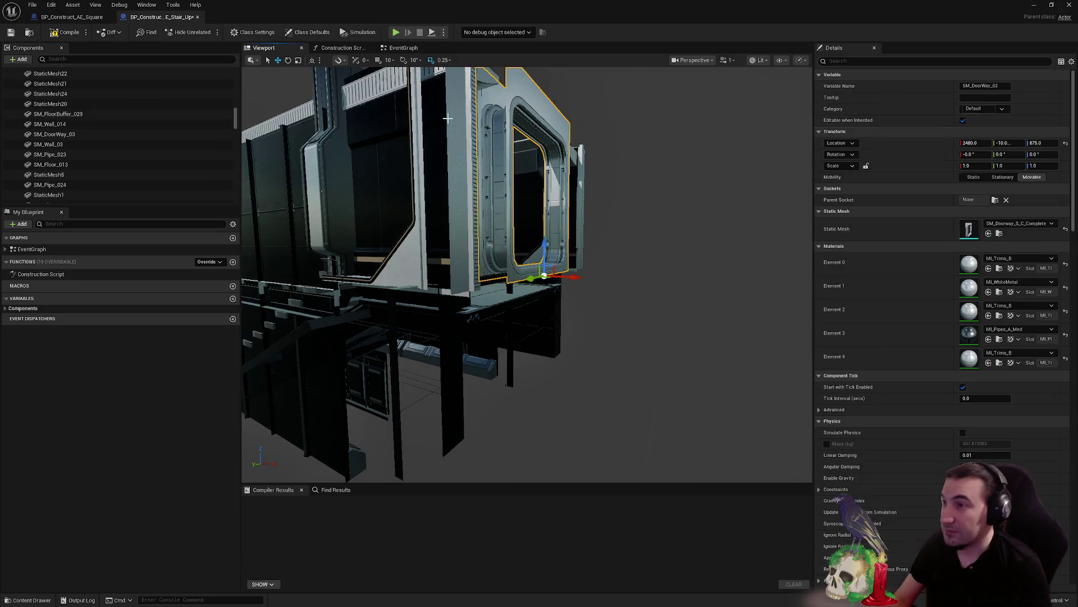
{"action": "mouse_move", "coordinate": [457, 260]}
{"action": "left_mouse_down"}
{"action": "mouse_move", "coordinate": [421, 203]}
{"action": "mouse_move", "coordinate": [477, 323]}
{"action": "left_mouse_up"}
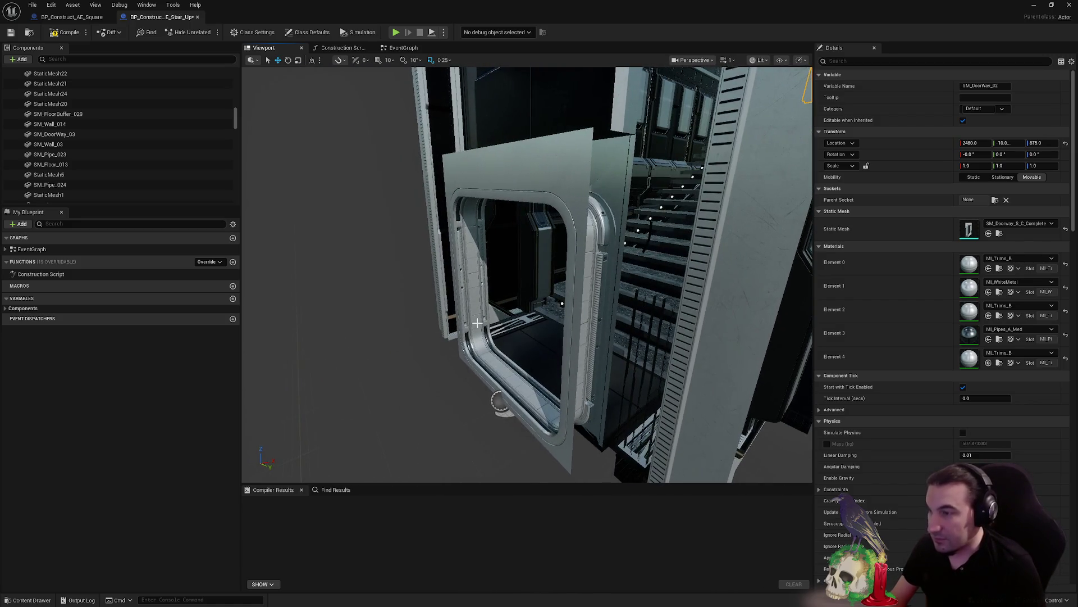
{"action": "left_click", "coordinate": [477, 323]}
{"action": "mouse_move", "coordinate": [100, 137]}
{"action": "left_mouse_down"}
{"action": "mouse_move", "coordinate": [133, 146]}
{"action": "mouse_move", "coordinate": [81, 96]}
{"action": "left_mouse_up"}
{"action": "left_click", "coordinate": [37, 105]}
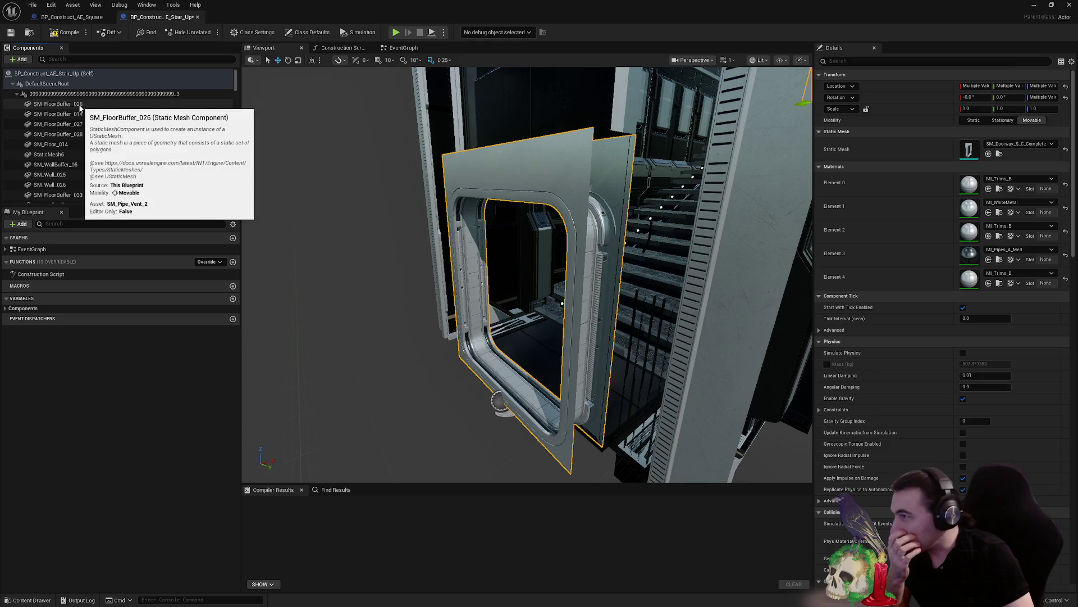
{"action": "left_click", "coordinate": [28, 93]}
{"action": "left_click", "coordinate": [17, 94]}
{"action": "left_click", "coordinate": [48, 105]}
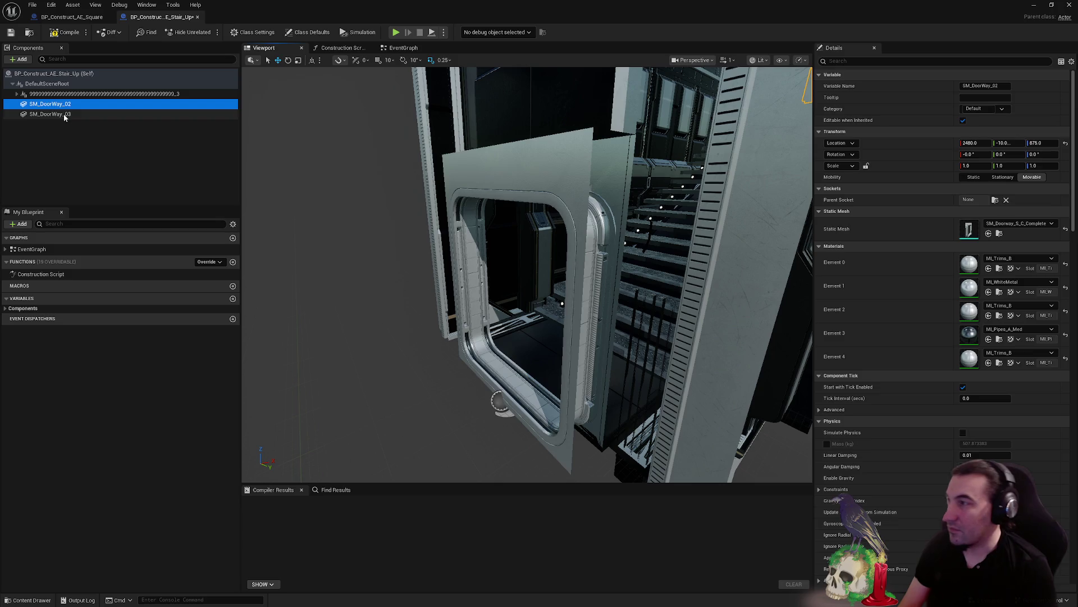
{"action": "left_click", "coordinate": [64, 116]}
Step: Set SM_DoorWay_02's Location Y to 0 and shift the Scene group to Y 10
{"action": "left_click", "coordinate": [997, 143]}
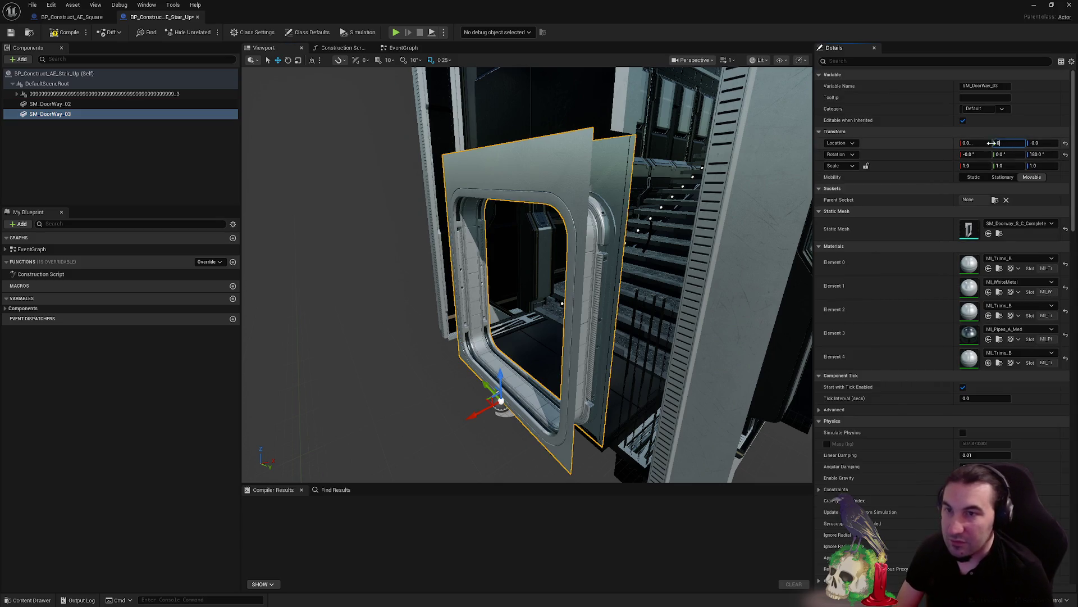
{"action": "key", "text": "Return"}
{"action": "left_click", "coordinate": [113, 104]}
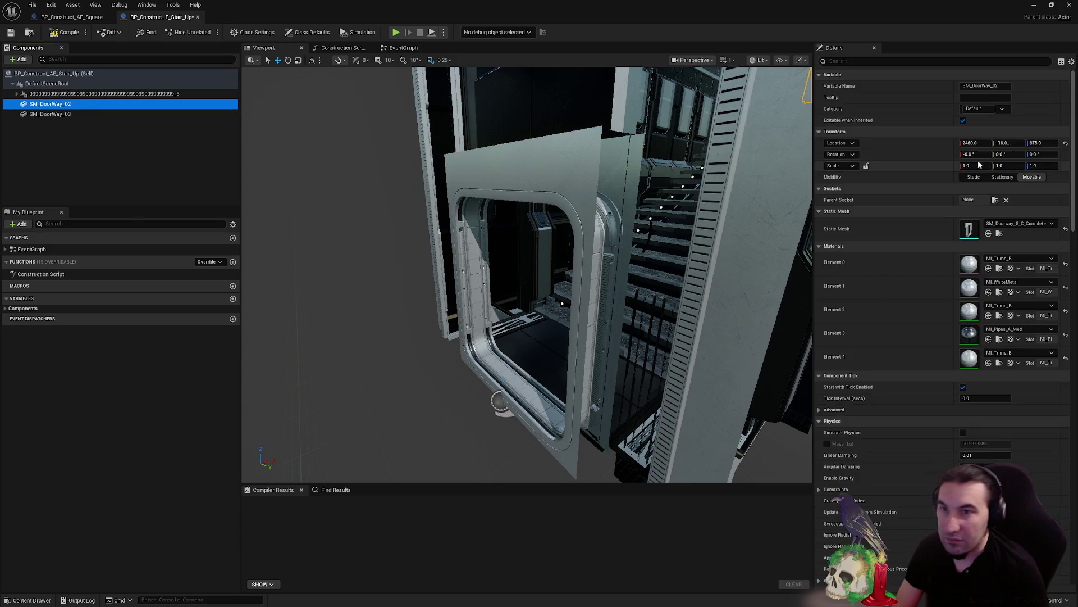
{"action": "left_click", "coordinate": [1003, 143]}
{"action": "type", "text": "0"}
{"action": "key", "text": "Return"}
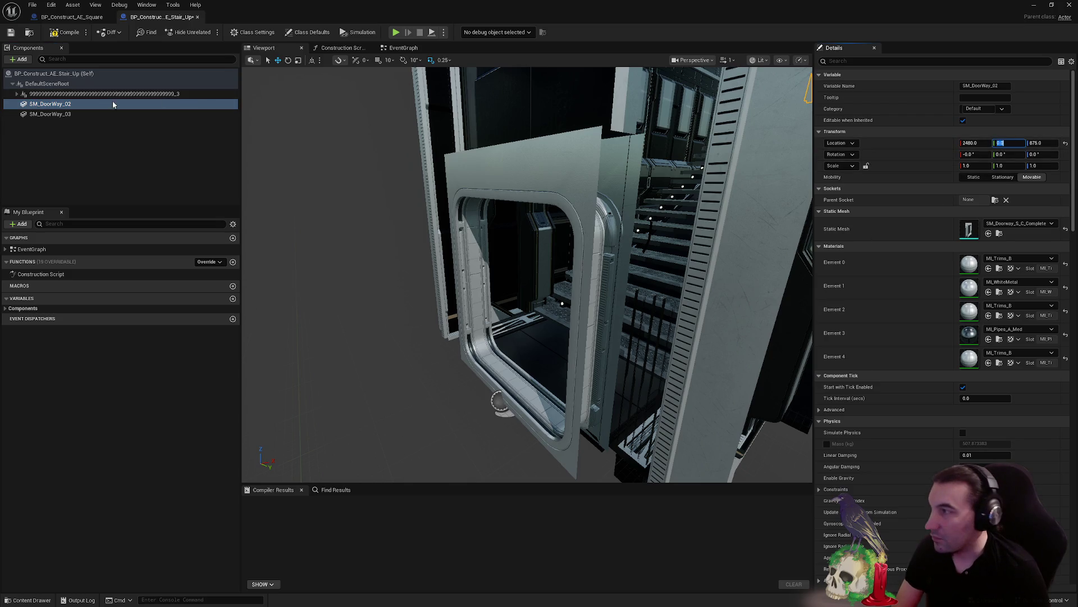
{"action": "left_click", "coordinate": [106, 94]}
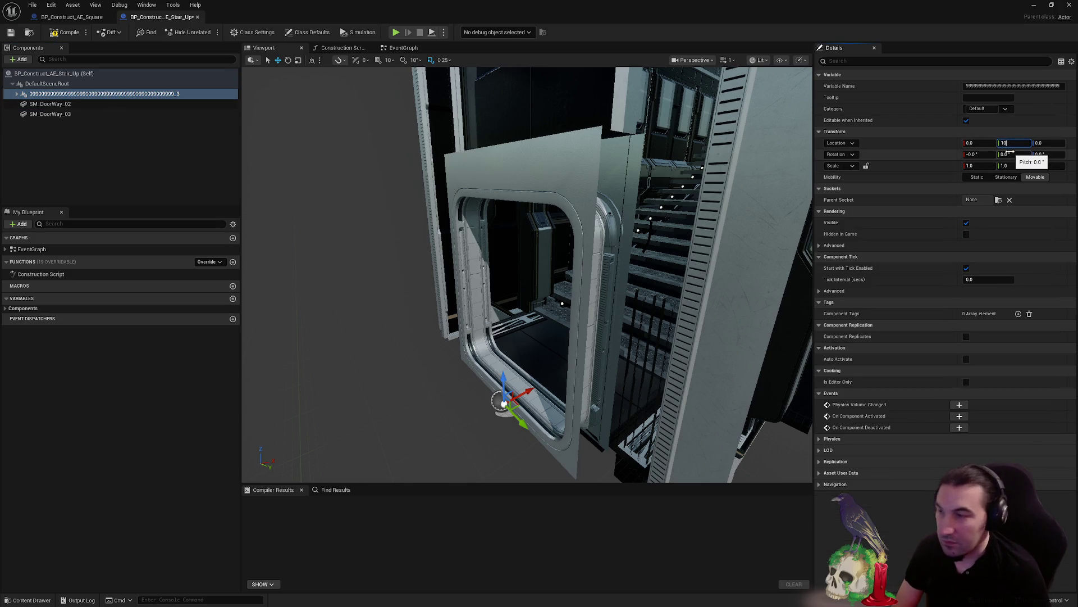
{"action": "key", "text": "Return"}
{"action": "left_click_drag", "start_coordinate": [605, 246], "coordinate": [605, 246]}
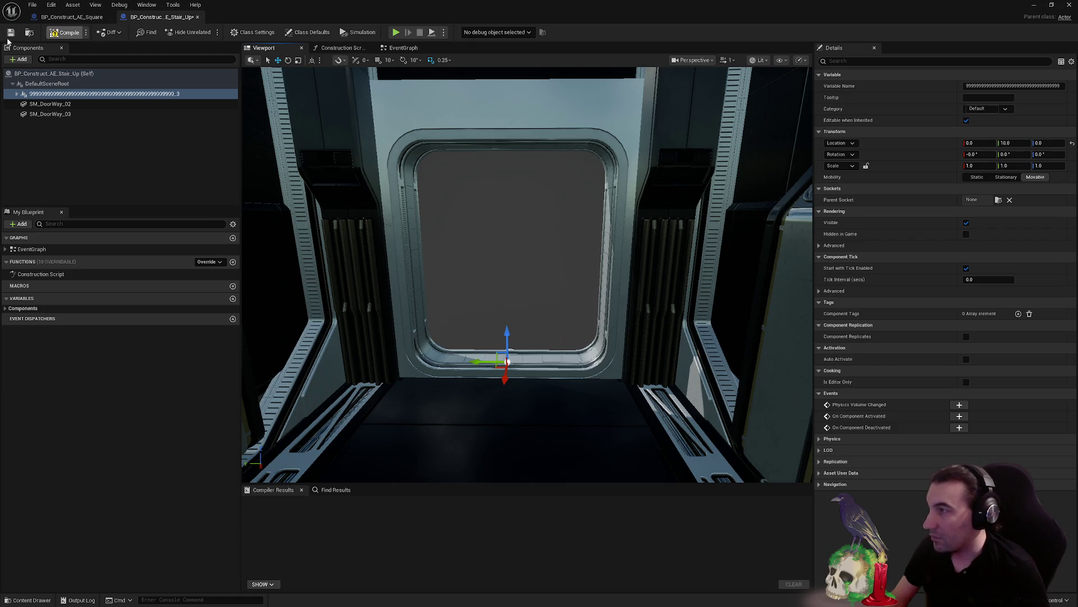
{"action": "double_click", "coordinate": [320, 4]}
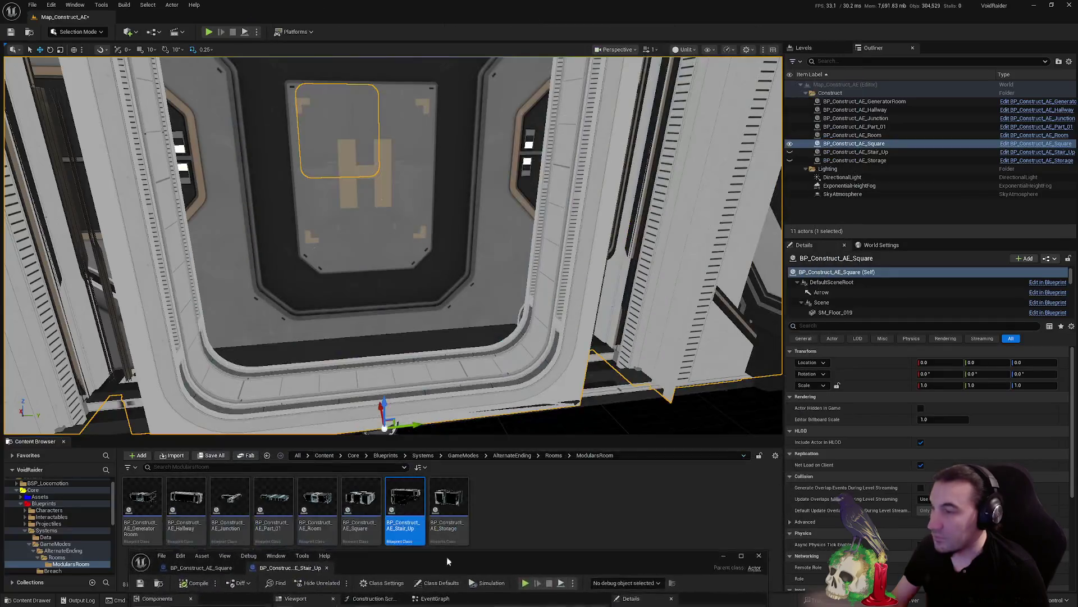
Step: Inspect the stair doorway in the preview, then close the Stair_Up blueprint editor
{"action": "double_click", "coordinate": [449, 129]}
{"action": "left_click_drag", "start_coordinate": [450, 124], "coordinate": [449, 123]}
{"action": "left_click", "coordinate": [512, 225]}
{"action": "left_click_drag", "start_coordinate": [511, 225], "coordinate": [511, 224]}
{"action": "double_click", "coordinate": [403, 5]}
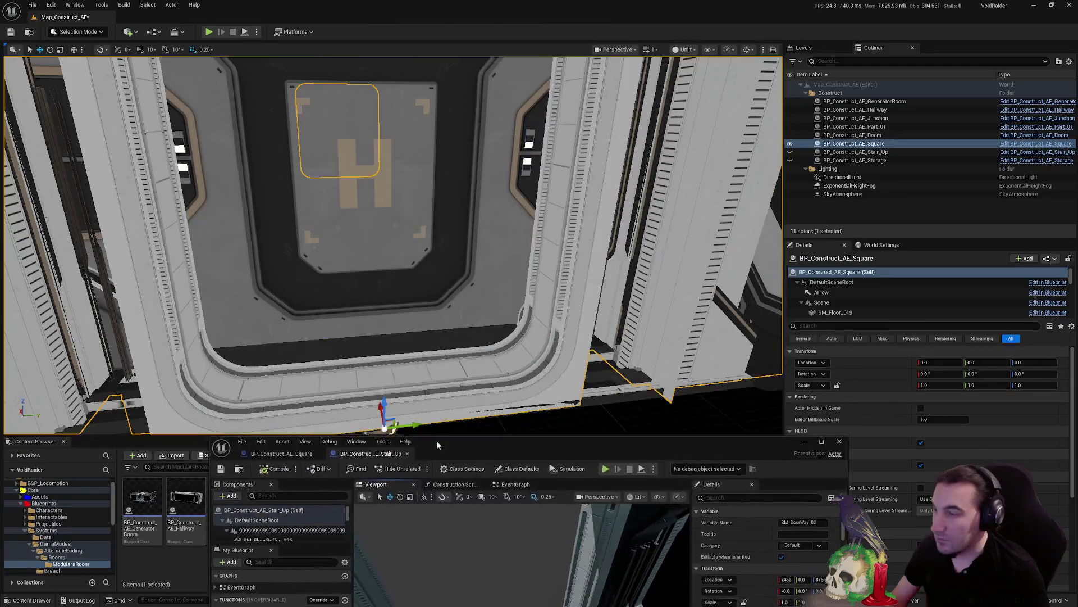
{"action": "left_click", "coordinate": [747, 167]}
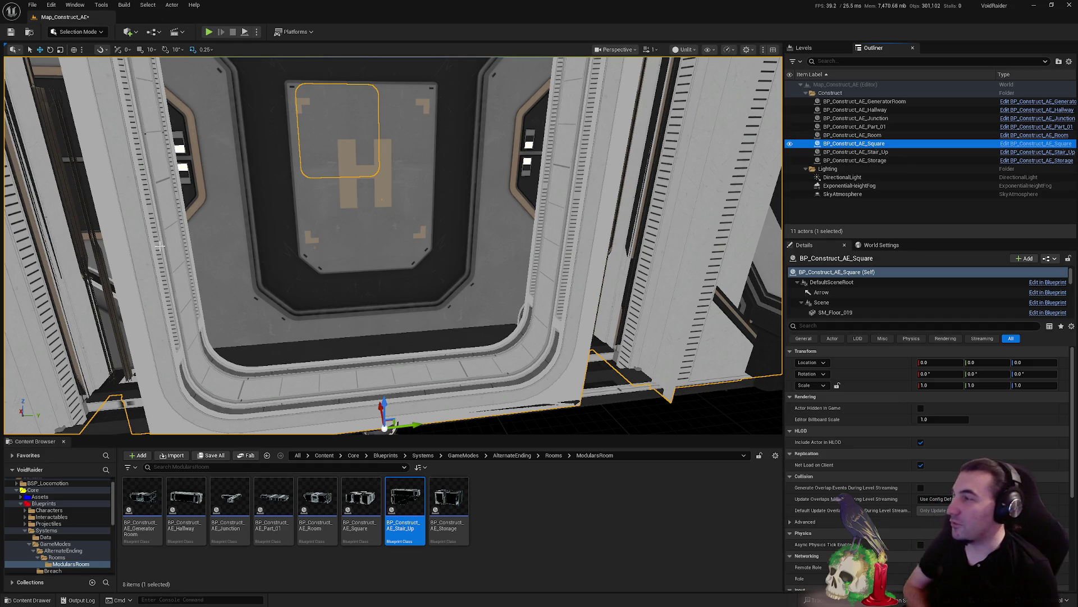
Step: Save all modified level content, then select GeneratorRoom and open Merge Actors
{"action": "left_click", "coordinate": [213, 455]}
{"action": "left_click", "coordinate": [621, 400]}
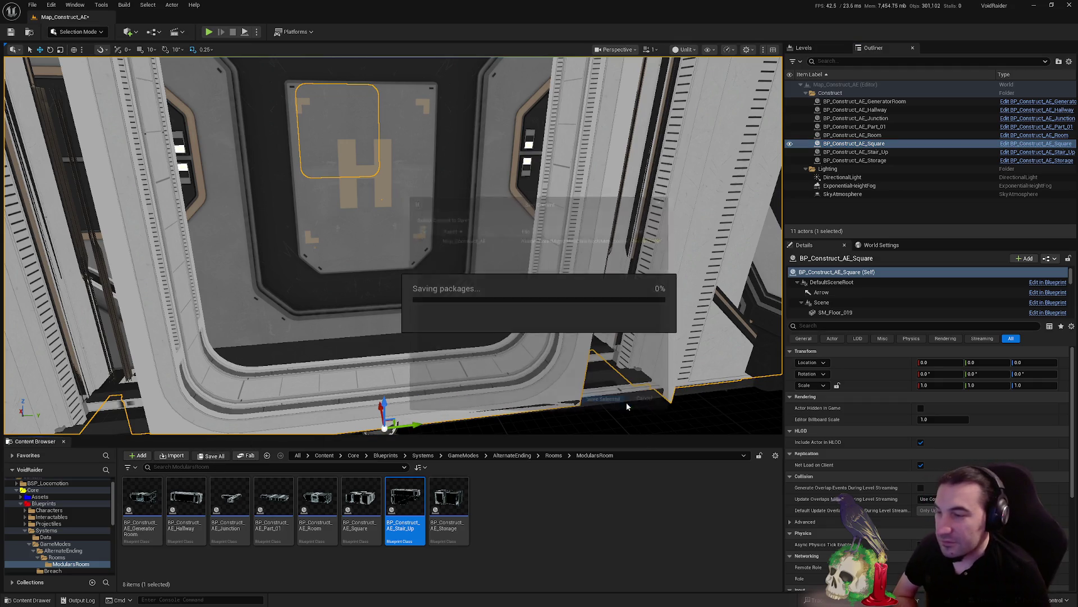
{"action": "right_click", "coordinate": [148, 504]}
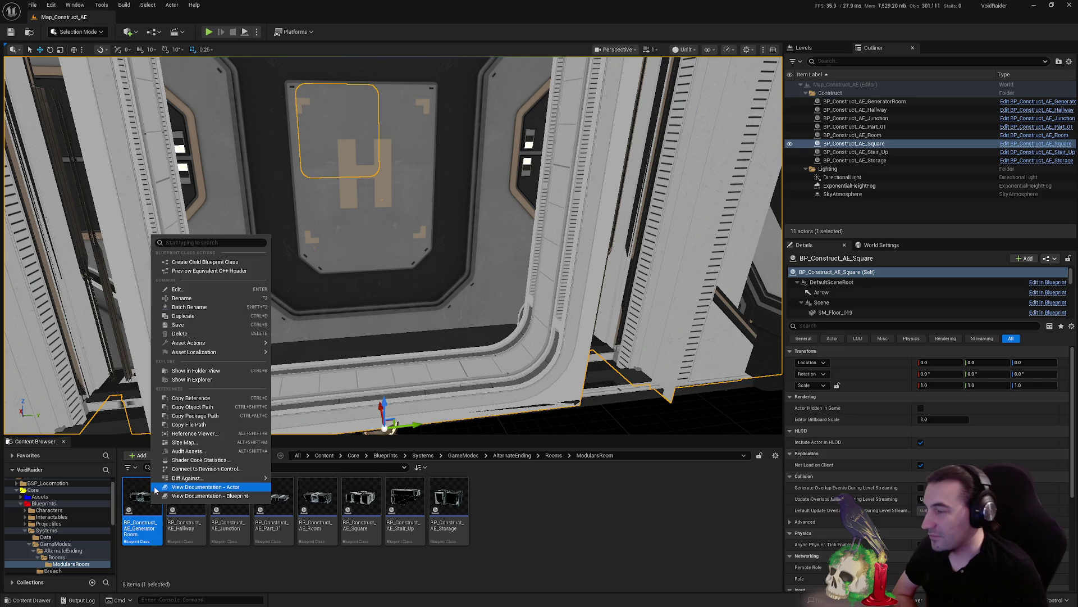
{"action": "left_click", "coordinate": [876, 101]}
{"action": "left_click", "coordinate": [109, 7]}
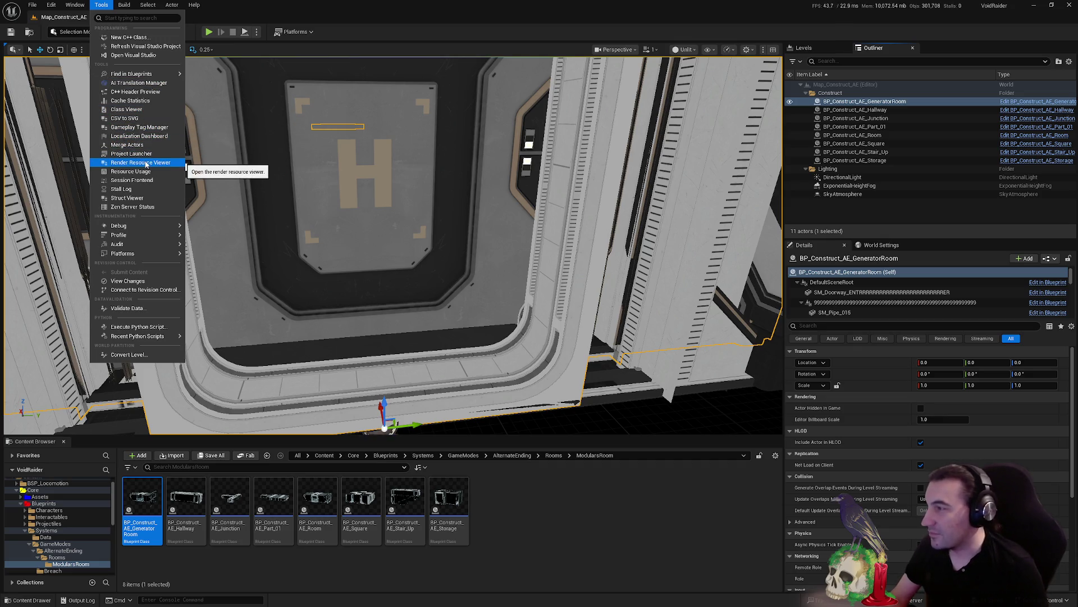
{"action": "left_click", "coordinate": [132, 145]}
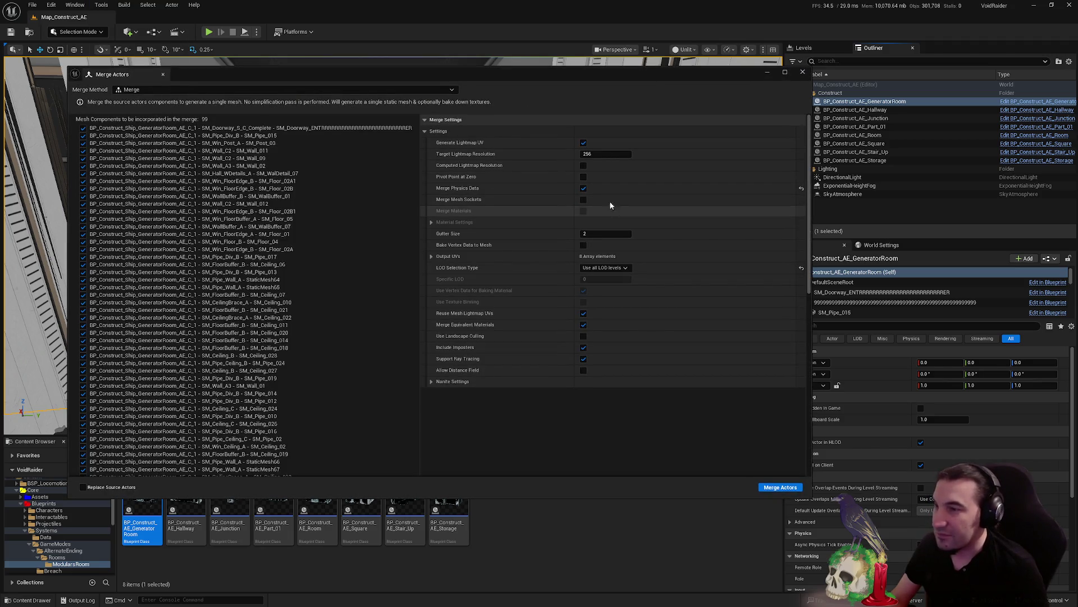
Step: Enable Pivot Point at Zero, start the merge, and browse to AlternateEnding/Meshes
{"action": "left_click", "coordinate": [584, 177]}
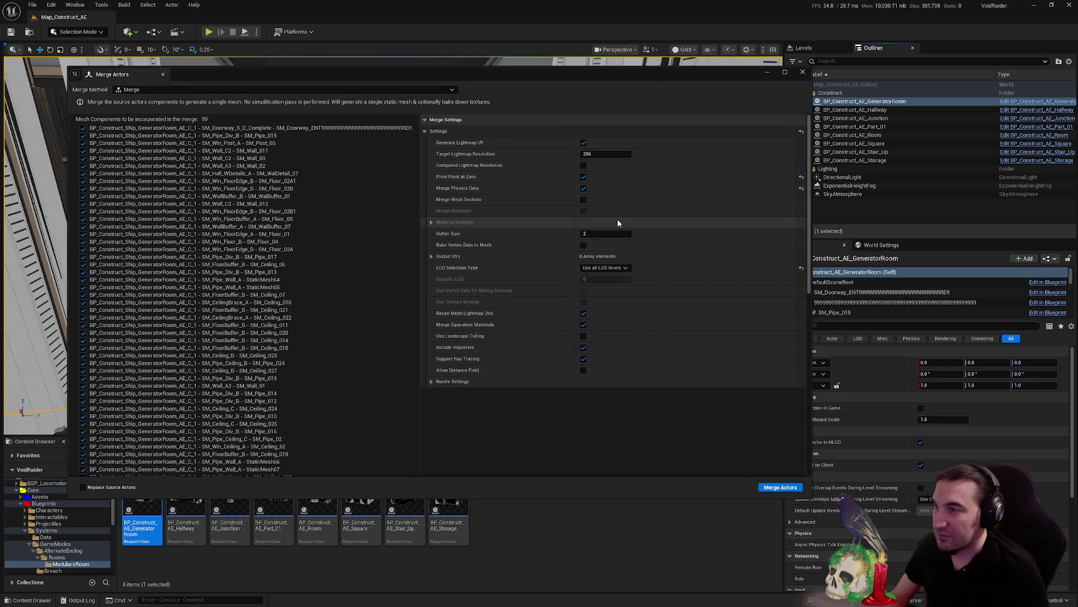
{"action": "left_click", "coordinate": [780, 487]}
{"action": "double_click", "coordinate": [502, 238]}
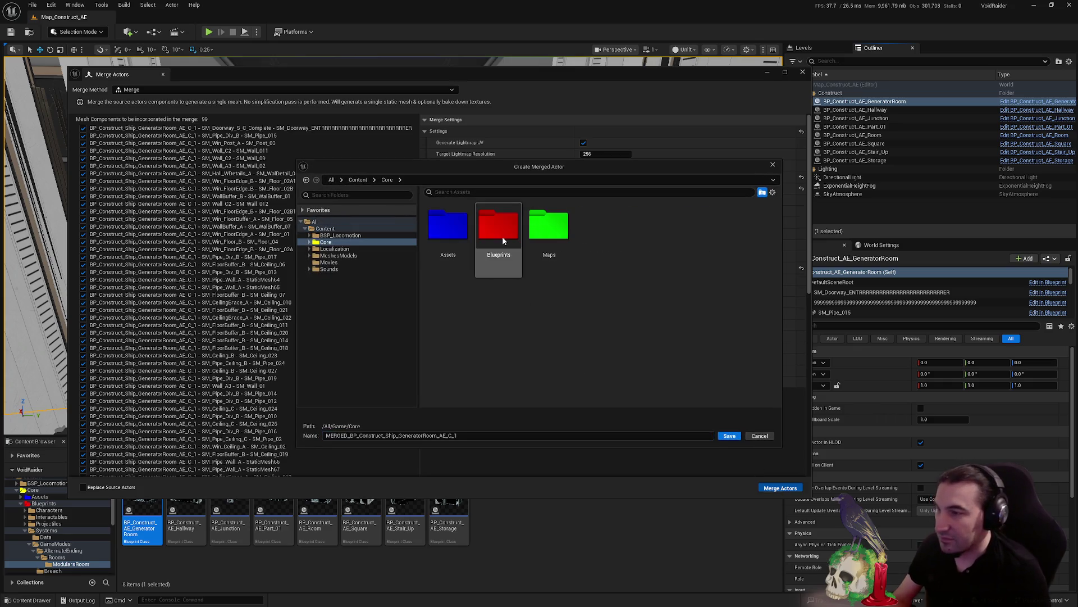
{"action": "double_click", "coordinate": [460, 234]}
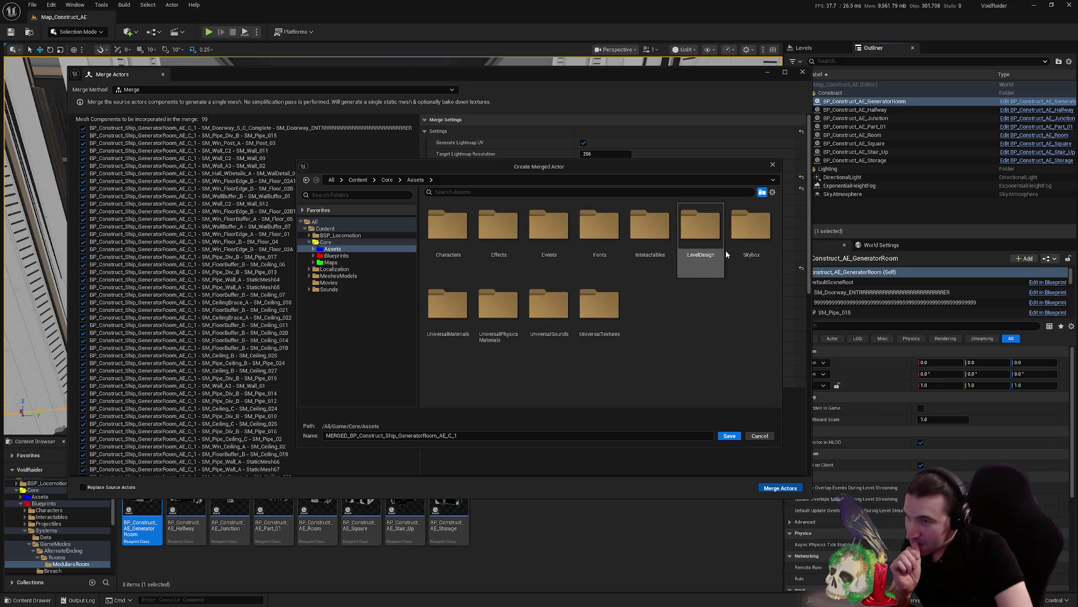
{"action": "double_click", "coordinate": [706, 237]}
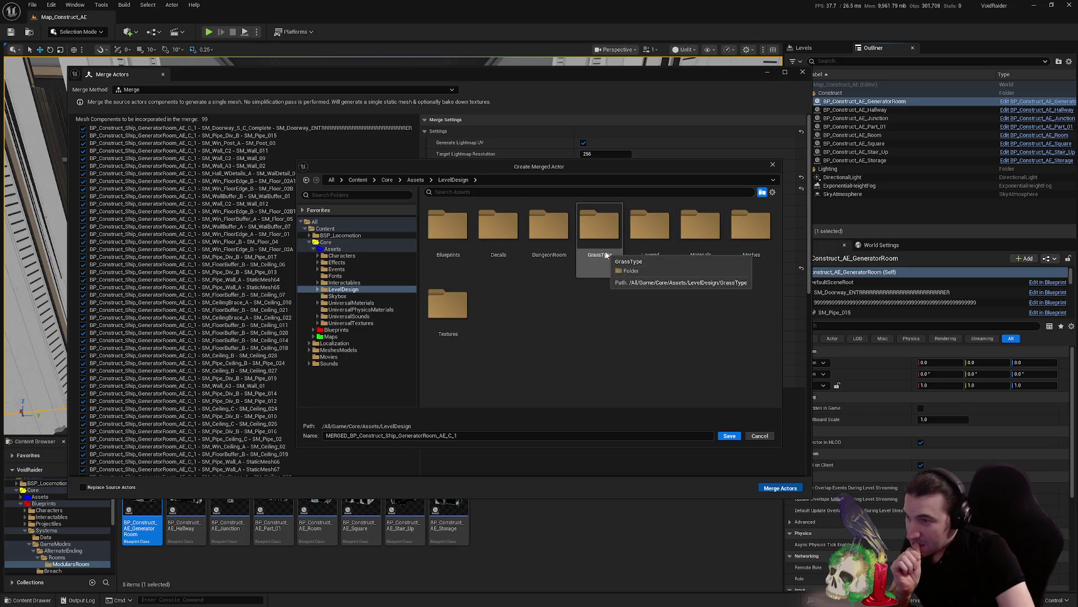
{"action": "double_click", "coordinate": [550, 233]}
{"action": "double_click", "coordinate": [471, 246]}
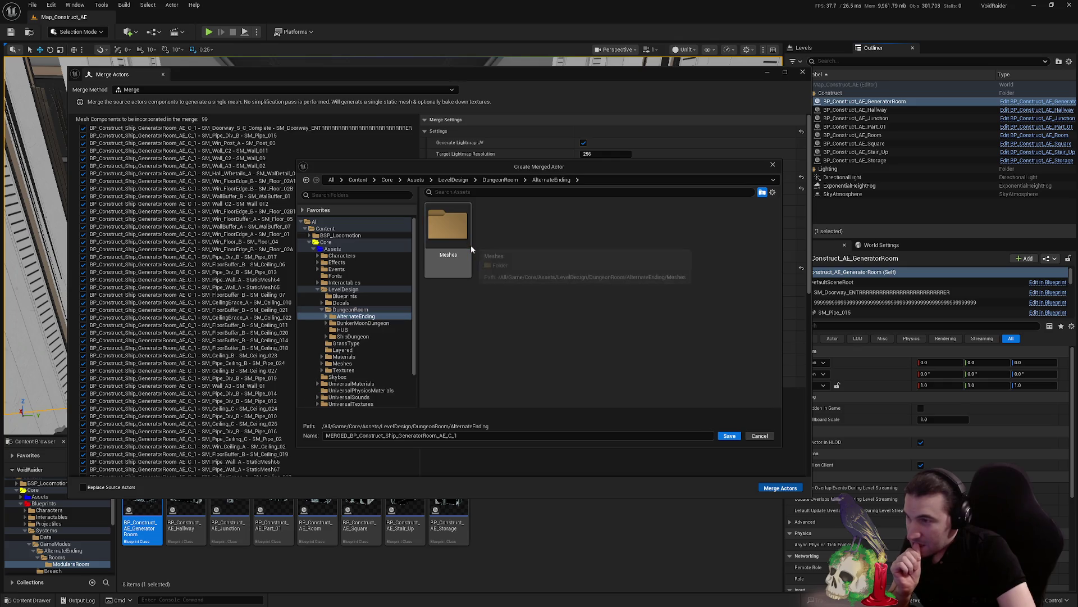
{"action": "double_click", "coordinate": [470, 244]}
Step: Save the merged mesh as SM_MERGED_AE_GeneratorRoom in that folder
{"action": "left_click", "coordinate": [458, 255]}
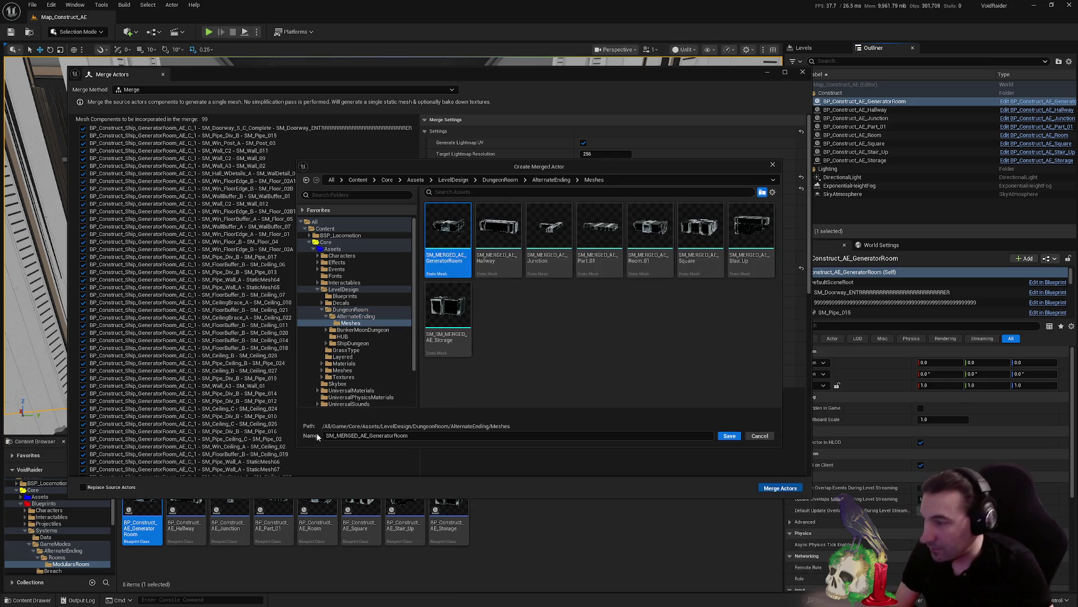
{"action": "left_click", "coordinate": [335, 435]}
{"action": "key", "text": "BackSpace"}
{"action": "key", "text": "BackSpace"}
{"action": "key", "text": "BackSpace"}
{"action": "left_click", "coordinate": [575, 384]}
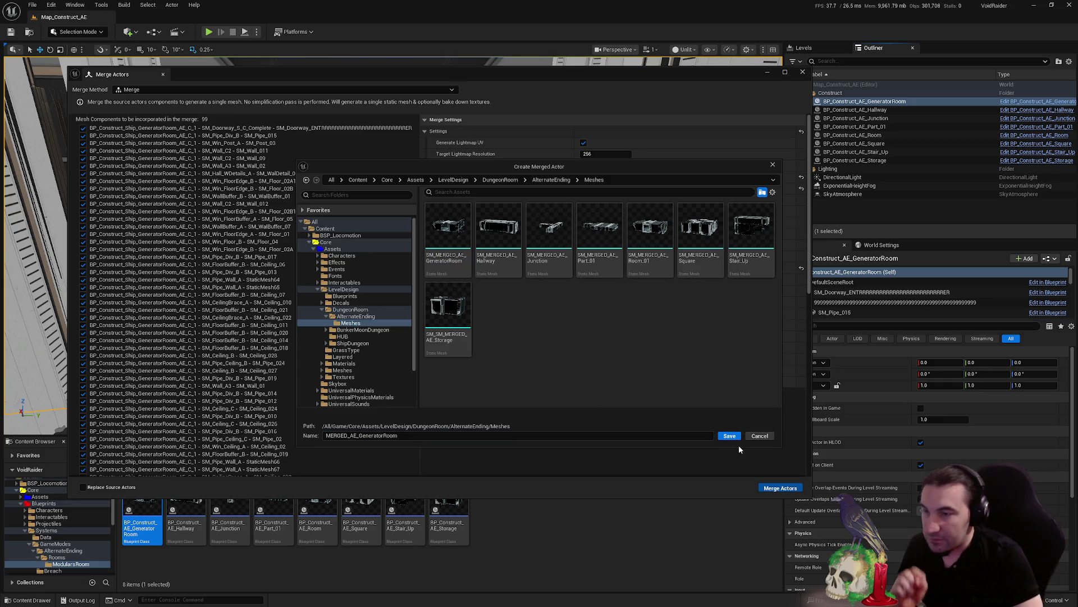
{"action": "left_click", "coordinate": [729, 436]}
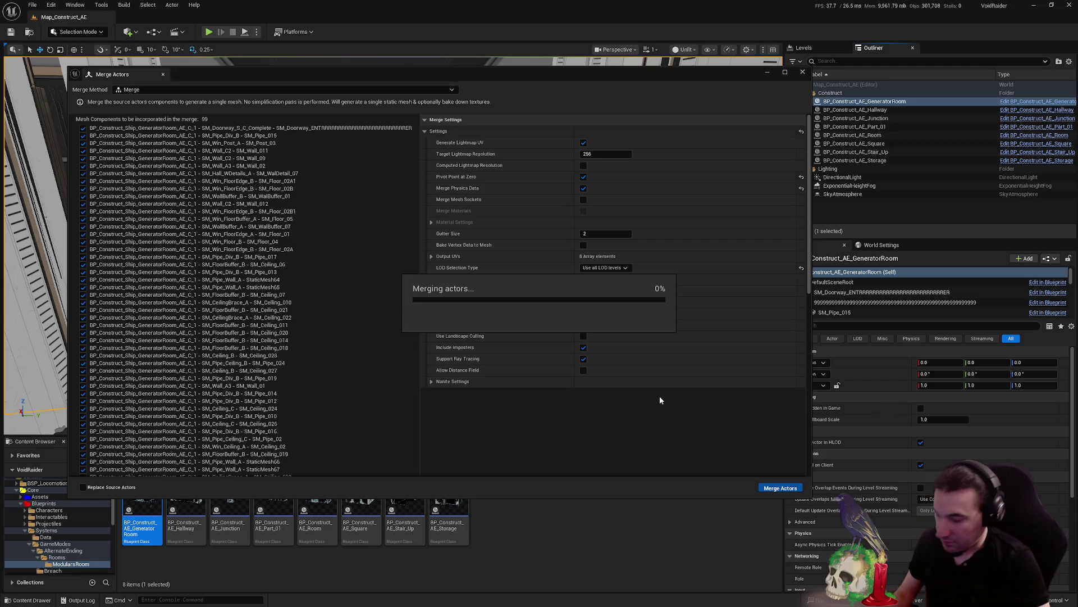
{"action": "key", "text": "super"}
{"action": "mouse_move", "coordinate": [502, 603]}
{"action": "key", "text": "super"}
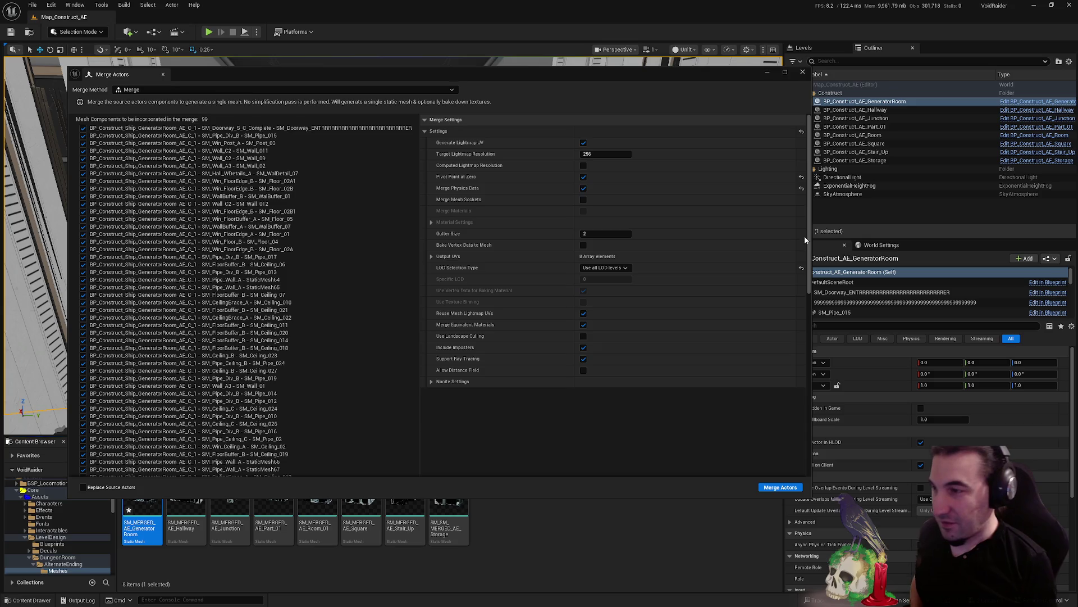
Step: Close the Merge Actors window and open SM_MERGED_AE_GeneratorRoom from the Content Browser
{"action": "left_click", "coordinate": [432, 382]}
{"action": "left_click", "coordinate": [431, 382]}
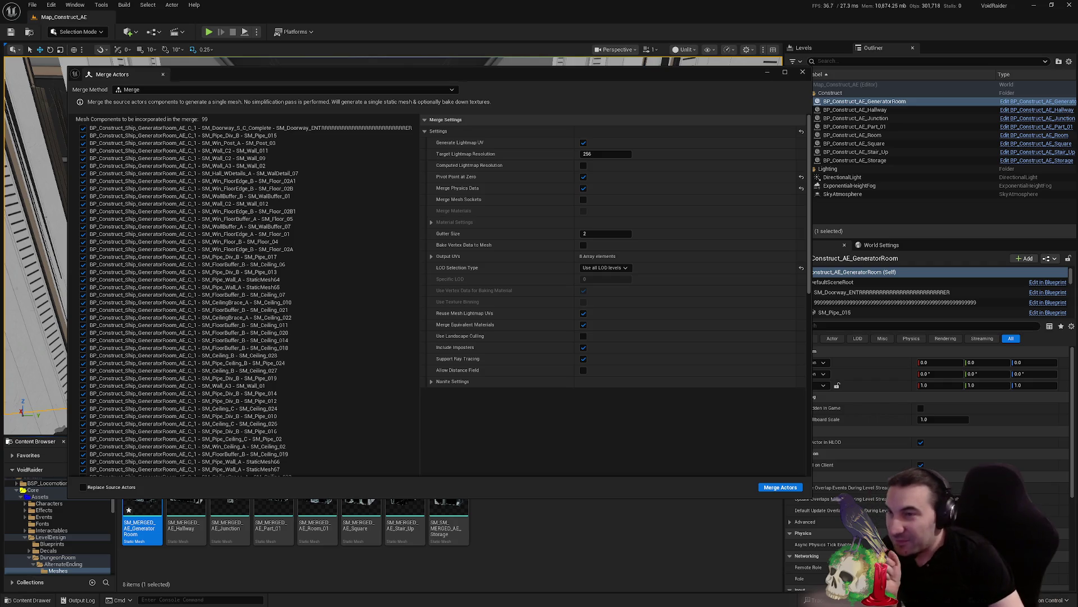
{"action": "left_click", "coordinate": [802, 72]}
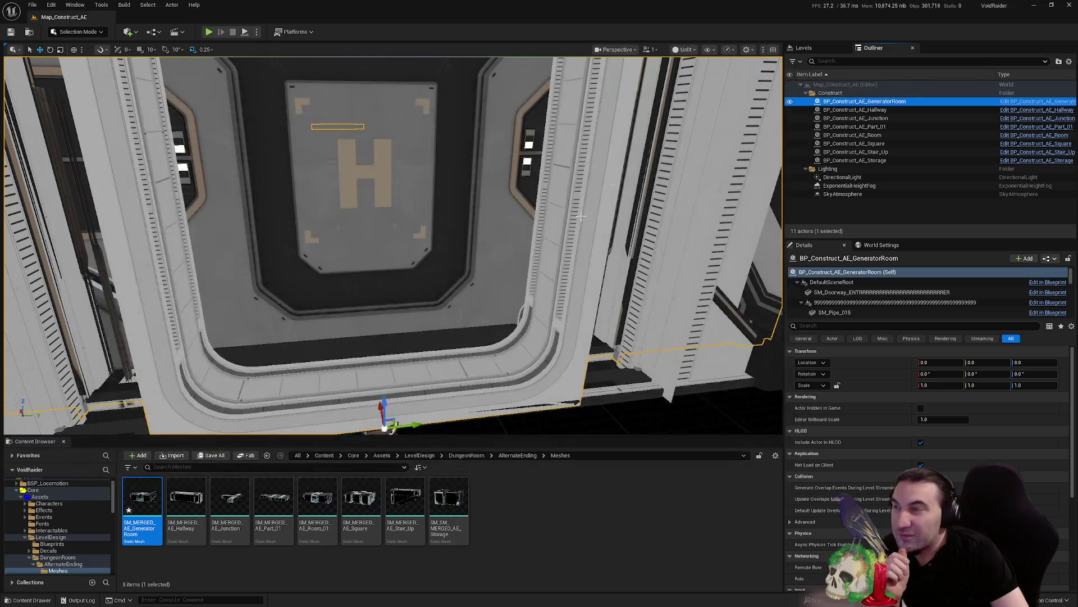
{"action": "double_click", "coordinate": [156, 499]}
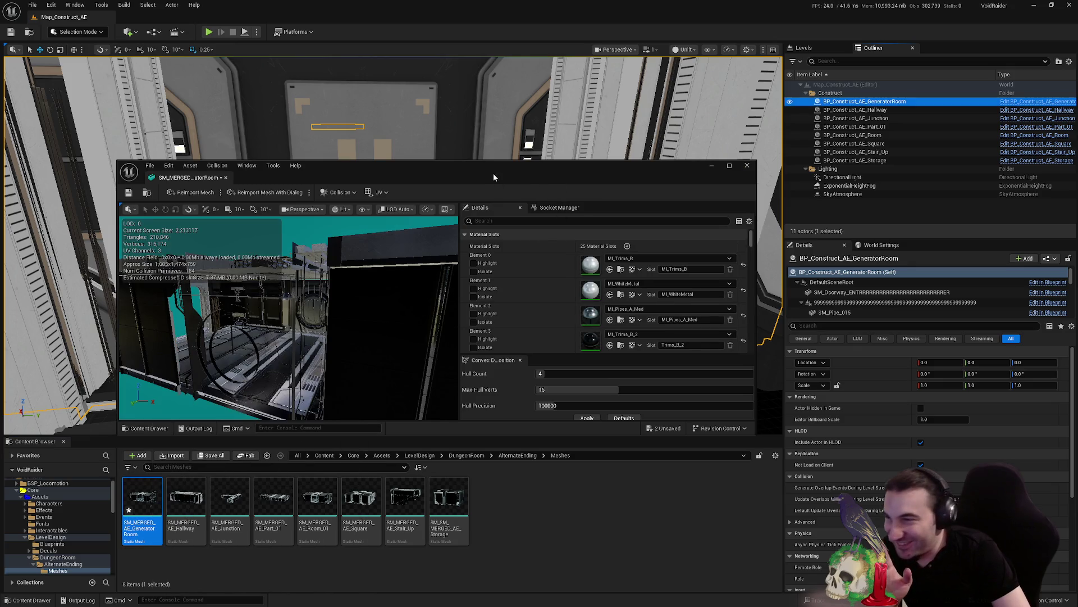
Step: Maximize and save SM_MERGED_AE_GeneratorRoom, then fly through its interior and frame it
{"action": "double_click", "coordinate": [491, 170]}
{"action": "left_click", "coordinate": [9, 35]}
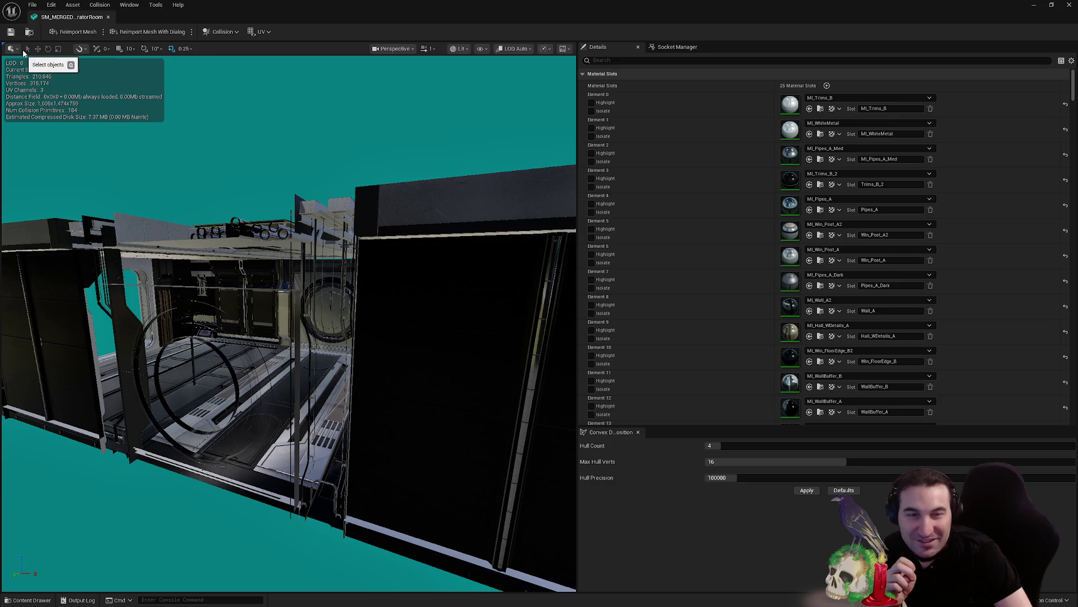
{"action": "left_click_drag", "start_coordinate": [356, 196], "coordinate": [340, 225]}
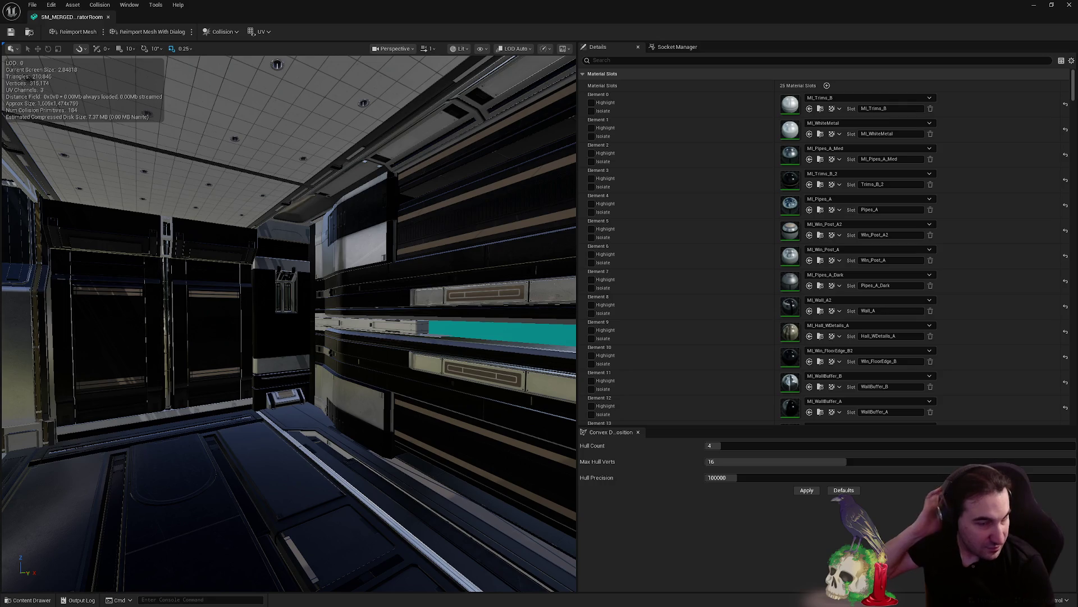
{"action": "mouse_move", "coordinate": [457, 243]}
{"action": "left_mouse_down"}
{"action": "mouse_move", "coordinate": [534, 233]}
{"action": "mouse_move", "coordinate": [483, 202]}
{"action": "mouse_move", "coordinate": [469, 168]}
{"action": "left_mouse_up"}
{"action": "left_click_drag", "start_coordinate": [555, 287], "coordinate": [522, 285]}
{"action": "key", "text": "f"}
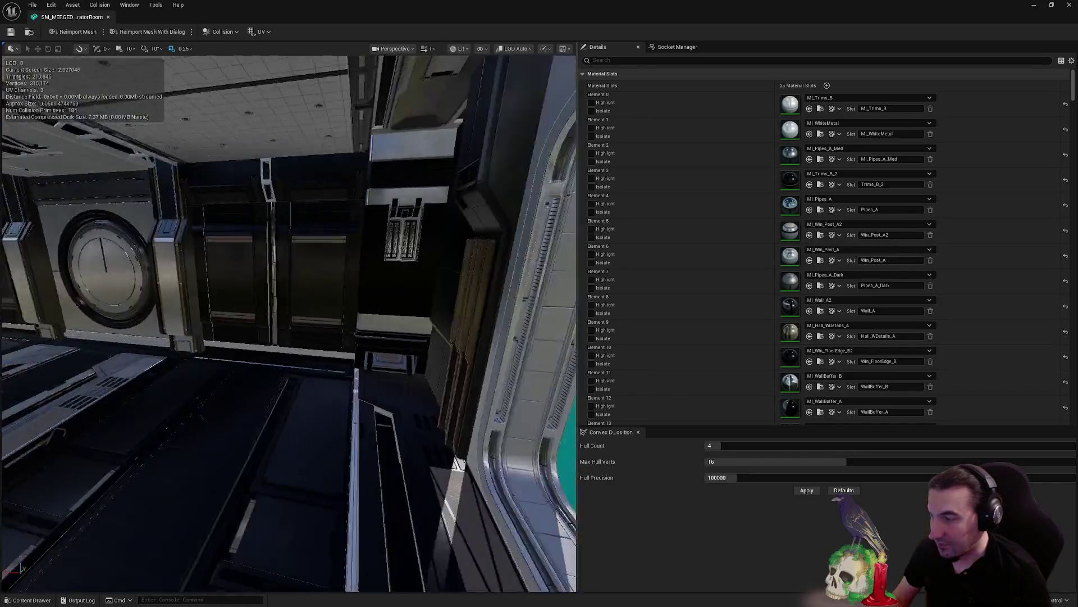
{"action": "left_click_drag", "start_coordinate": [448, 272], "coordinate": [469, 233]}
{"action": "scroll", "coordinate": [947, 86], "scroll_direction": "down", "scroll_amount": 5}
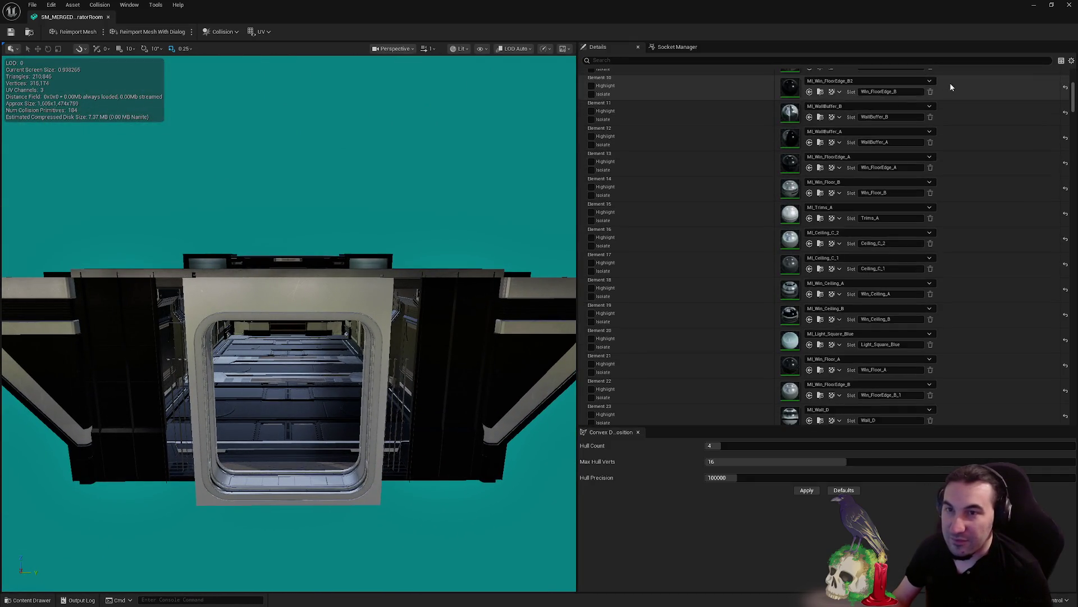
{"action": "scroll", "coordinate": [947, 86], "scroll_direction": "down", "scroll_amount": 15}
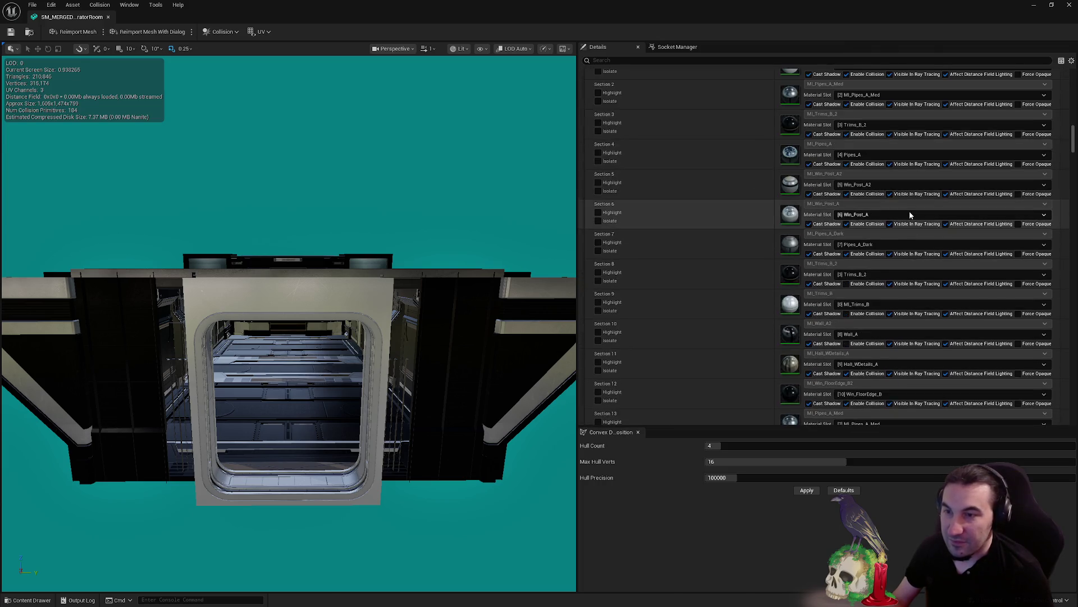
{"action": "scroll", "coordinate": [909, 211], "scroll_direction": "down", "scroll_amount": 3}
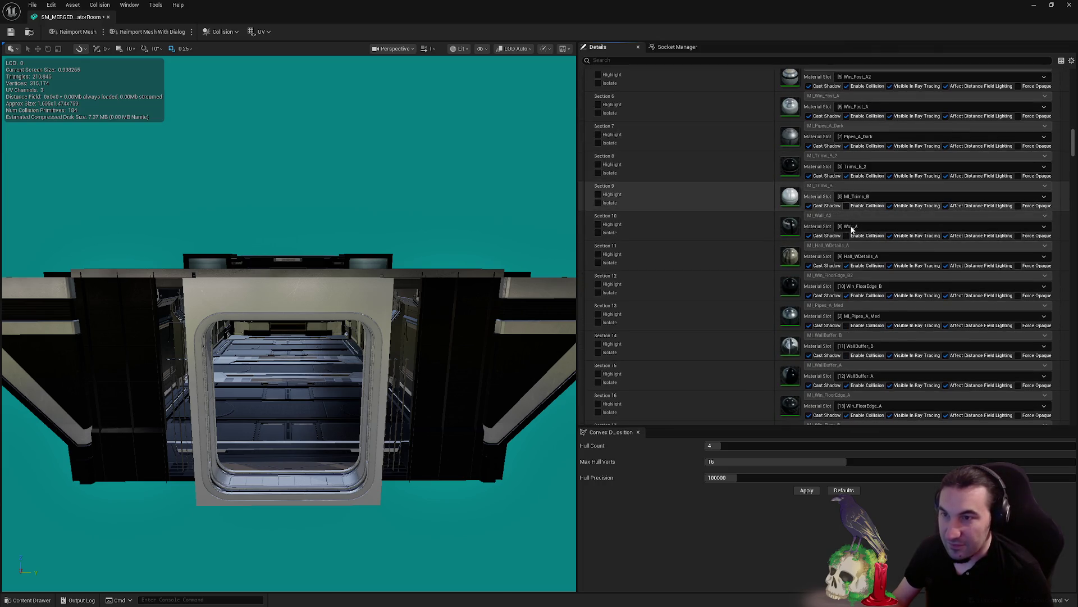
{"action": "scroll", "coordinate": [892, 236], "scroll_direction": "down", "scroll_amount": 3}
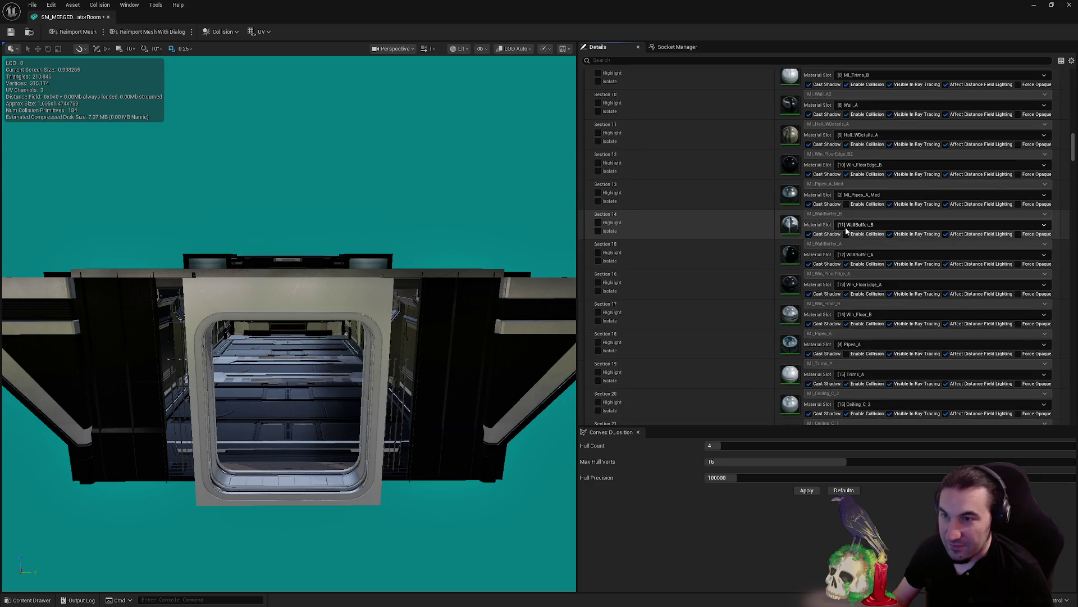
{"action": "scroll", "coordinate": [892, 267], "scroll_direction": "down", "scroll_amount": 5}
{"action": "scroll", "coordinate": [890, 262], "scroll_direction": "down", "scroll_amount": 5}
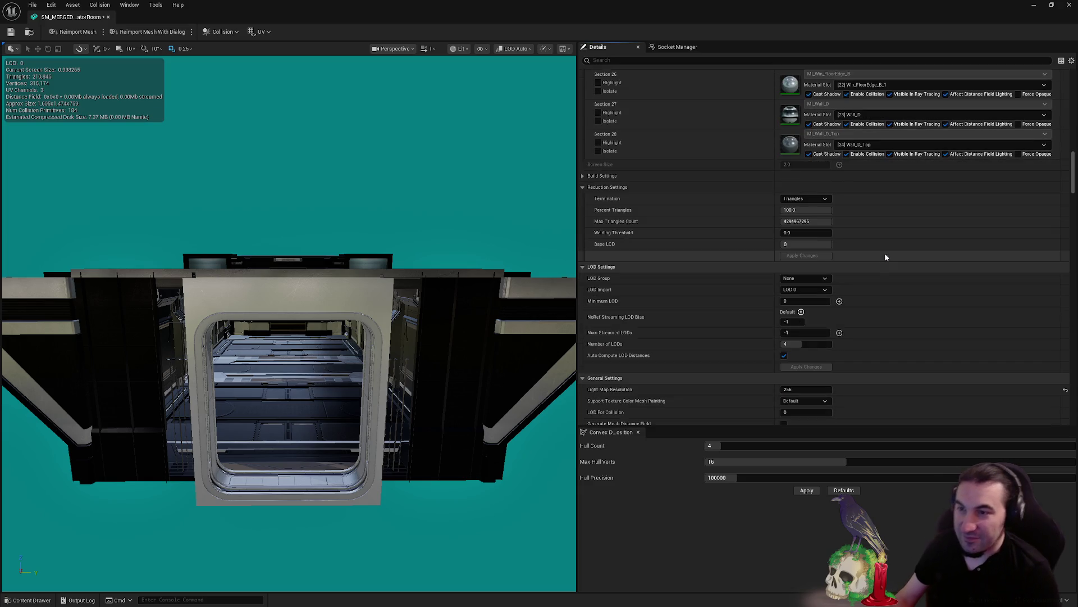
{"action": "left_click", "coordinate": [804, 278]}
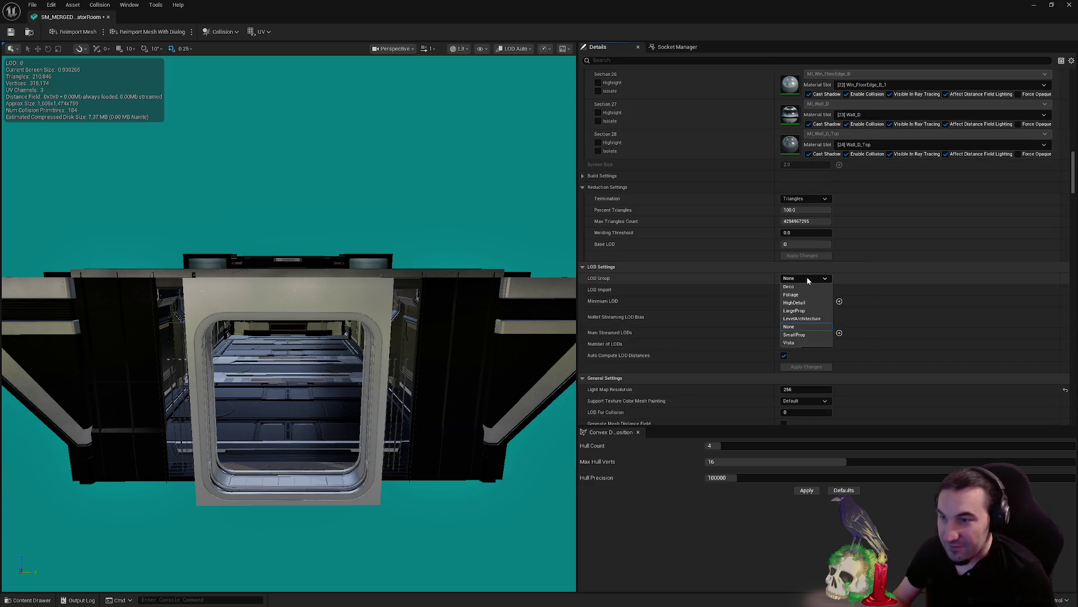
{"action": "left_click", "coordinate": [808, 311]}
{"action": "left_click", "coordinate": [607, 319]}
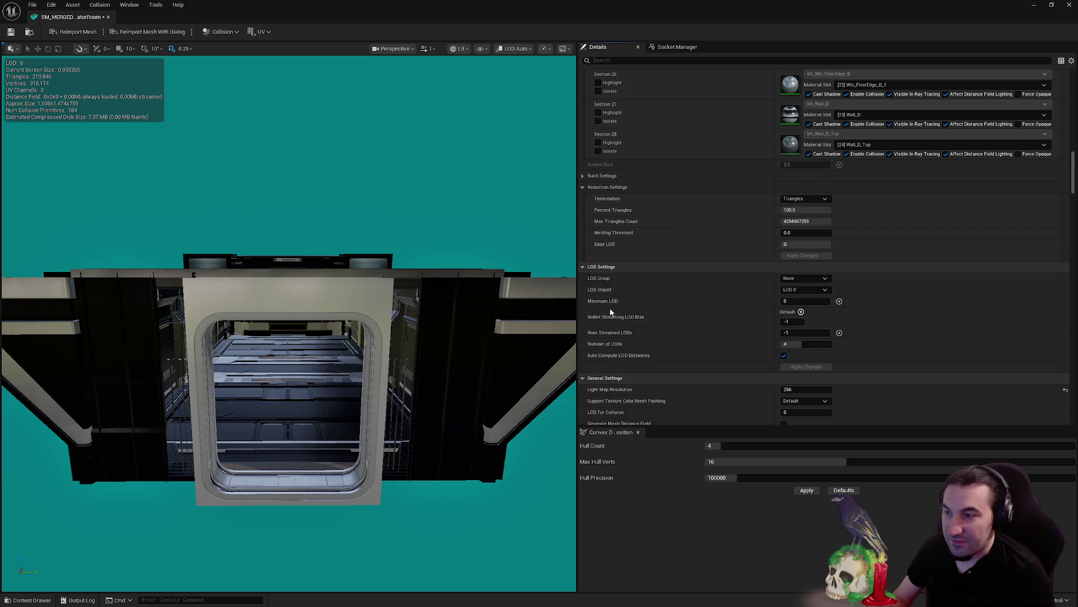
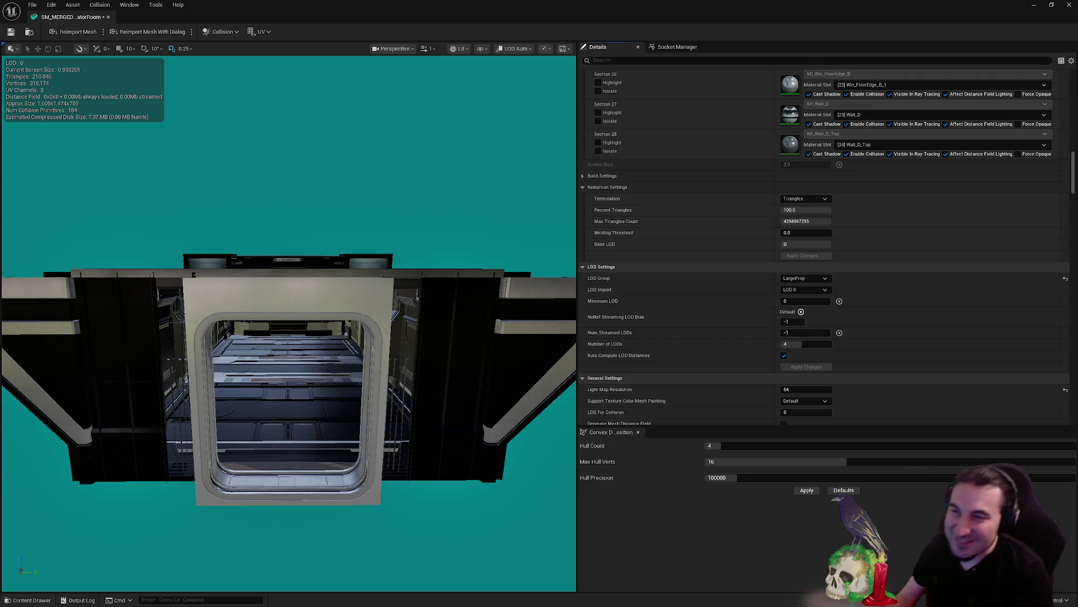
Step: Review the 180 convex collision elements, then collapse the Convex Elements list
{"action": "scroll", "coordinate": [991, 204], "scroll_direction": "down", "scroll_amount": 4}
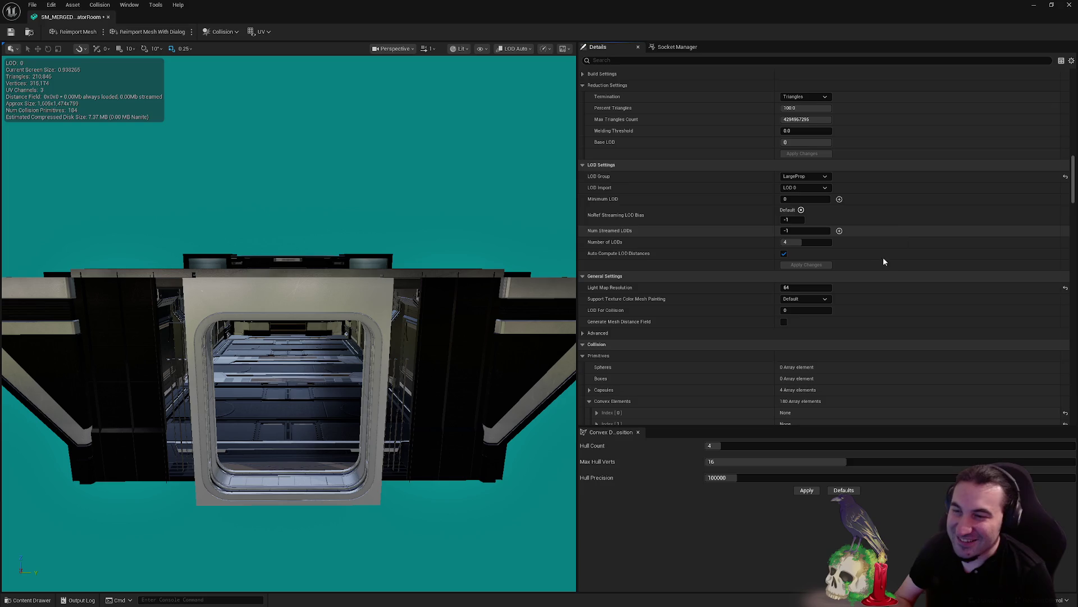
{"action": "scroll", "coordinate": [883, 258], "scroll_direction": "down", "scroll_amount": 3}
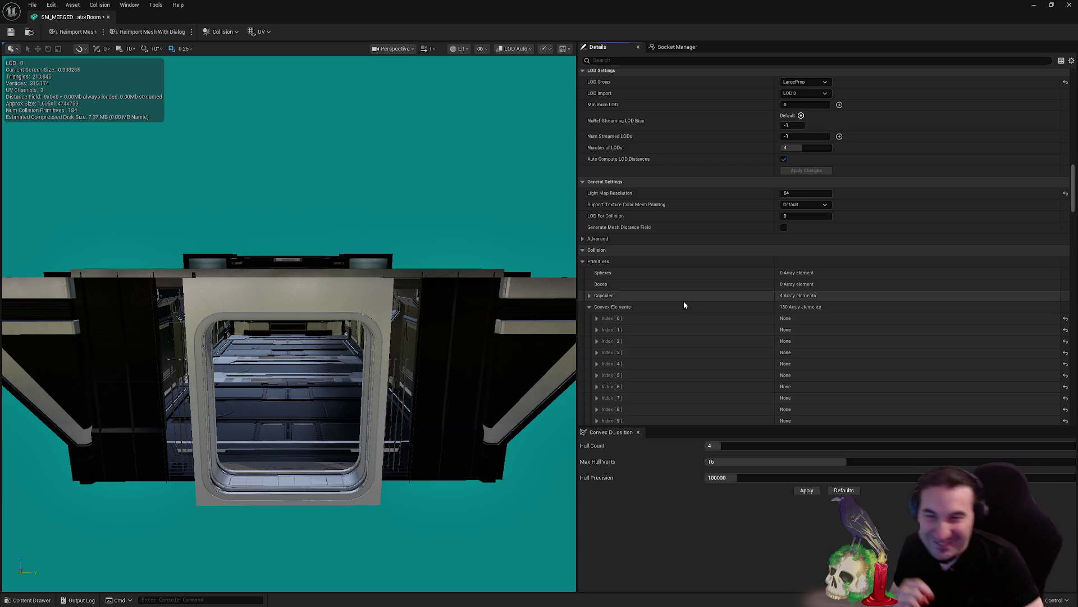
{"action": "mouse_move", "coordinate": [319, 278]}
{"action": "left_mouse_down"}
{"action": "mouse_move", "coordinate": [326, 264]}
{"action": "mouse_move", "coordinate": [319, 278]}
{"action": "left_mouse_up"}
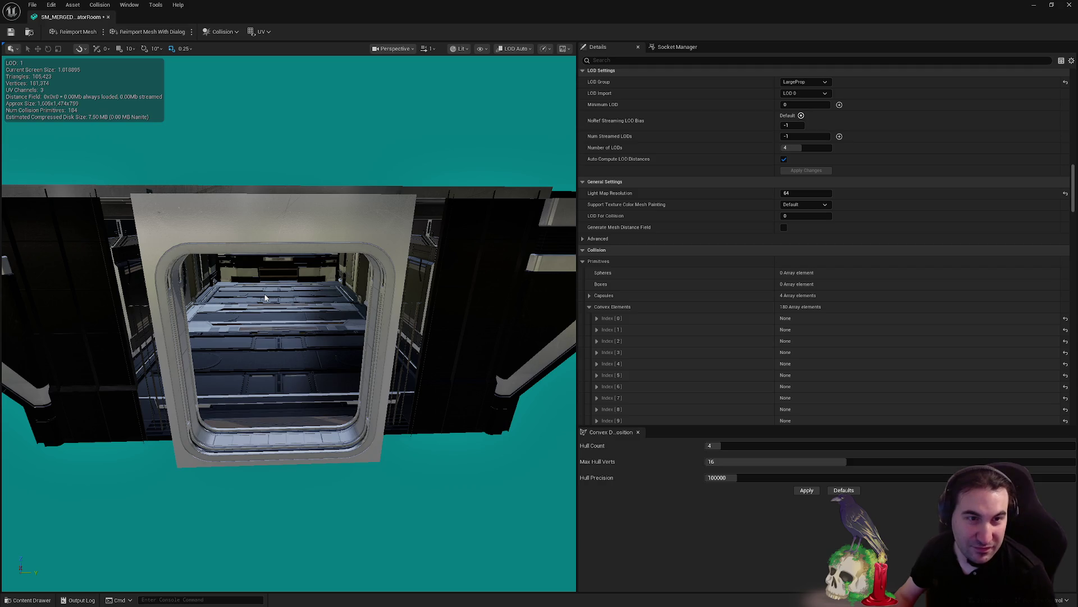
{"action": "scroll", "coordinate": [325, 333], "scroll_direction": "up", "scroll_amount": 10}
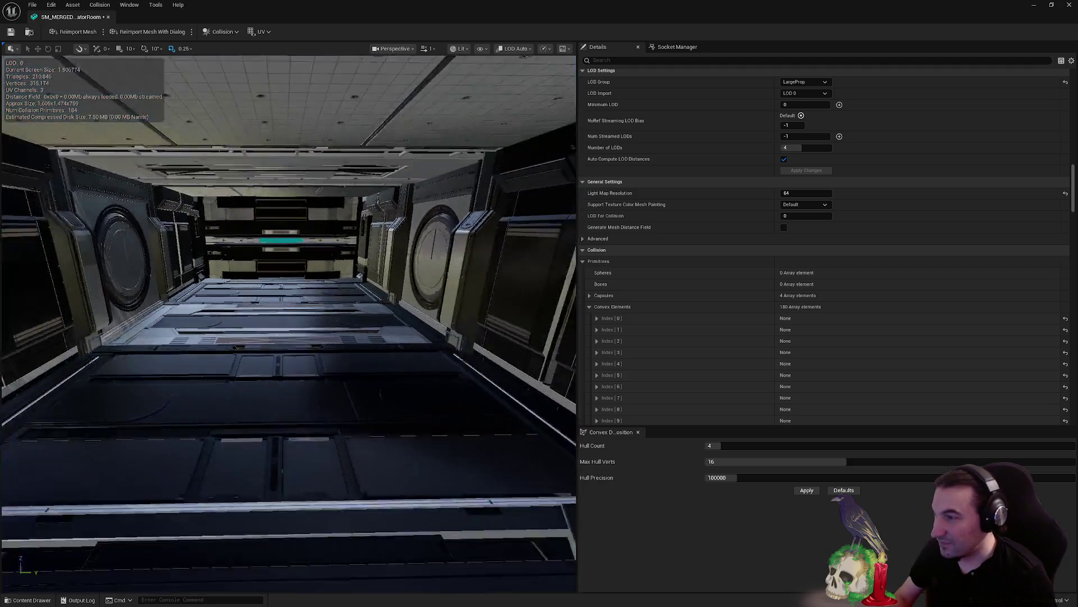
{"action": "scroll", "coordinate": [325, 333], "scroll_direction": "down", "scroll_amount": 15}
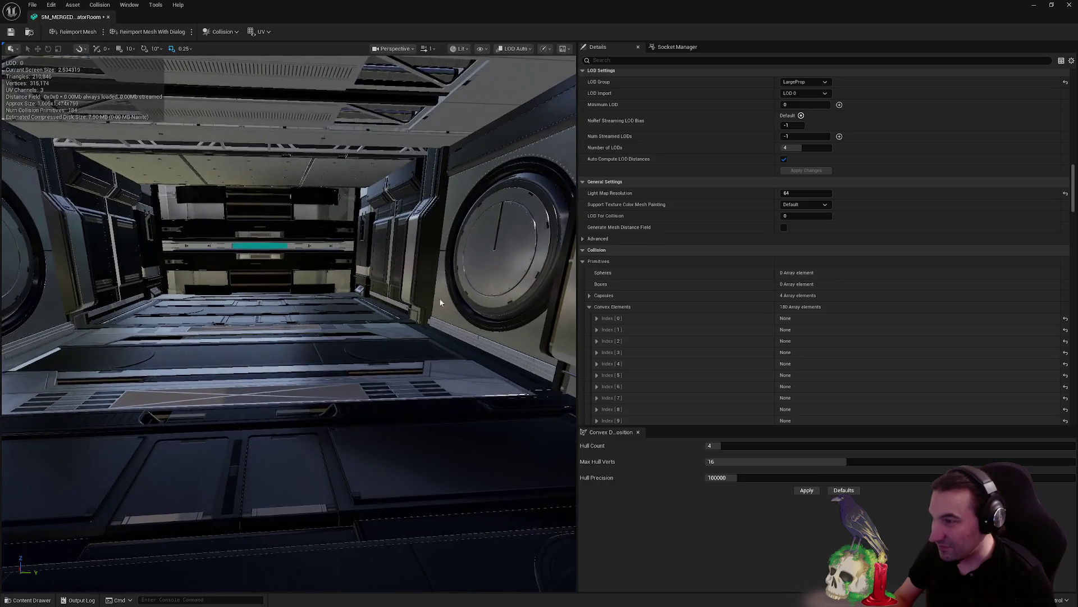
{"action": "scroll", "coordinate": [739, 263], "scroll_direction": "up", "scroll_amount": 4}
{"action": "scroll", "coordinate": [750, 262], "scroll_direction": "down", "scroll_amount": 7}
{"action": "scroll", "coordinate": [852, 210], "scroll_direction": "down", "scroll_amount": 5}
{"action": "scroll", "coordinate": [669, 173], "scroll_direction": "up", "scroll_amount": 4}
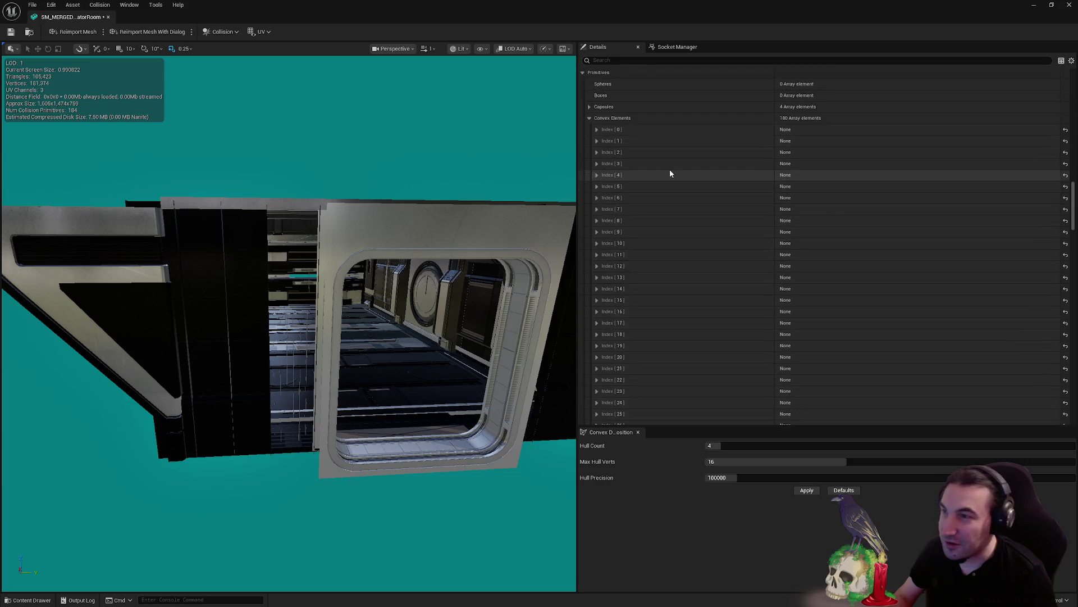
{"action": "left_click", "coordinate": [589, 199]}
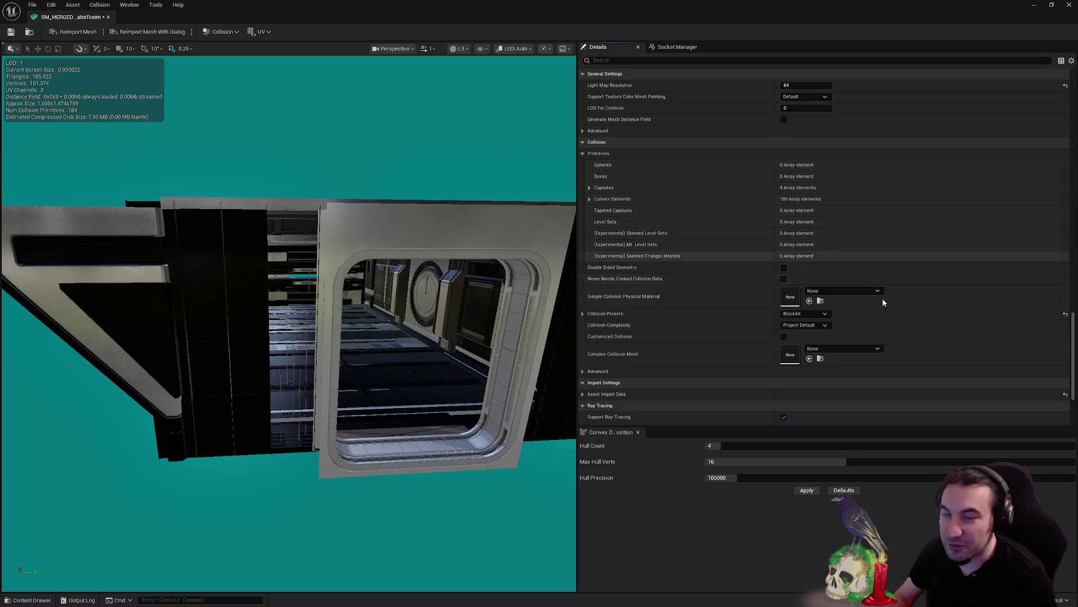
Step: Scroll through the Details panel sections and the mesh's 25 material slots
{"action": "scroll", "coordinate": [927, 320], "scroll_direction": "up", "scroll_amount": 8}
{"action": "scroll", "coordinate": [963, 346], "scroll_direction": "up", "scroll_amount": 10}
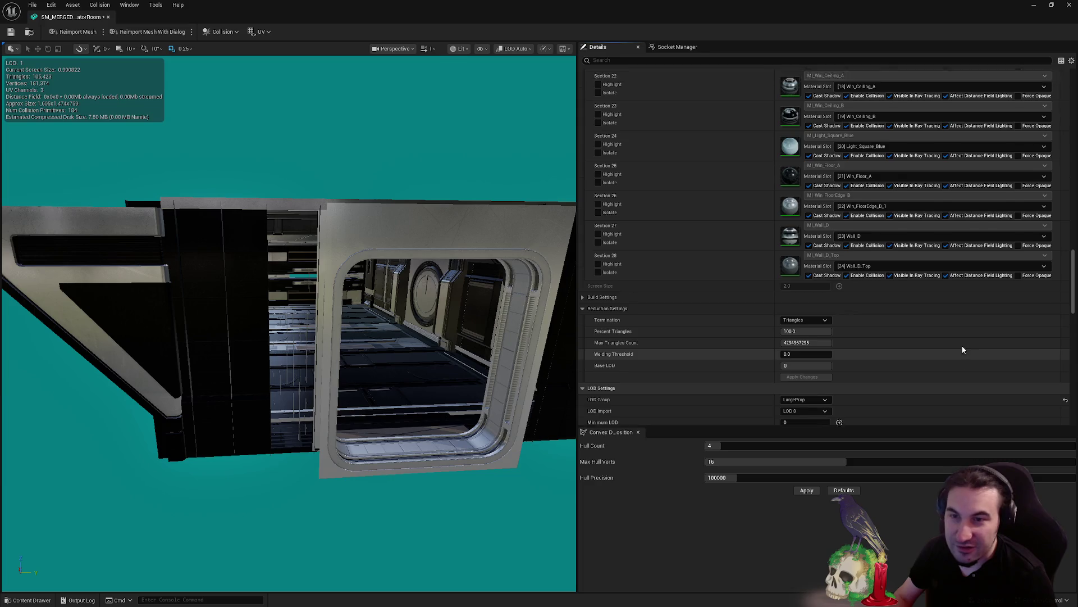
{"action": "scroll", "coordinate": [953, 341], "scroll_direction": "up", "scroll_amount": 10}
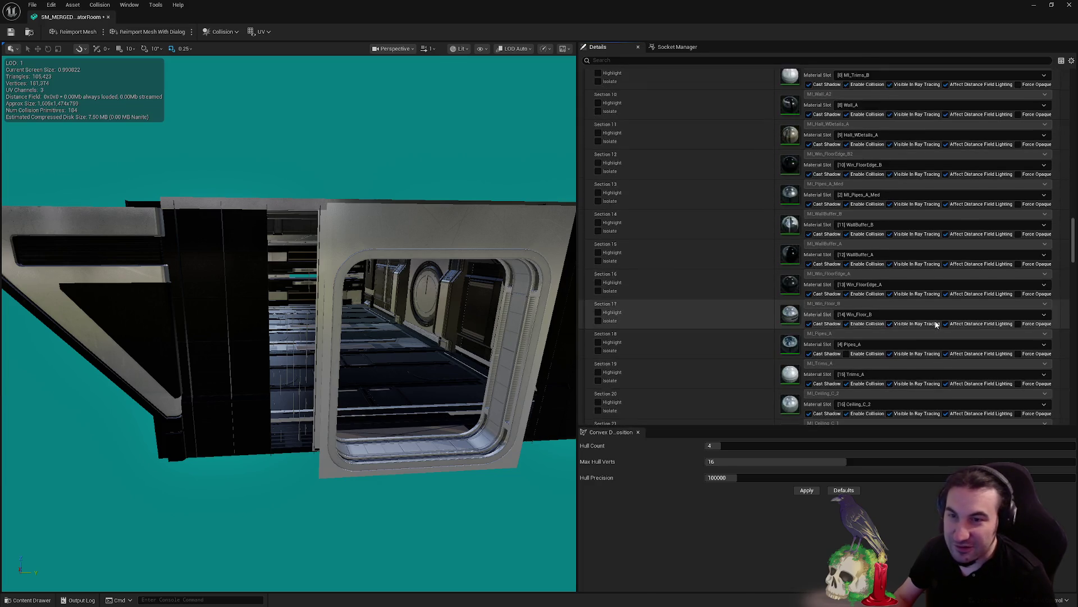
{"action": "scroll", "coordinate": [929, 313], "scroll_direction": "up", "scroll_amount": 15}
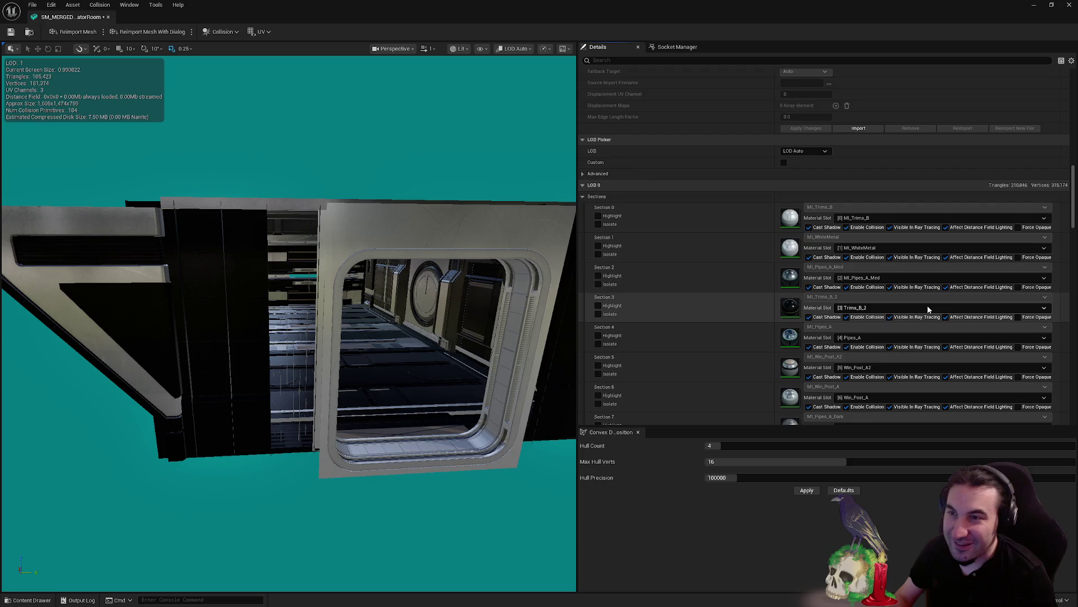
{"action": "scroll", "coordinate": [928, 310], "scroll_direction": "up", "scroll_amount": 15}
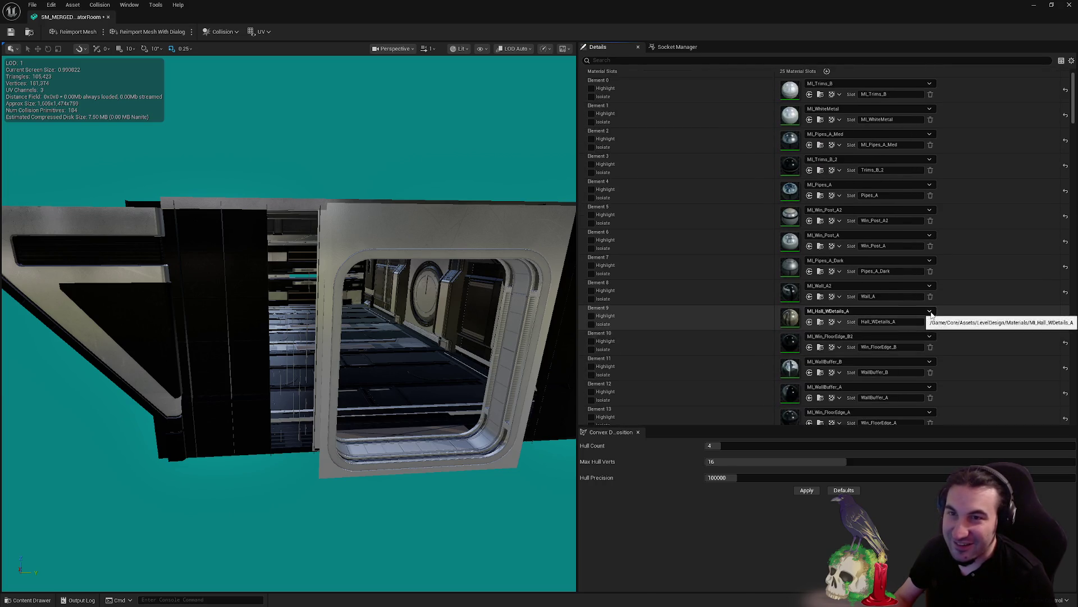
{"action": "scroll", "coordinate": [931, 314], "scroll_direction": "up", "scroll_amount": 3}
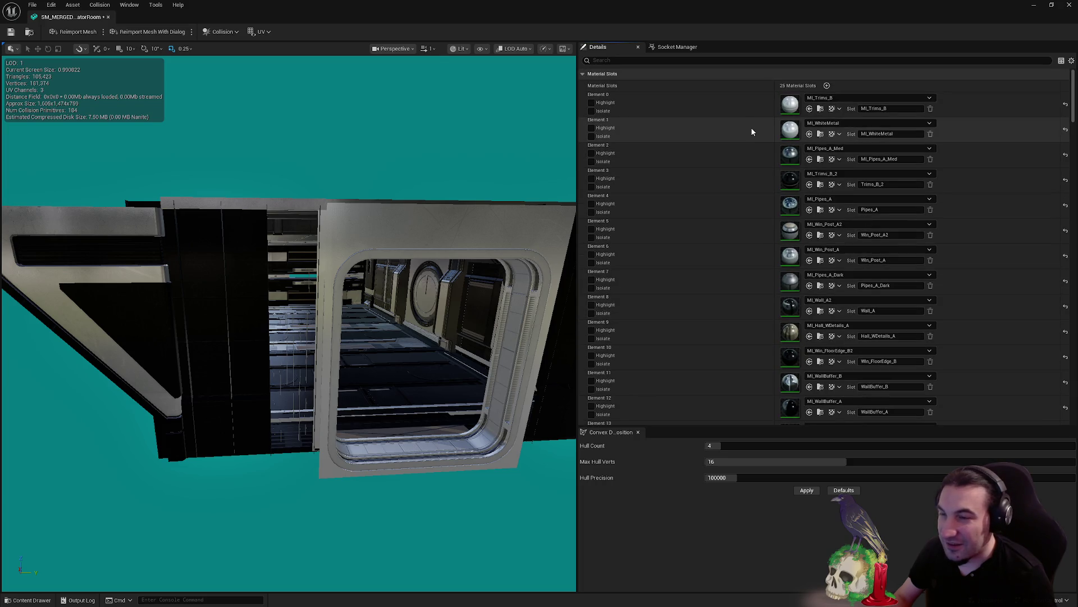
{"action": "scroll", "coordinate": [722, 210], "scroll_direction": "down", "scroll_amount": 6}
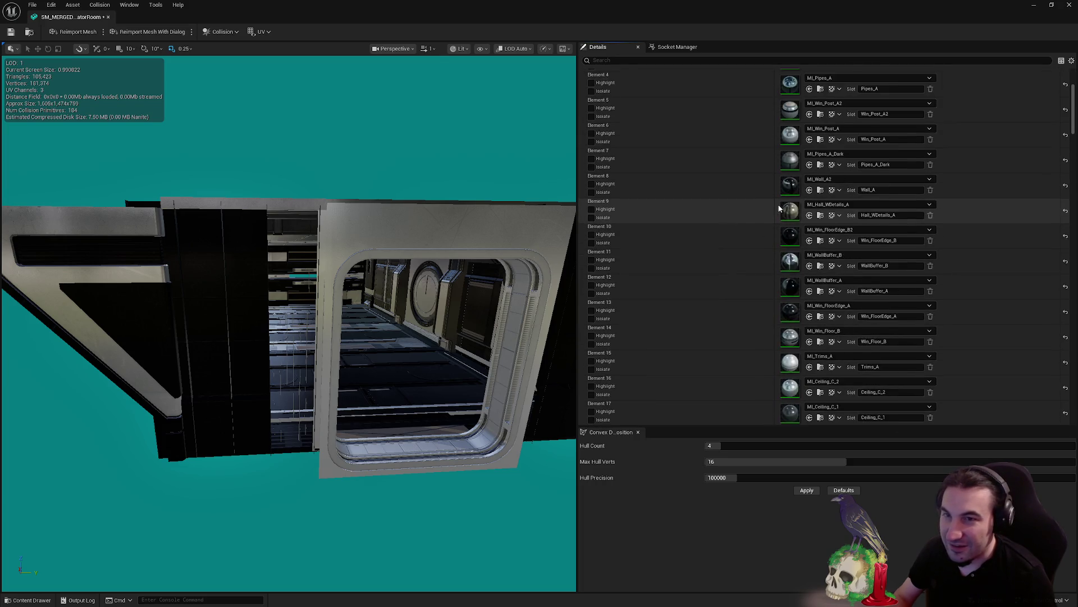
{"action": "scroll", "coordinate": [1069, 147], "scroll_direction": "down", "scroll_amount": 10}
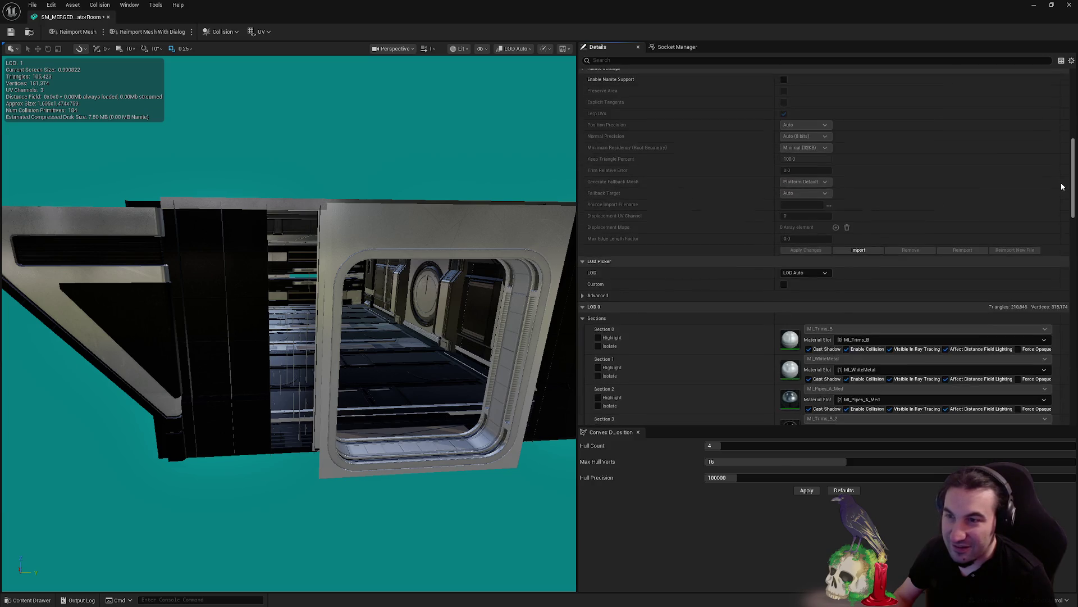
{"action": "scroll", "coordinate": [1055, 268], "scroll_direction": "down", "scroll_amount": 15}
{"action": "scroll", "coordinate": [857, 205], "scroll_direction": "up", "scroll_amount": 8}
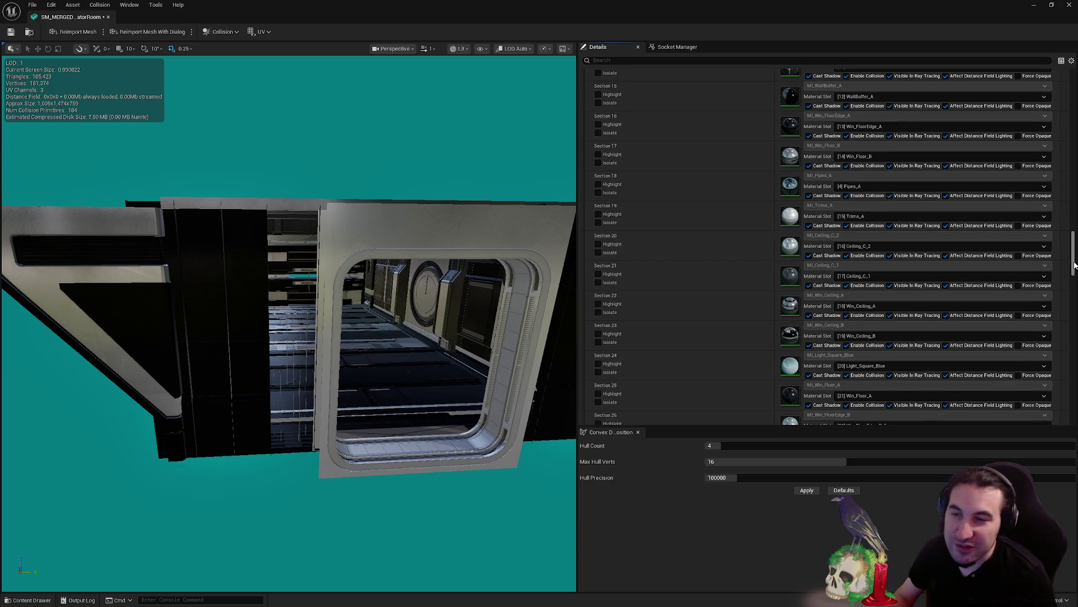
{"action": "mouse_move", "coordinate": [1074, 269]}
{"action": "left_mouse_down"}
{"action": "mouse_move", "coordinate": [1068, 217]}
{"action": "mouse_move", "coordinate": [1070, 298]}
{"action": "left_mouse_up"}
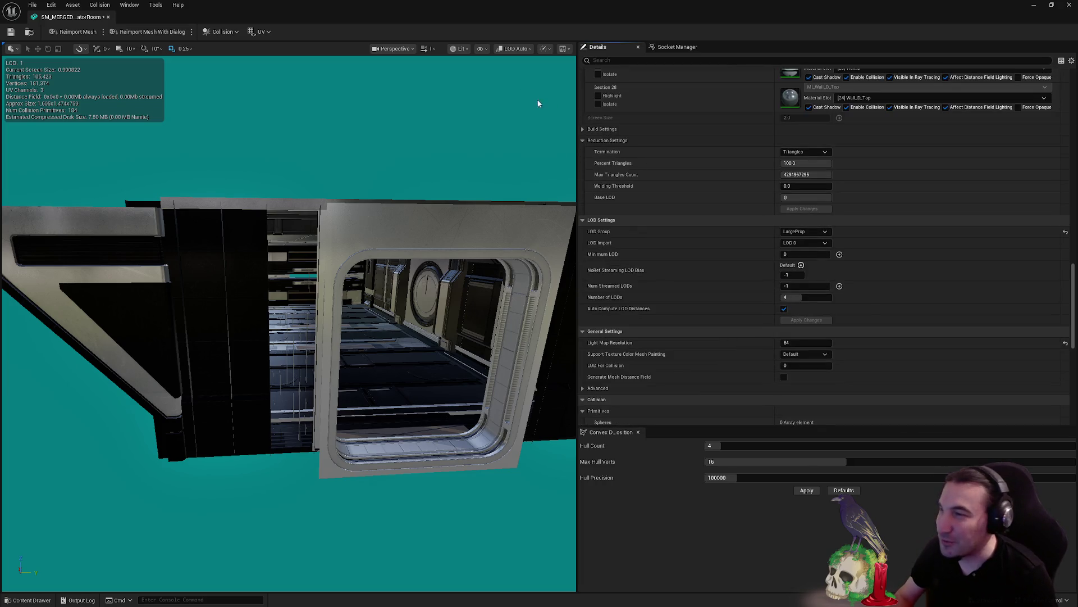
Step: Save the SM_MERGED room mesh and look back over its Details panel
{"action": "left_click", "coordinate": [10, 31]}
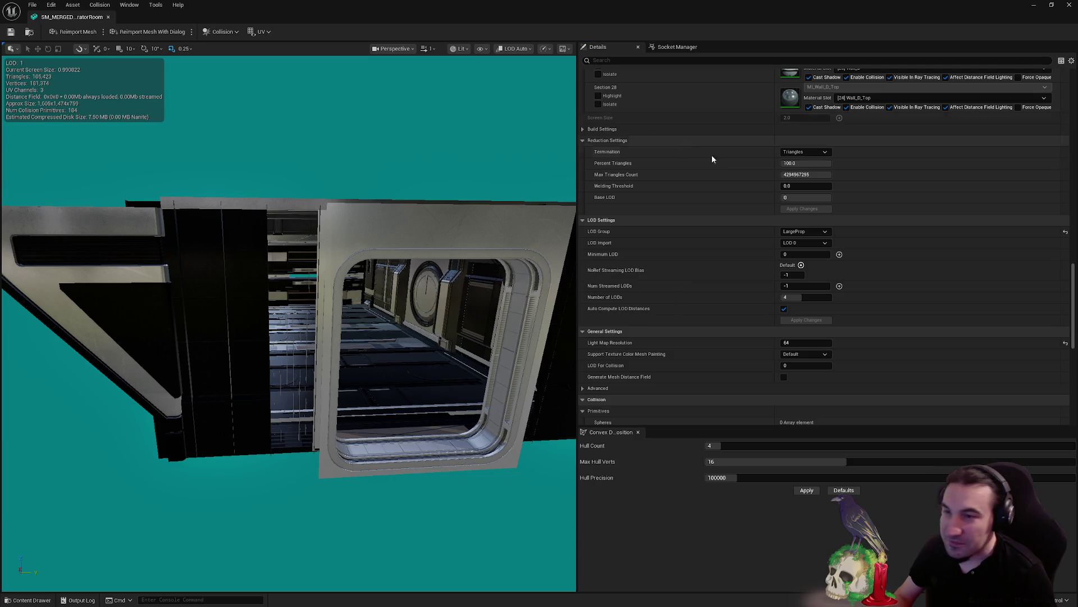
{"action": "scroll", "coordinate": [787, 200], "scroll_direction": "down", "scroll_amount": 3}
{"action": "scroll", "coordinate": [804, 187], "scroll_direction": "down", "scroll_amount": 6}
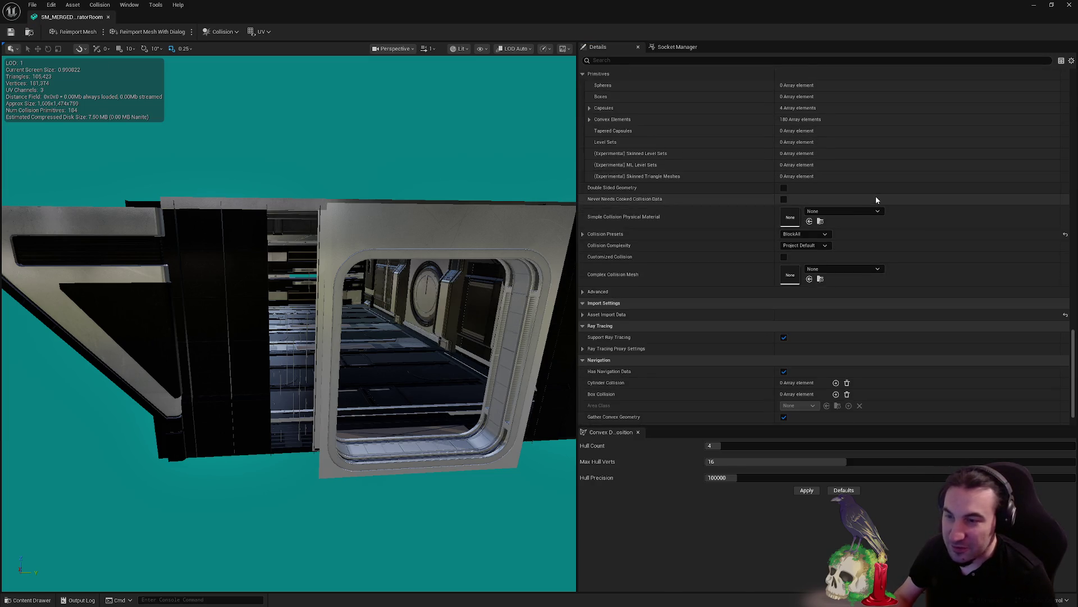
{"action": "scroll", "coordinate": [870, 205], "scroll_direction": "up", "scroll_amount": 9}
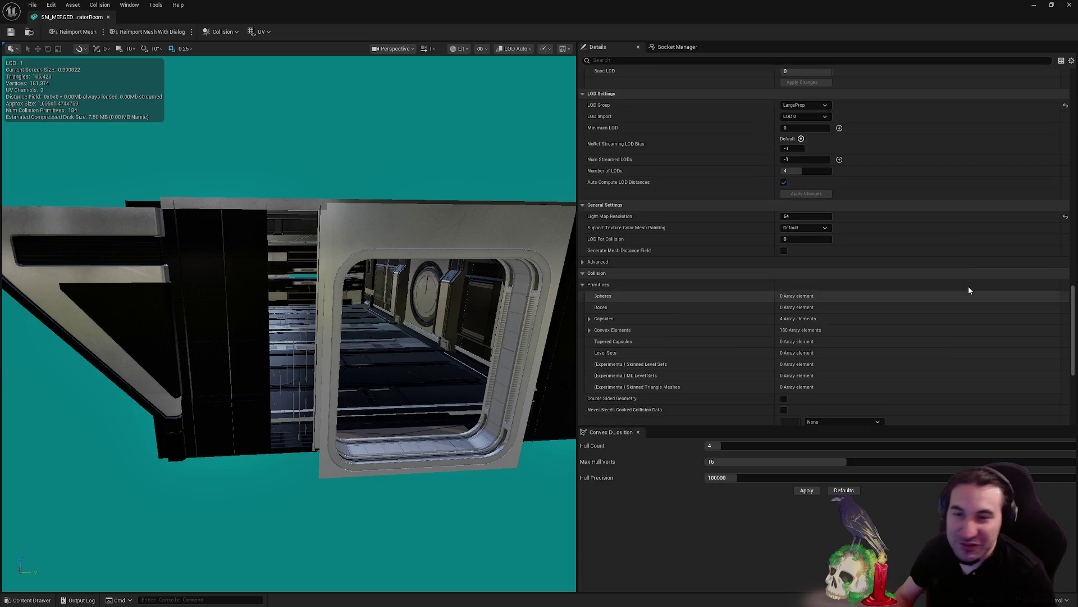
{"action": "scroll", "coordinate": [969, 290], "scroll_direction": "up", "scroll_amount": 10}
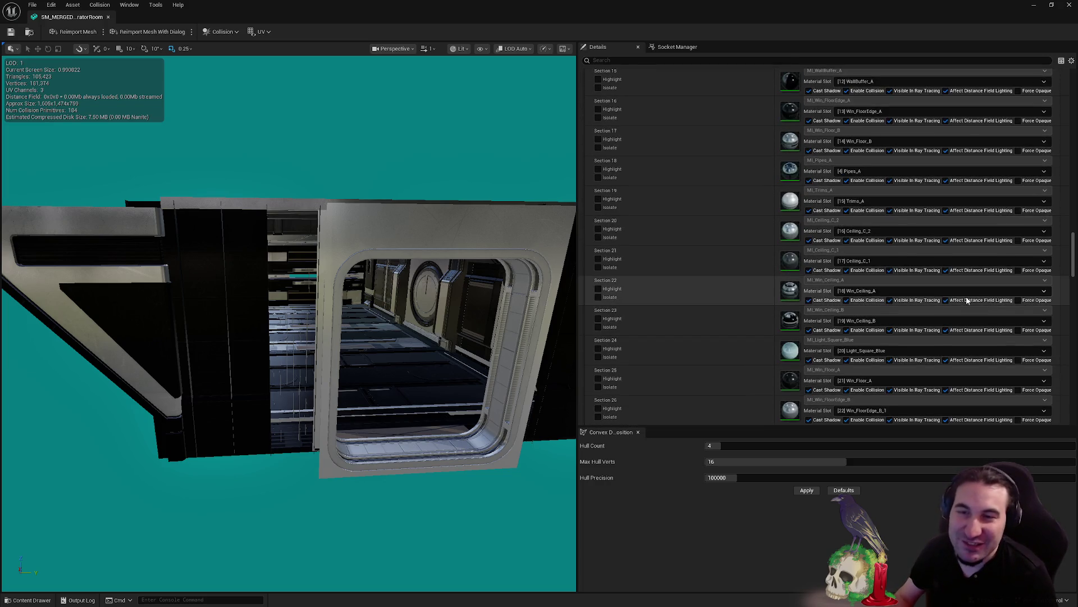
{"action": "scroll", "coordinate": [963, 291], "scroll_direction": "up", "scroll_amount": 8}
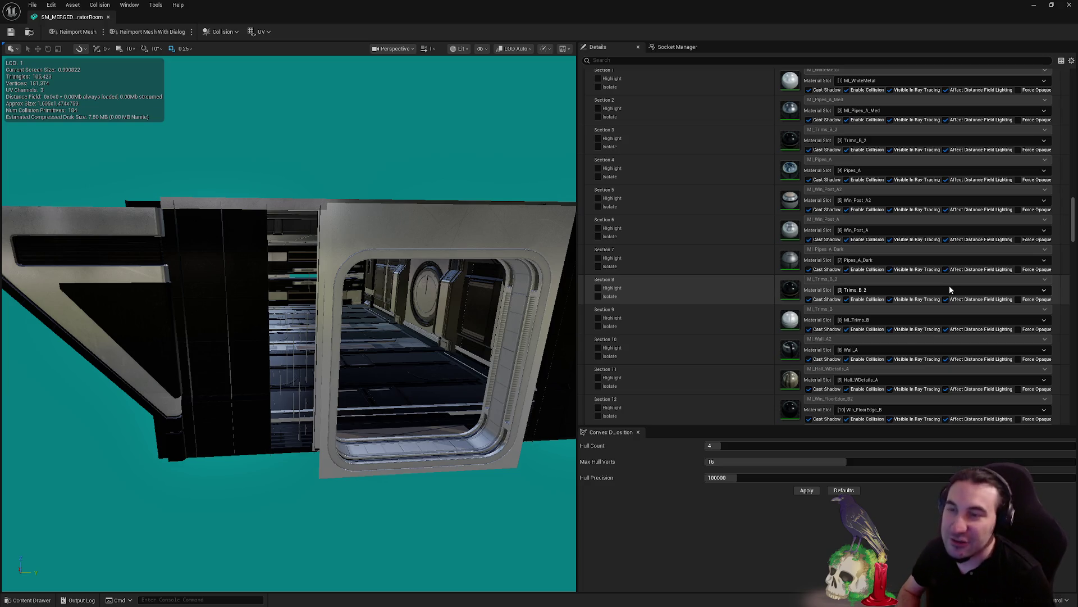
{"action": "scroll", "coordinate": [910, 258], "scroll_direction": "up", "scroll_amount": 10}
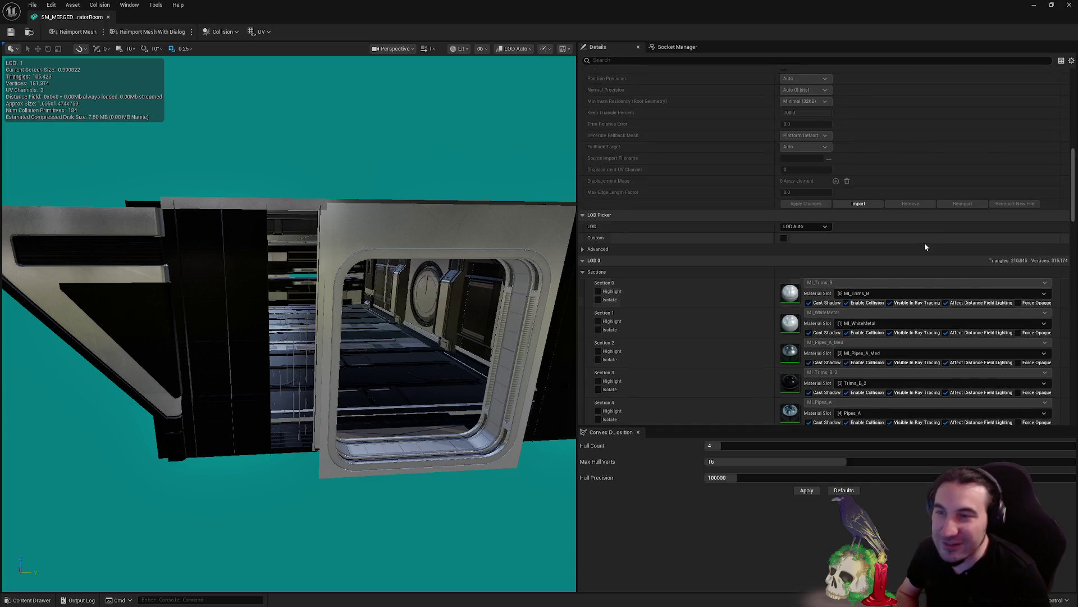
{"action": "scroll", "coordinate": [915, 247], "scroll_direction": "up", "scroll_amount": 10}
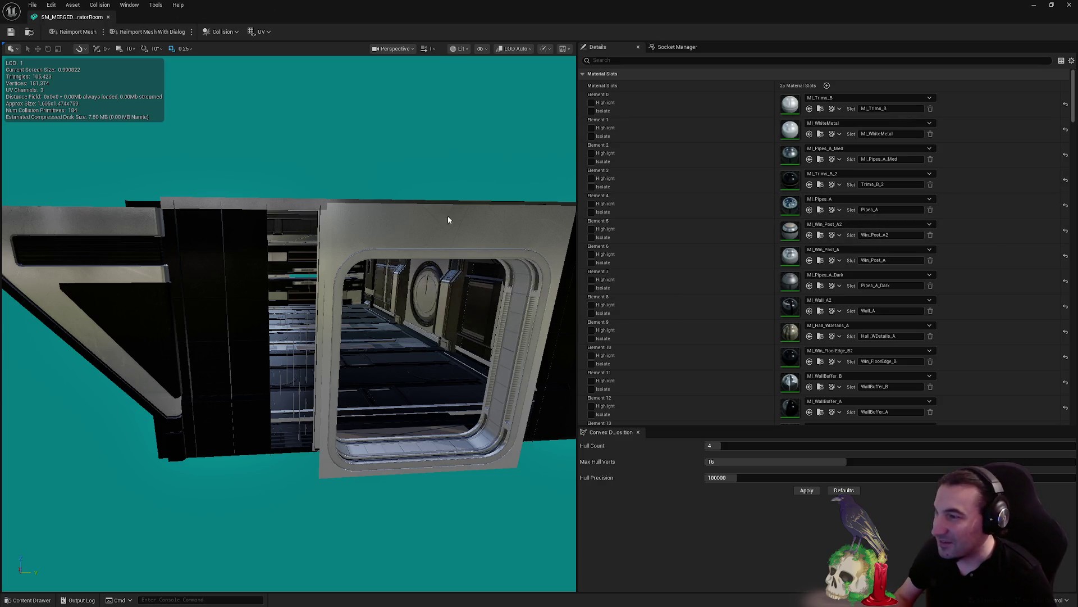
Step: Fly the preview camera down the corridor and scroll through the Details panel
{"action": "scroll", "coordinate": [450, 222], "scroll_direction": "up", "scroll_amount": 2}
{"action": "scroll", "coordinate": [450, 221], "scroll_direction": "up", "scroll_amount": 10}
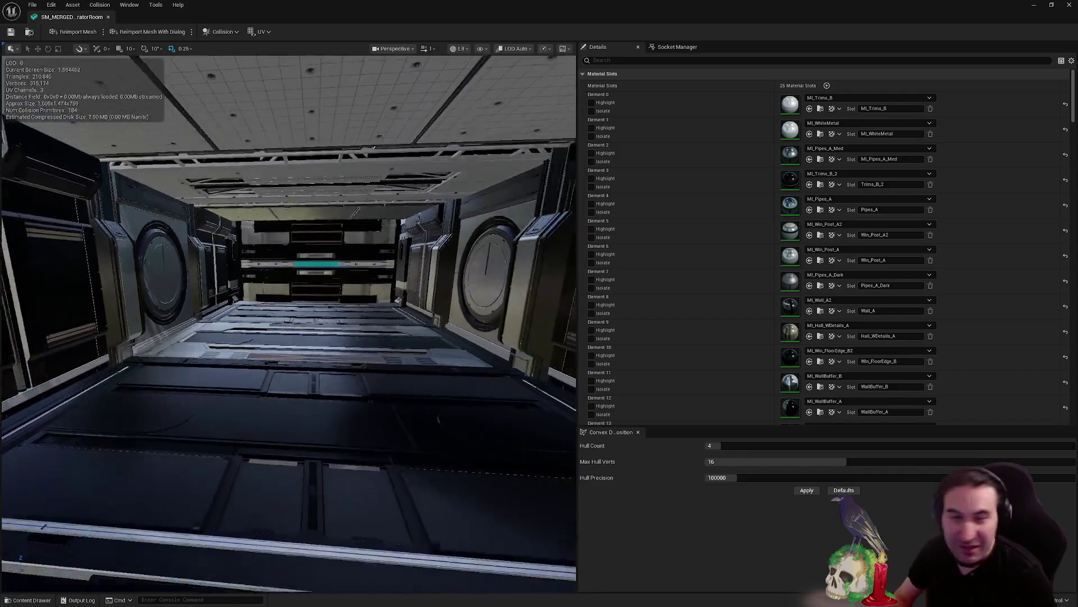
{"action": "left_click_drag", "start_coordinate": [415, 187], "coordinate": [415, 135]}
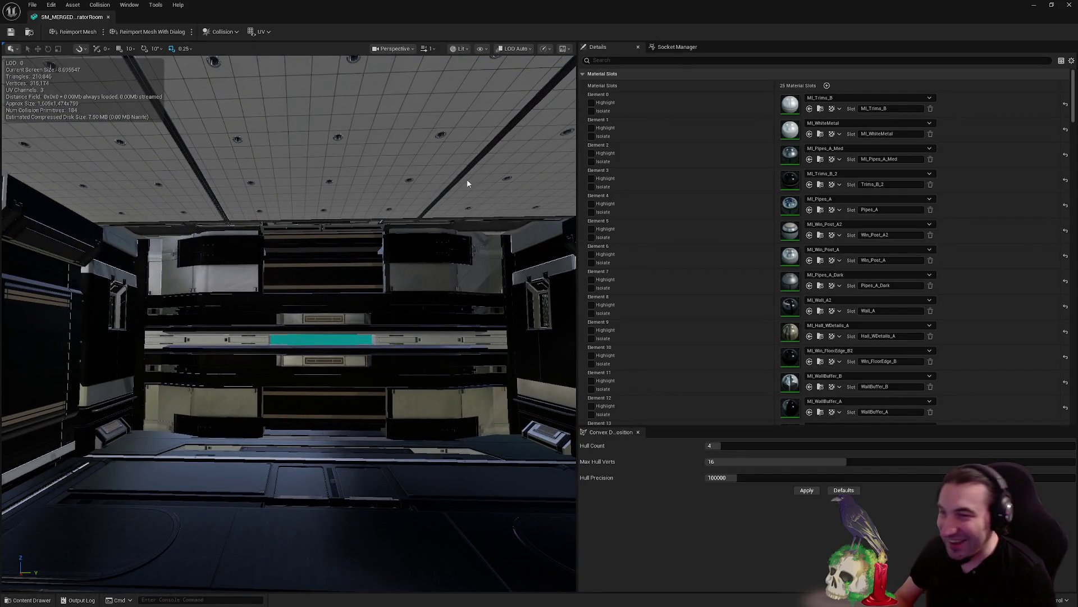
{"action": "scroll", "coordinate": [739, 211], "scroll_direction": "down", "scroll_amount": 5}
{"action": "scroll", "coordinate": [739, 211], "scroll_direction": "up", "scroll_amount": 15}
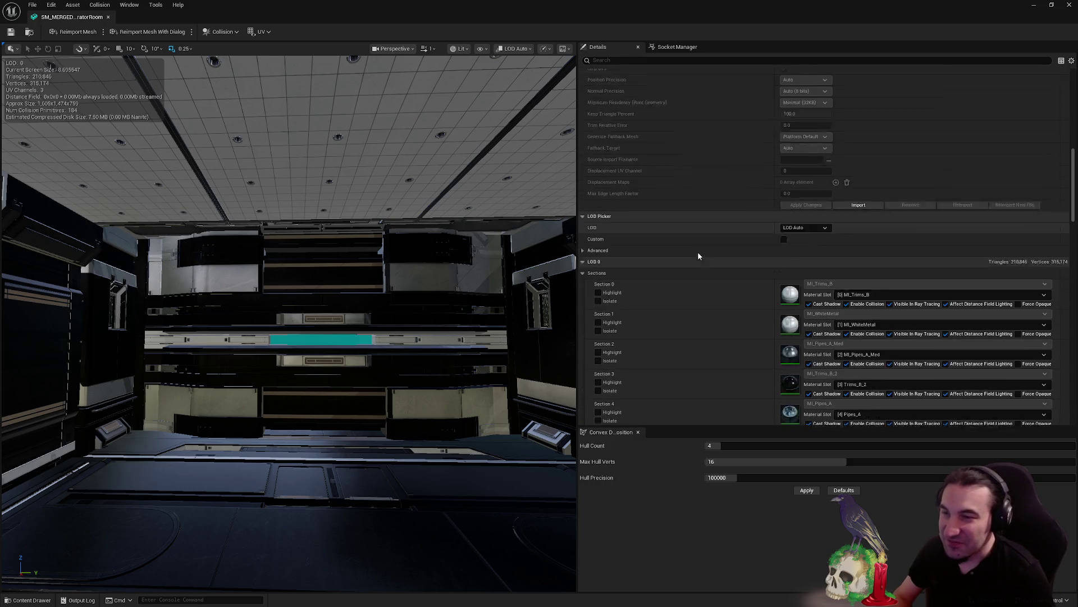
{"action": "scroll", "coordinate": [702, 239], "scroll_direction": "down", "scroll_amount": 20}
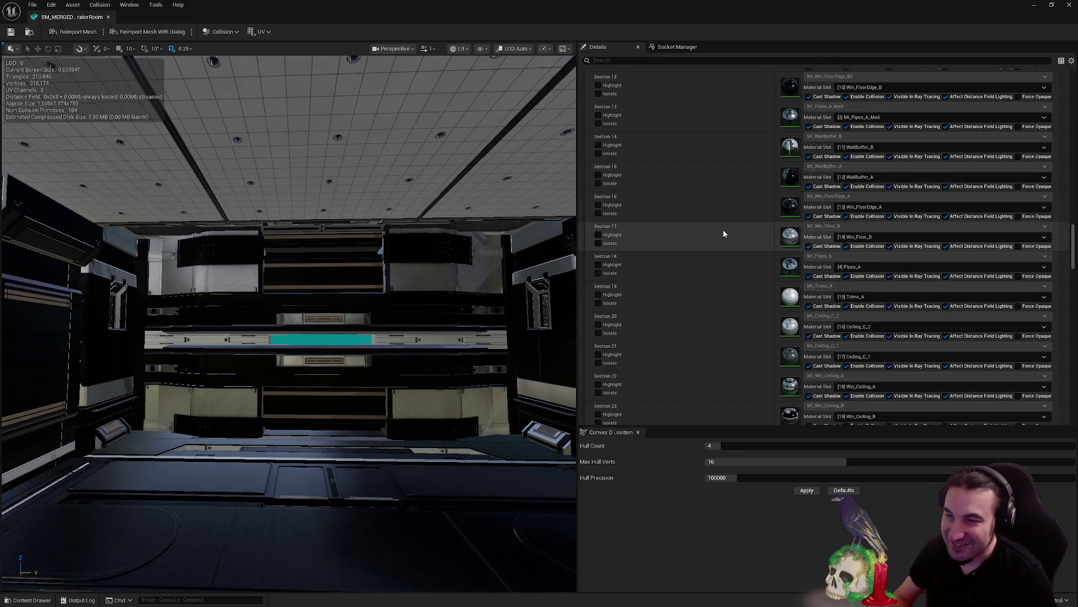
{"action": "scroll", "coordinate": [729, 233], "scroll_direction": "down", "scroll_amount": 15}
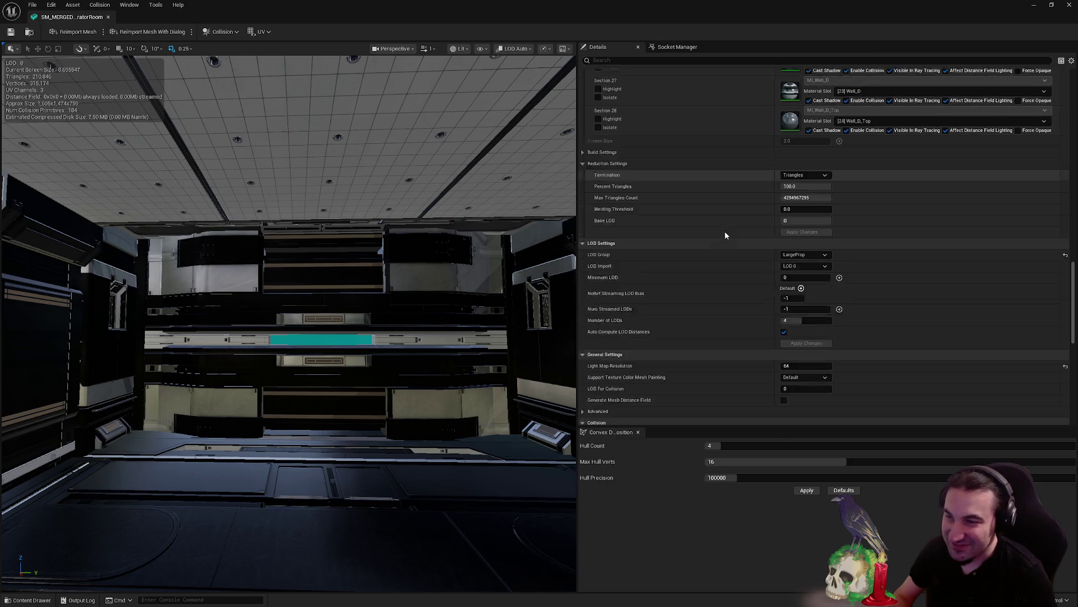
{"action": "scroll", "coordinate": [730, 231], "scroll_direction": "down", "scroll_amount": 3}
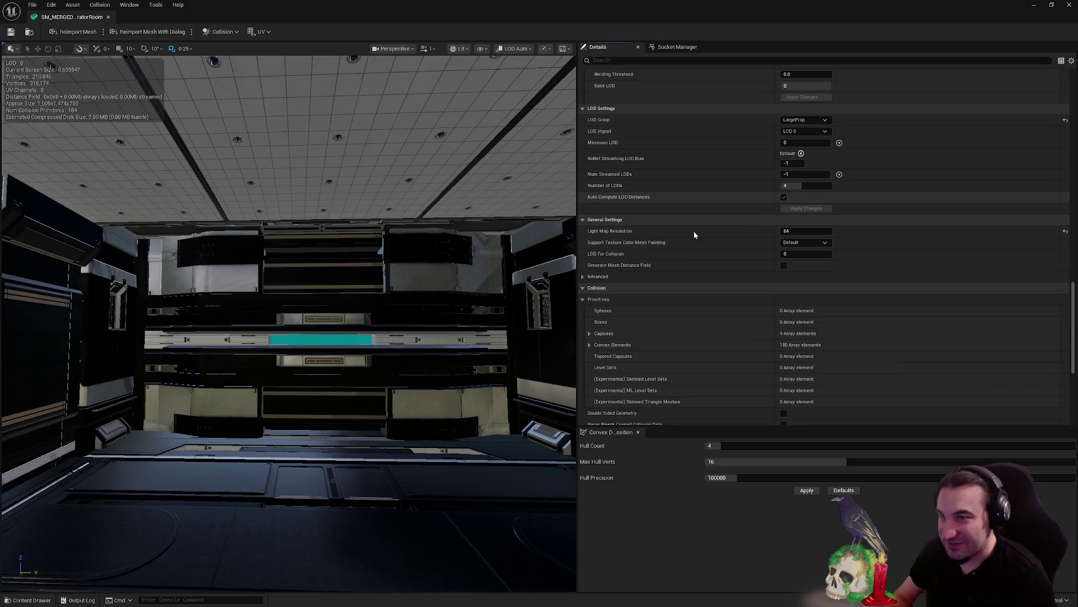
{"action": "scroll", "coordinate": [753, 240], "scroll_direction": "up", "scroll_amount": 13}
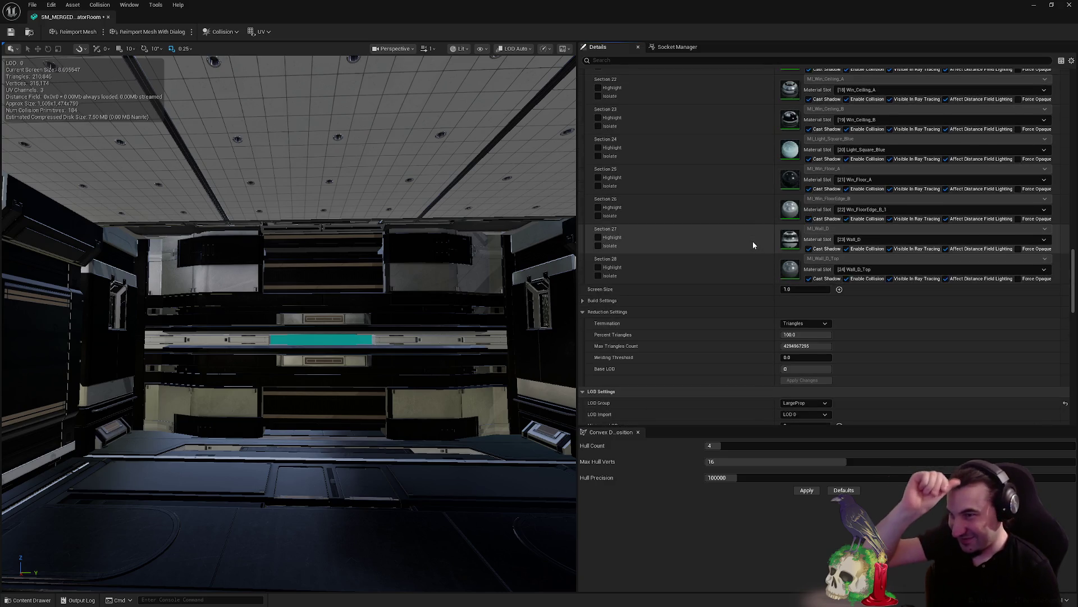
{"action": "scroll", "coordinate": [733, 342], "scroll_direction": "down", "scroll_amount": 4}
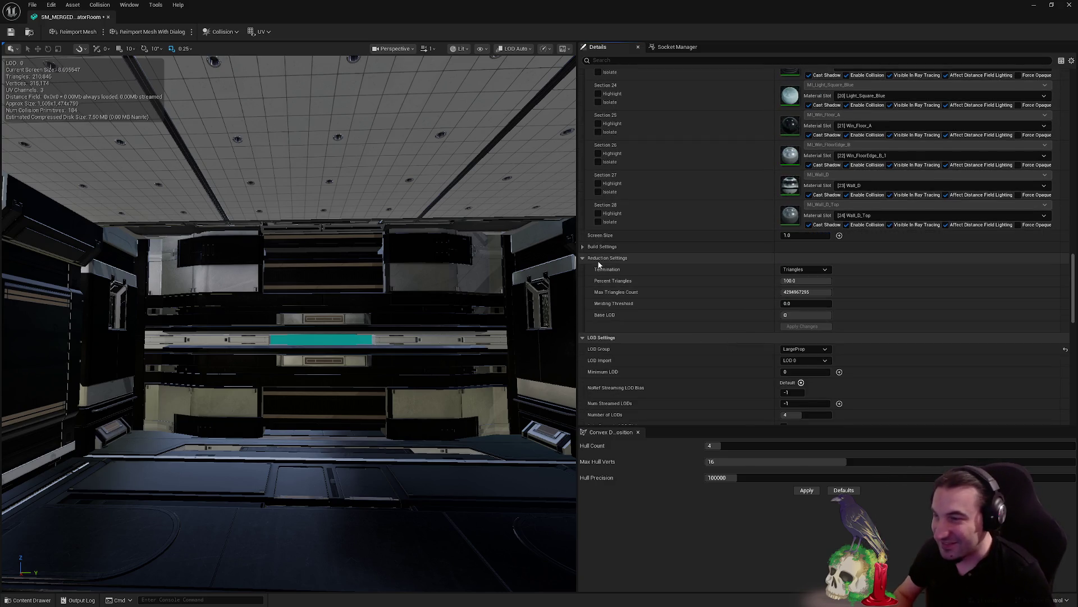
Step: Check the base LOD's Build Settings, then drop down the LOD Picker list
{"action": "left_click", "coordinate": [583, 248]}
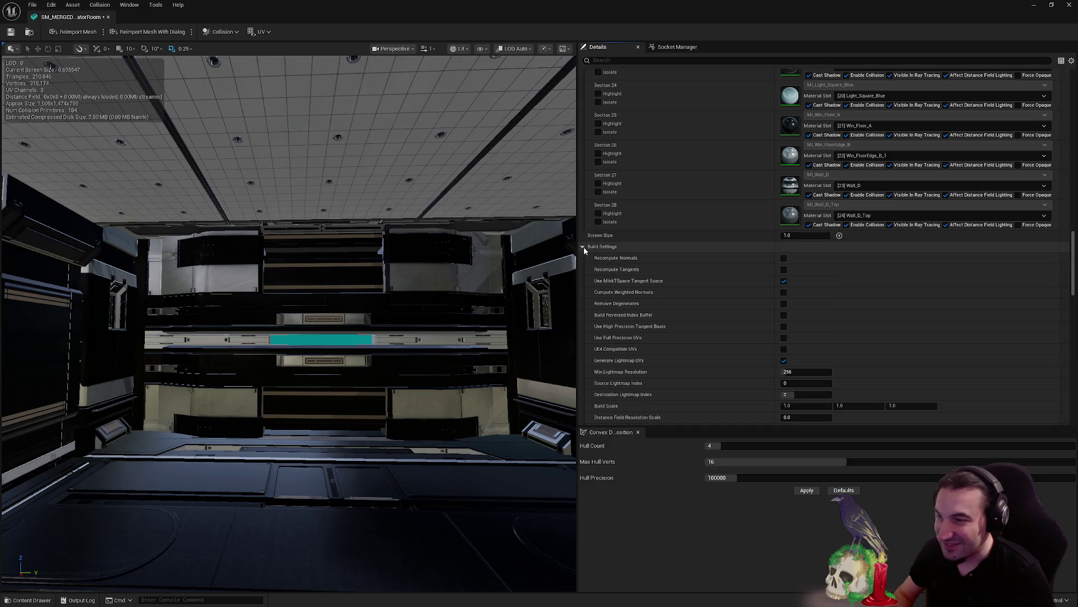
{"action": "left_click", "coordinate": [583, 247]}
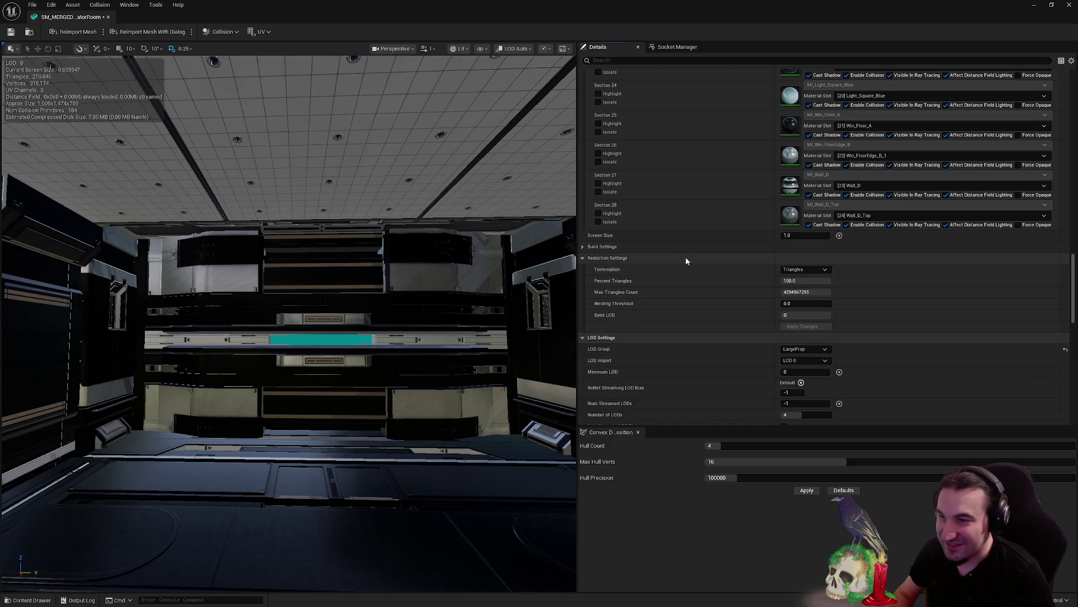
{"action": "scroll", "coordinate": [702, 237], "scroll_direction": "up", "scroll_amount": 5}
{"action": "left_click_drag", "start_coordinate": [1070, 247], "coordinate": [1067, 166]}
{"action": "left_click", "coordinate": [804, 235]}
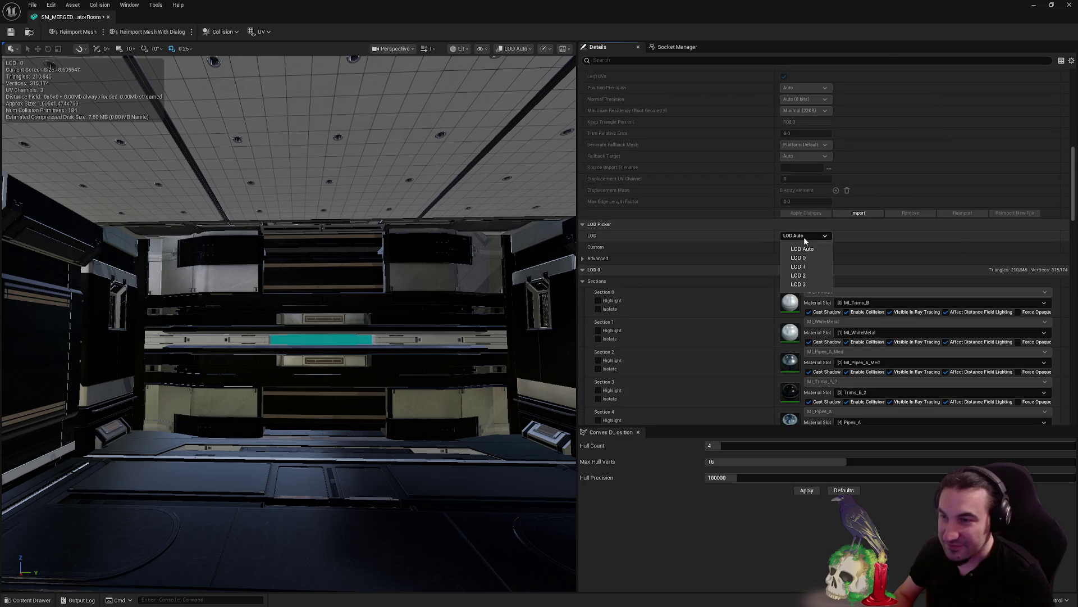
Step: Preview LOD 1 and set its screen size to 0.6
{"action": "left_click", "coordinate": [798, 258]}
{"action": "left_click", "coordinate": [805, 236]}
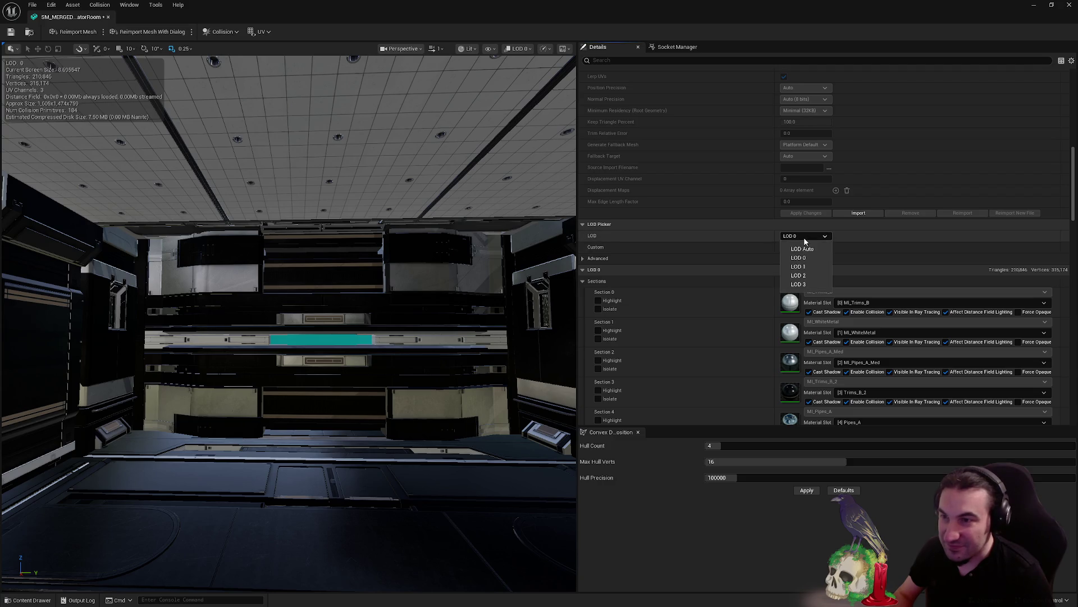
{"action": "left_click", "coordinate": [807, 267]}
{"action": "scroll", "coordinate": [443, 282], "scroll_direction": "up", "scroll_amount": 2}
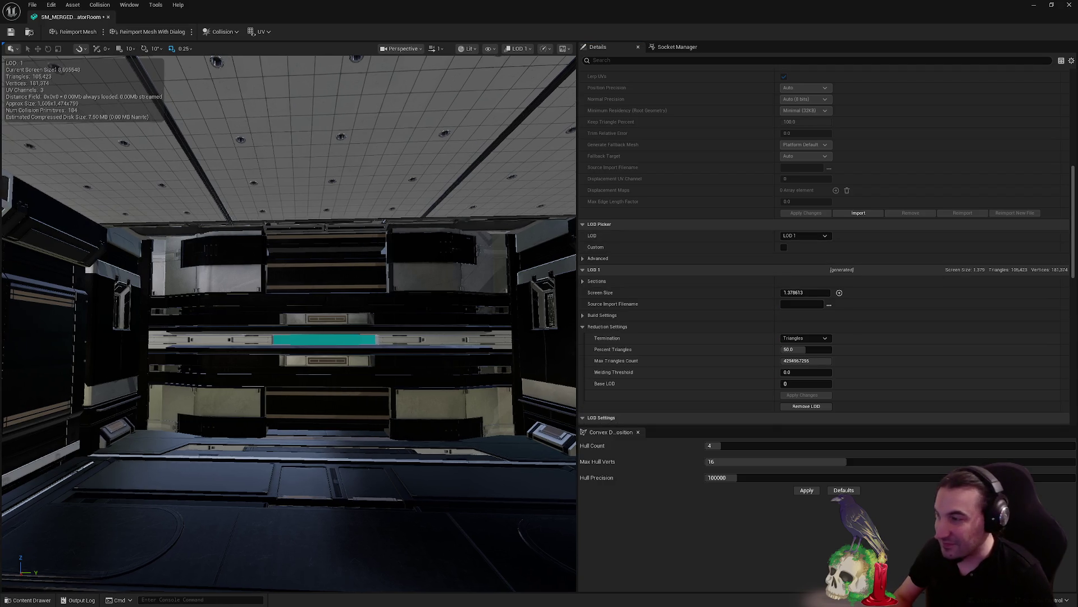
{"action": "scroll", "coordinate": [288, 323], "scroll_direction": "down", "scroll_amount": 15}
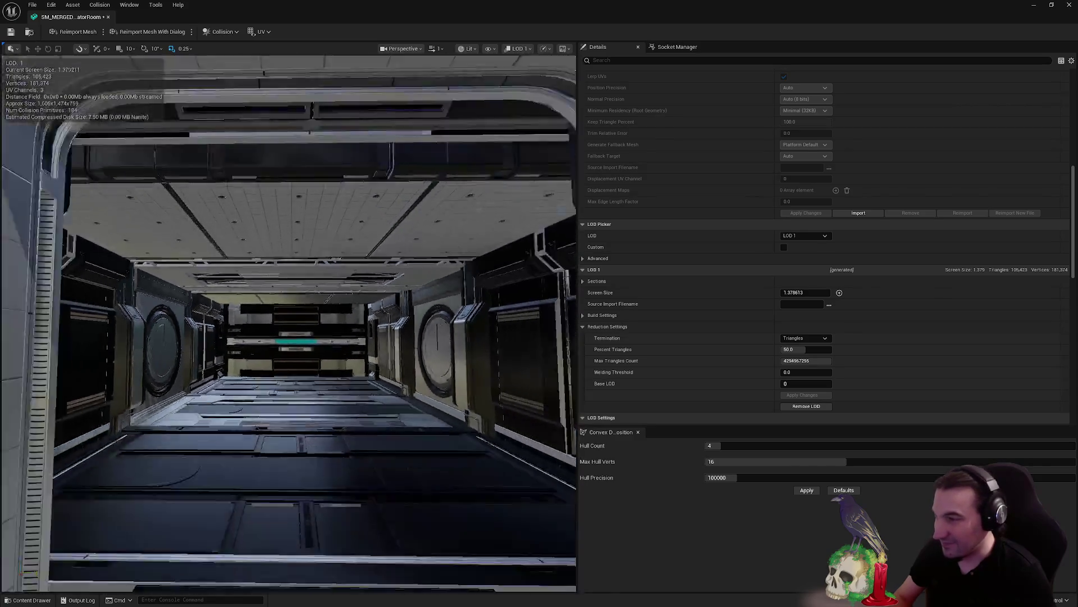
{"action": "scroll", "coordinate": [297, 331], "scroll_direction": "down", "scroll_amount": 1}
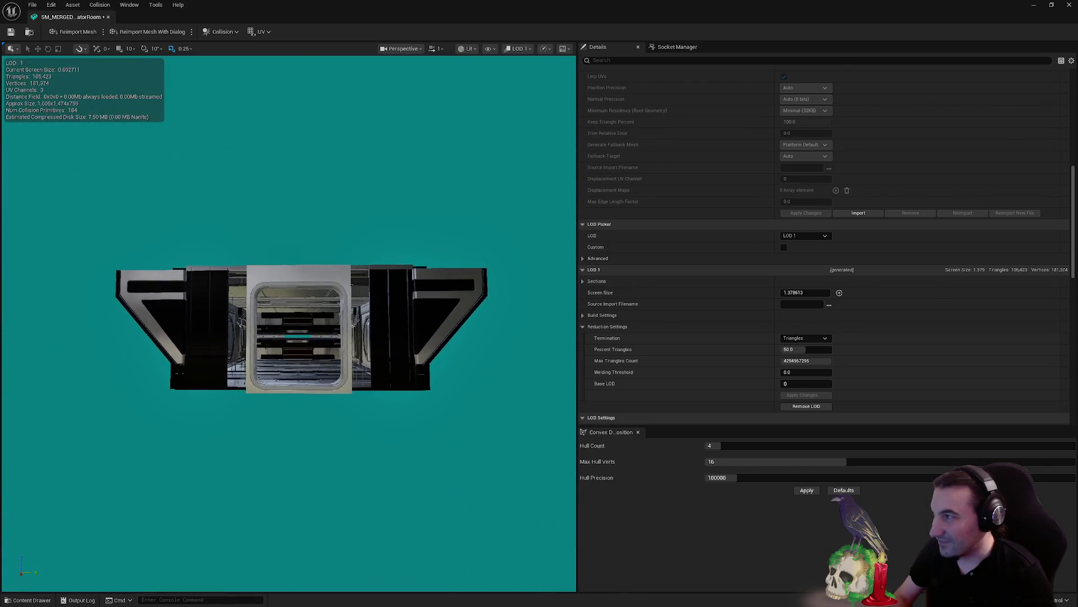
{"action": "left_click", "coordinate": [796, 292]}
{"action": "type", "text": "0.4"}
{"action": "key", "text": "Return"}
Step: Pull the view back, preview LOD 2 and set its screen size to 0.4
{"action": "left_click_drag", "start_coordinate": [459, 287], "coordinate": [460, 337]}
{"action": "left_click", "coordinate": [809, 236]}
{"action": "left_click", "coordinate": [817, 262]}
{"action": "left_click", "coordinate": [800, 293]}
{"action": "type", "text": "0.4"}
{"action": "key", "text": "Return"}
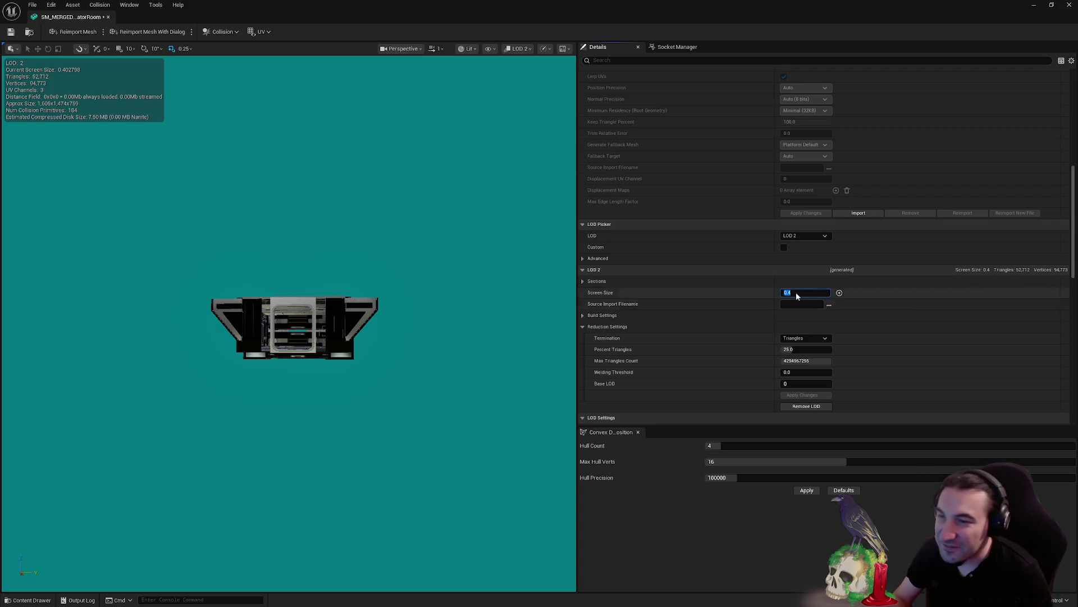
Step: Compare the mesh previewed at LOD 0 and LOD 1
{"action": "left_click", "coordinate": [807, 234]}
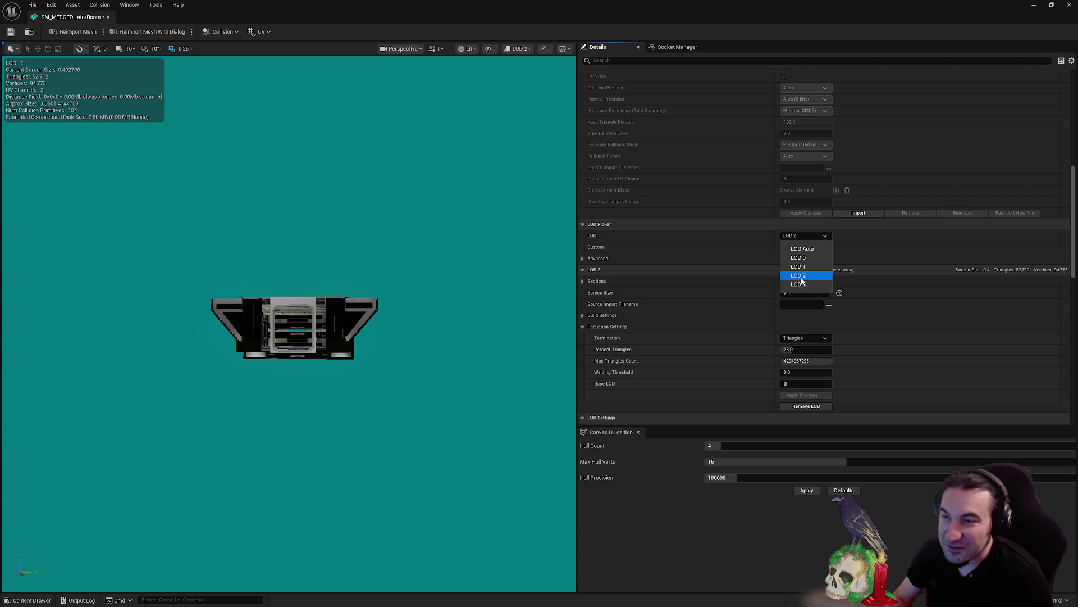
{"action": "left_click", "coordinate": [799, 257]}
{"action": "left_click", "coordinate": [807, 236]}
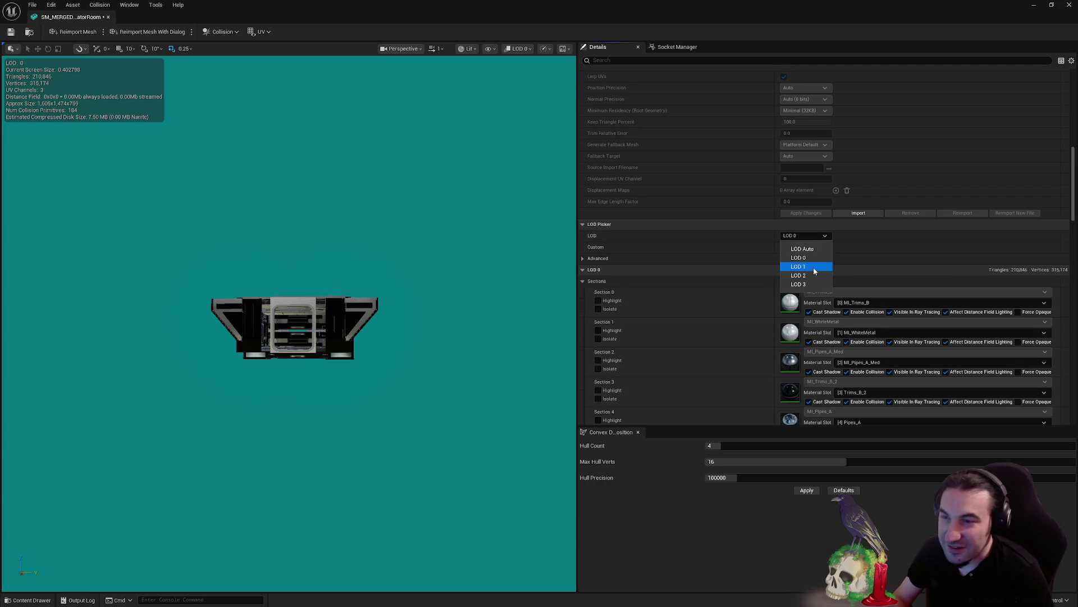
{"action": "left_click", "coordinate": [814, 267]}
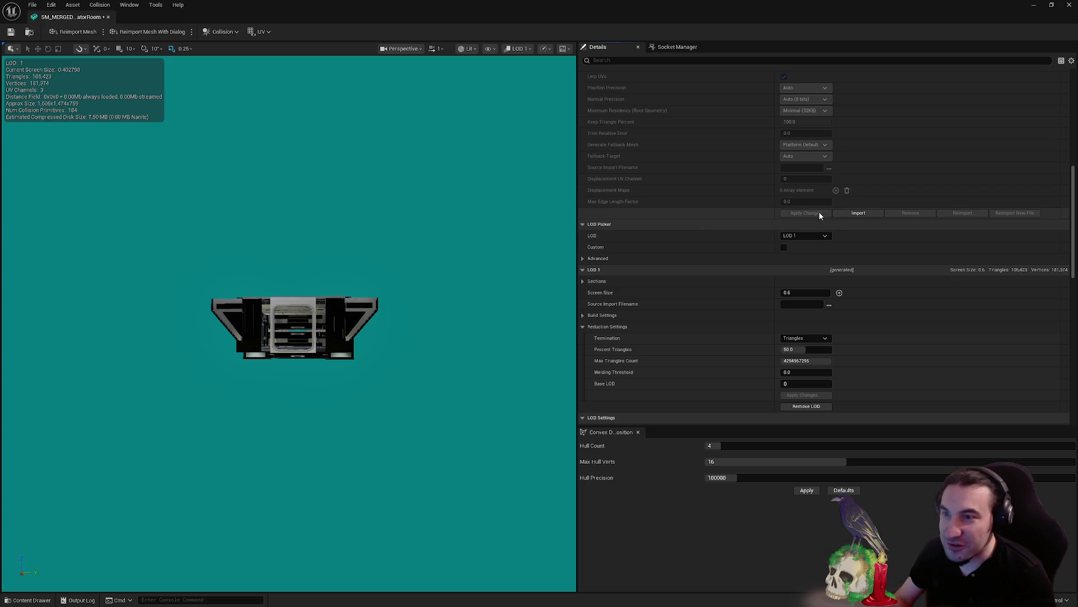
Step: Switch the preview between LOD 0 and LOD 2 to compare detail levels
{"action": "left_click", "coordinate": [800, 236]}
{"action": "left_click", "coordinate": [804, 276]}
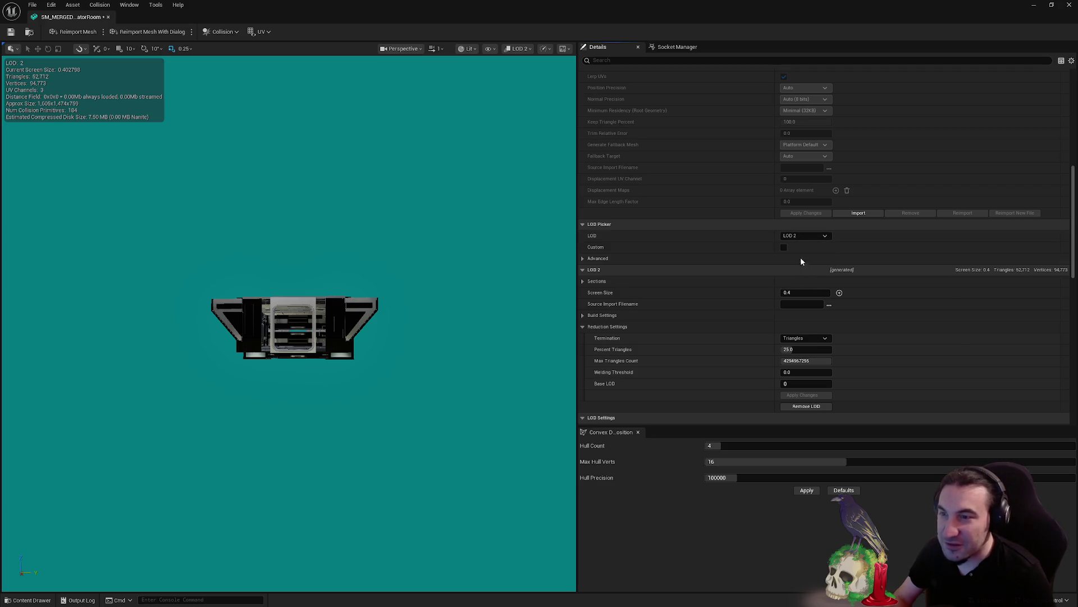
{"action": "left_click", "coordinate": [813, 237]}
{"action": "left_click", "coordinate": [815, 283]}
{"action": "left_click", "coordinate": [812, 238]}
{"action": "left_click", "coordinate": [815, 257]}
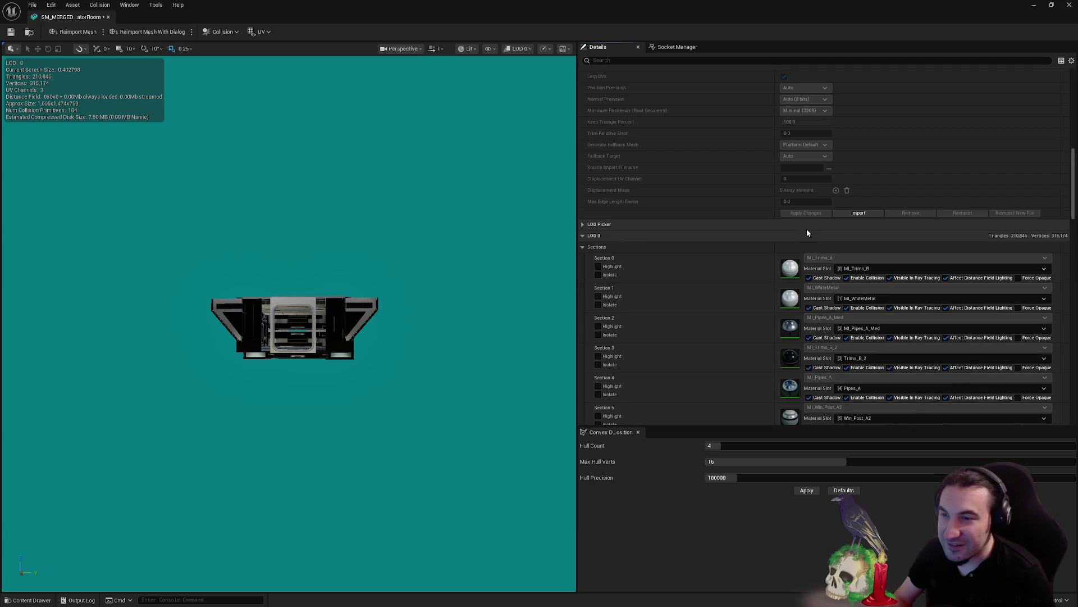
{"action": "left_click", "coordinate": [810, 236]}
{"action": "left_click", "coordinate": [803, 257]}
{"action": "left_click", "coordinate": [806, 238]}
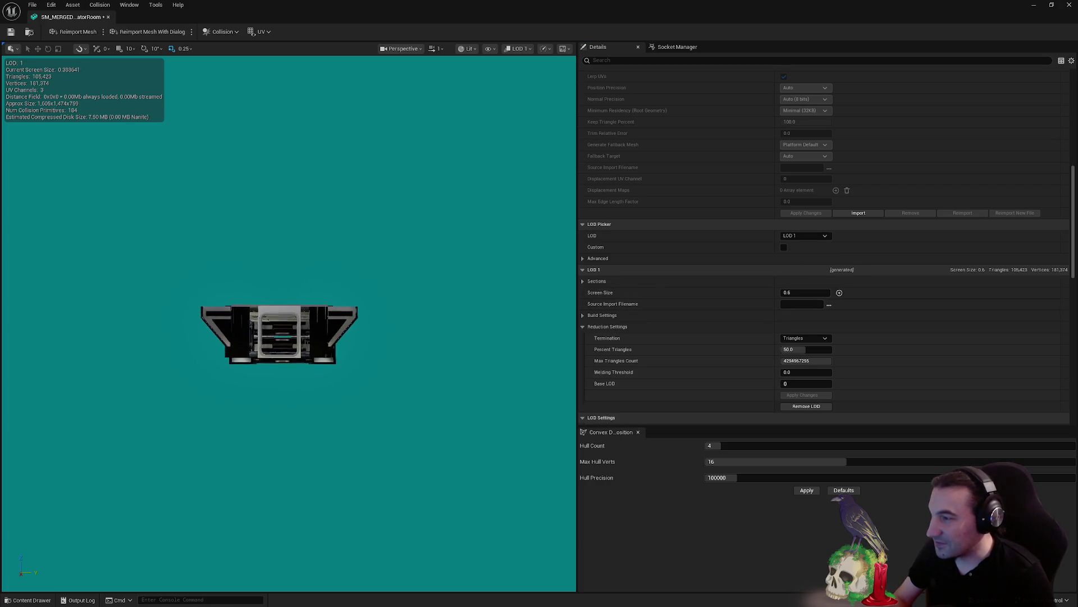
{"action": "left_click", "coordinate": [829, 235]}
{"action": "left_click", "coordinate": [813, 274]}
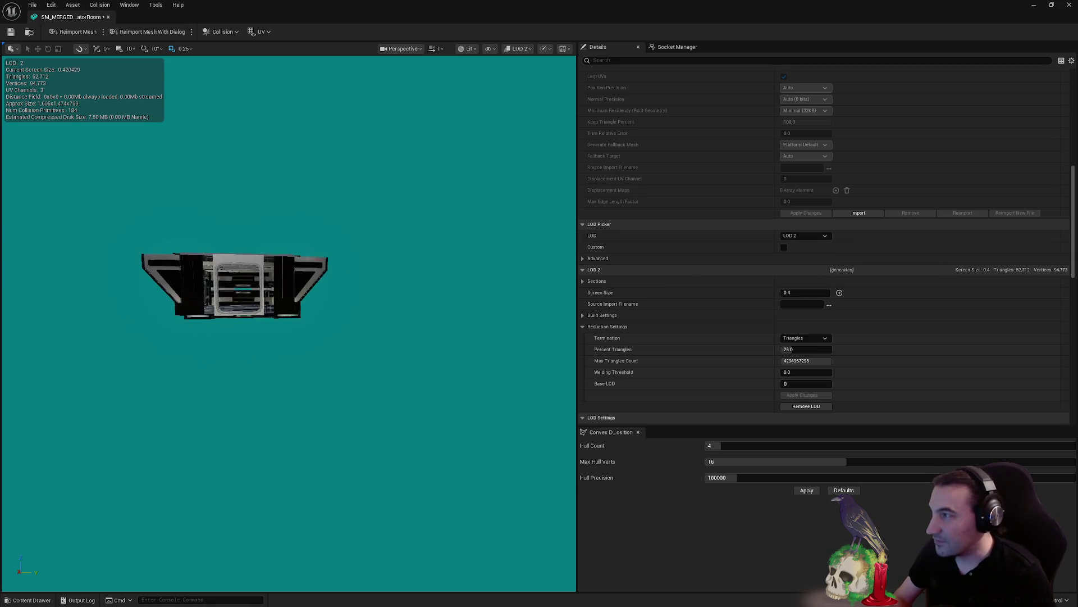
Step: Give LOD 3 screen size 0.2 and 1 percent triangles, then apply the changes
{"action": "left_click", "coordinate": [812, 236]}
{"action": "left_click", "coordinate": [809, 285]}
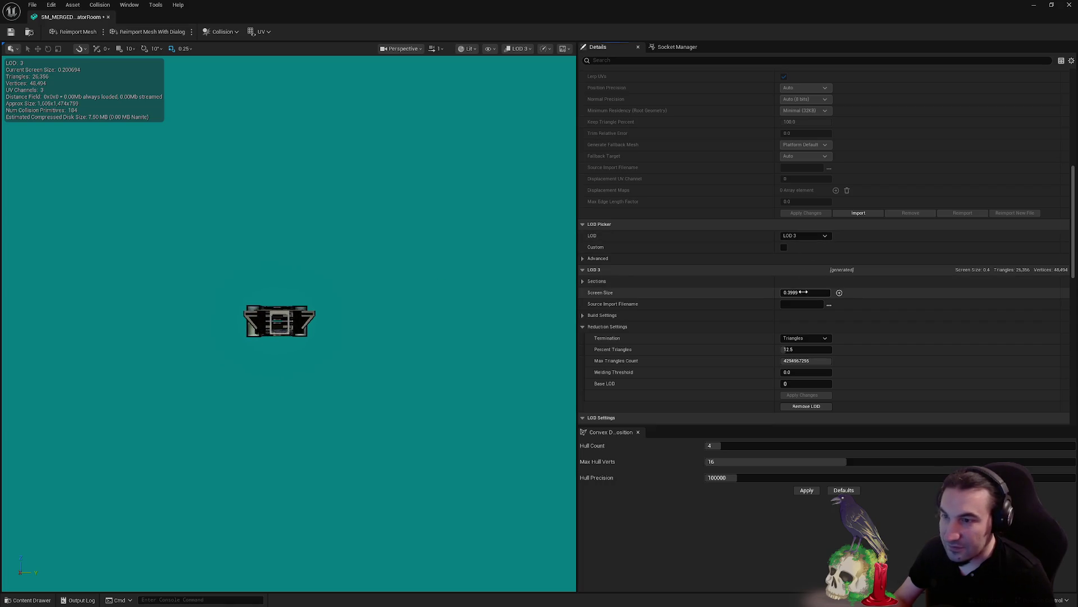
{"action": "type", "text": "2"}
{"action": "key", "text": "Return"}
{"action": "left_click", "coordinate": [803, 349]}
{"action": "type", "text": "1"}
{"action": "key", "text": "Return"}
{"action": "left_click", "coordinate": [808, 395]}
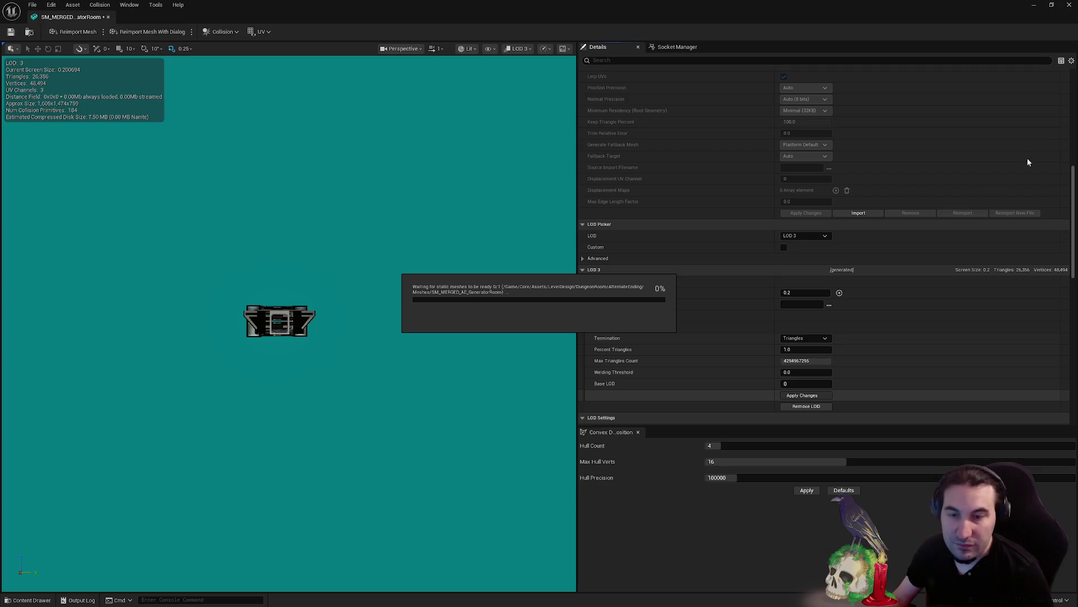
{"action": "key", "text": "super"}
{"action": "left_click", "coordinate": [641, 357]}
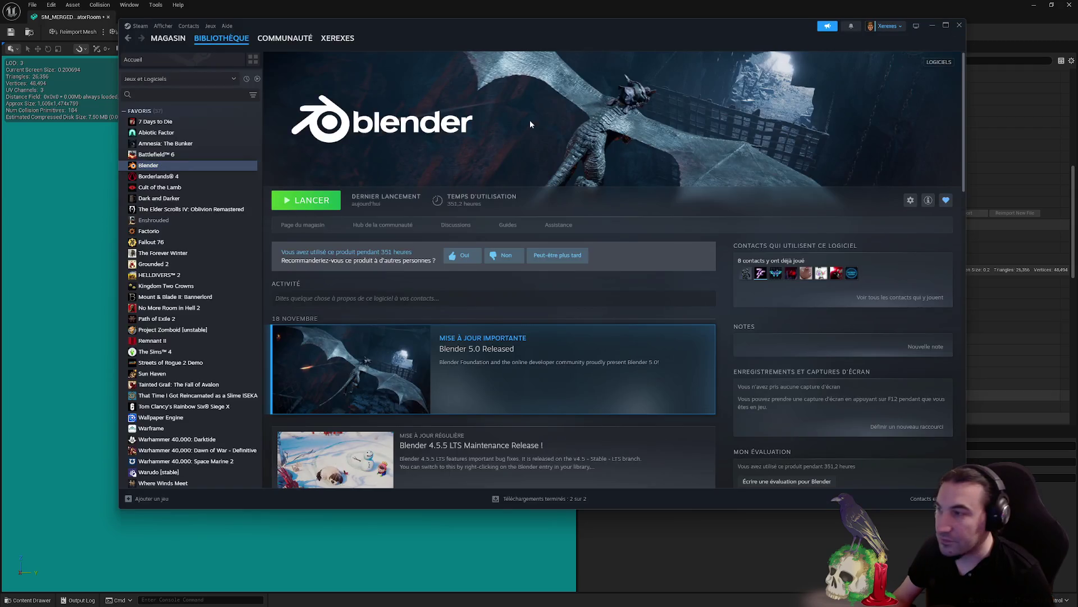
{"action": "left_click", "coordinate": [933, 27]}
{"action": "key", "text": "super"}
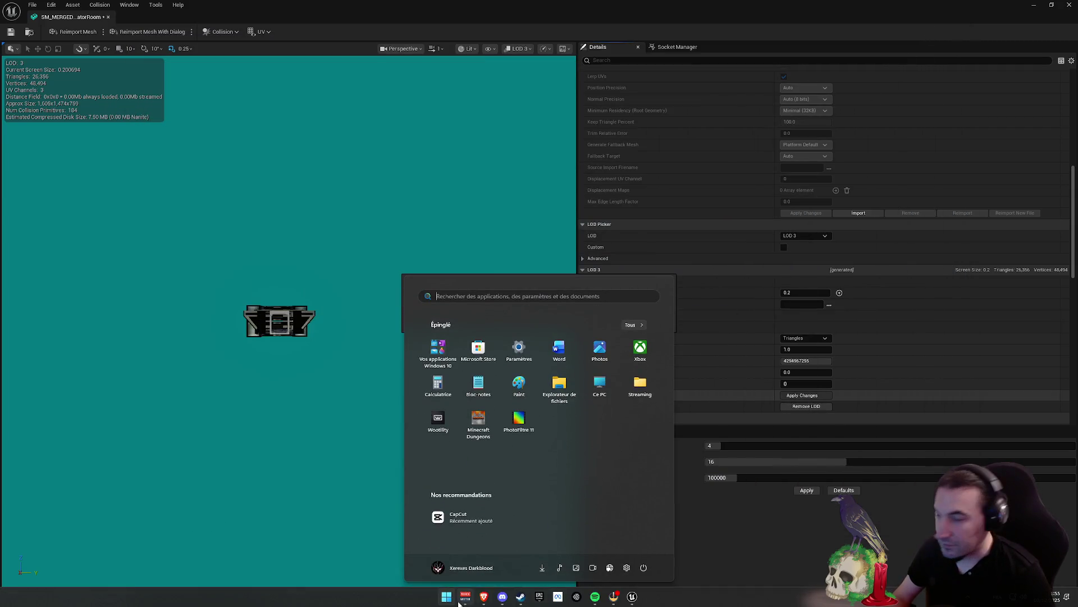
{"action": "key", "text": "super"}
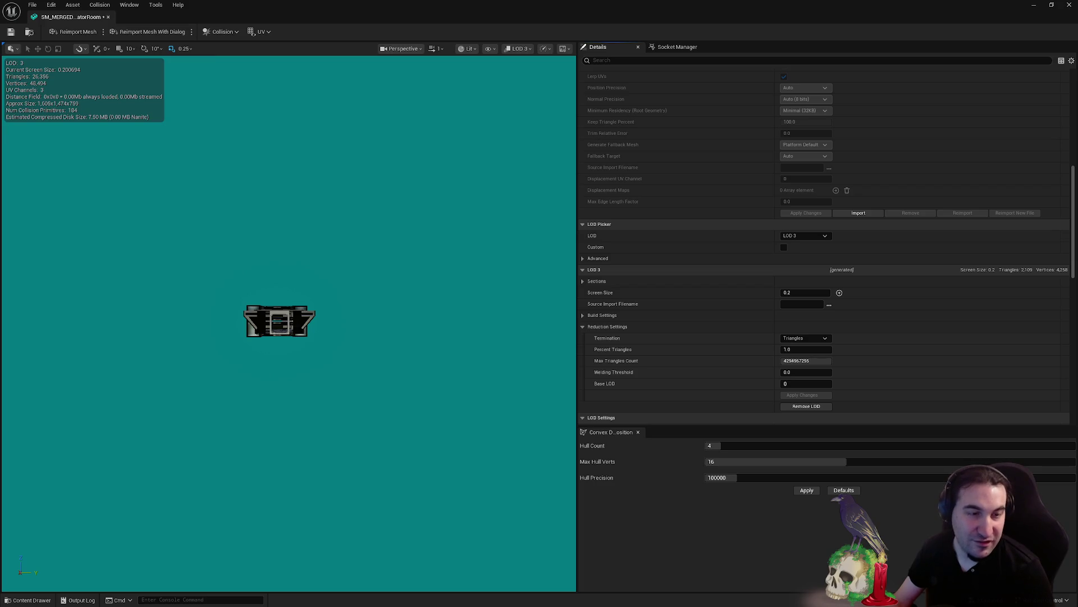
{"action": "mouse_move", "coordinate": [318, 329]}
{"action": "left_mouse_down"}
{"action": "mouse_move", "coordinate": [326, 334]}
{"action": "mouse_move", "coordinate": [326, 307]}
{"action": "mouse_move", "coordinate": [315, 288]}
{"action": "left_mouse_up"}
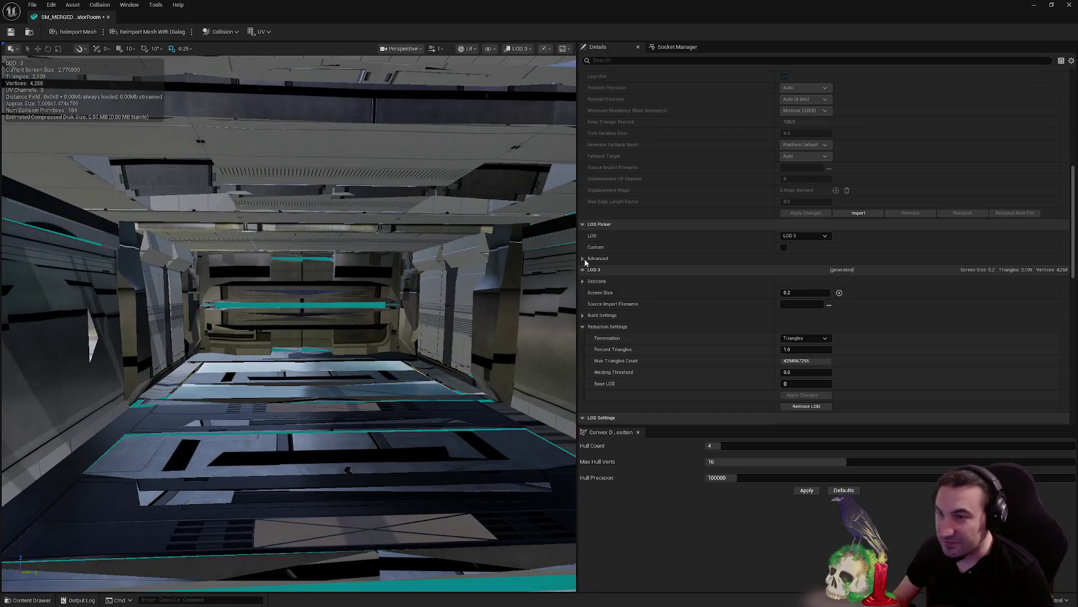
Step: Return the LOD Picker preview to LOD Auto
{"action": "left_click", "coordinate": [805, 235]}
{"action": "left_click", "coordinate": [787, 247]}
{"action": "scroll", "coordinate": [856, 241], "scroll_direction": "down", "scroll_amount": 10}
{"action": "scroll", "coordinate": [865, 244], "scroll_direction": "down", "scroll_amount": 10}
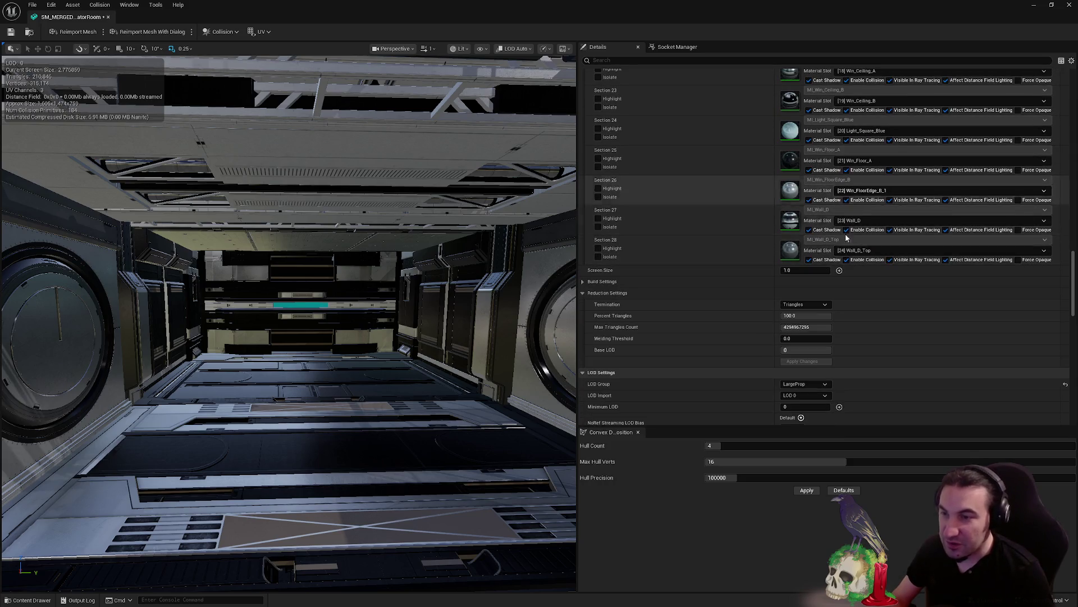
{"action": "scroll", "coordinate": [803, 248], "scroll_direction": "up", "scroll_amount": 15}
{"action": "scroll", "coordinate": [796, 256], "scroll_direction": "up", "scroll_amount": 5}
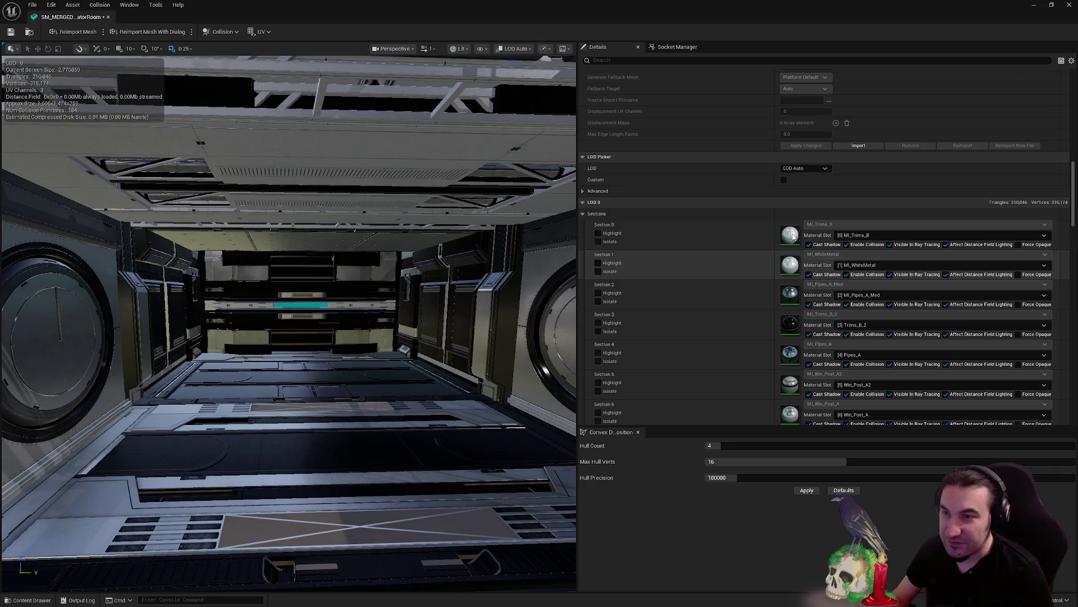
Step: Preview LOD 1 with the whole mesh framed and select its 0.6 screen size field
{"action": "left_click", "coordinate": [807, 168]}
{"action": "left_click", "coordinate": [808, 199]}
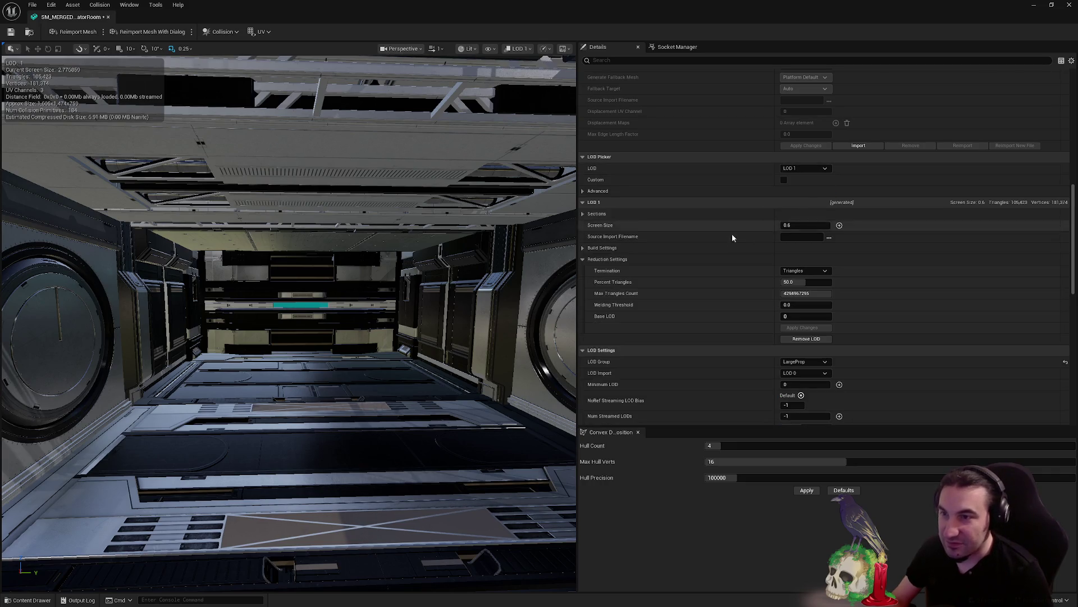
{"action": "scroll", "coordinate": [712, 238], "scroll_direction": "down", "scroll_amount": 2}
{"action": "key", "text": "f"}
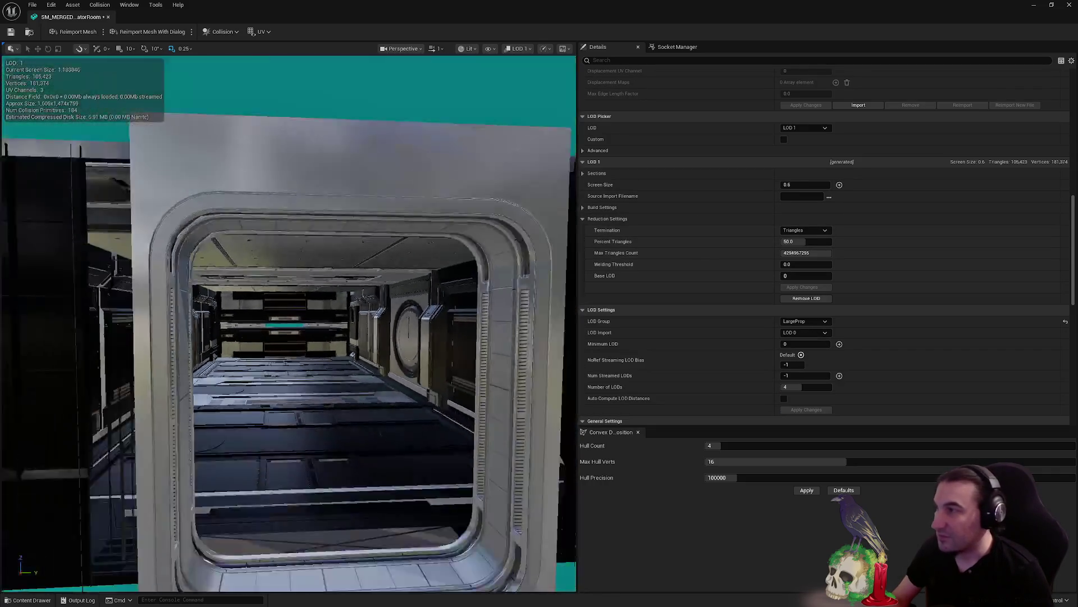
{"action": "scroll", "coordinate": [488, 170], "scroll_direction": "up", "scroll_amount": 2}
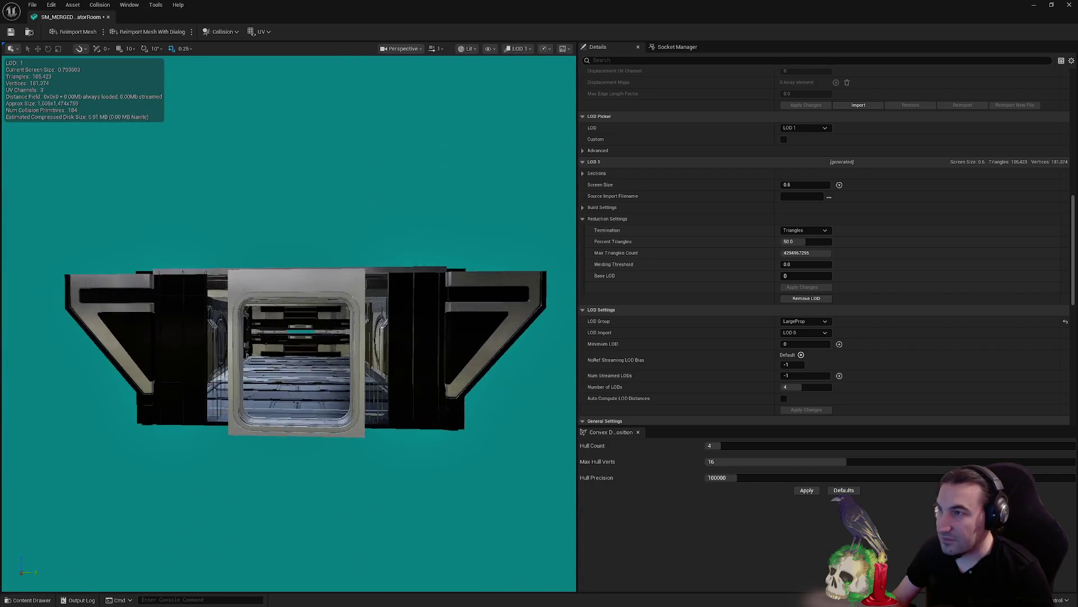
{"action": "scroll", "coordinate": [488, 170], "scroll_direction": "up", "scroll_amount": 1}
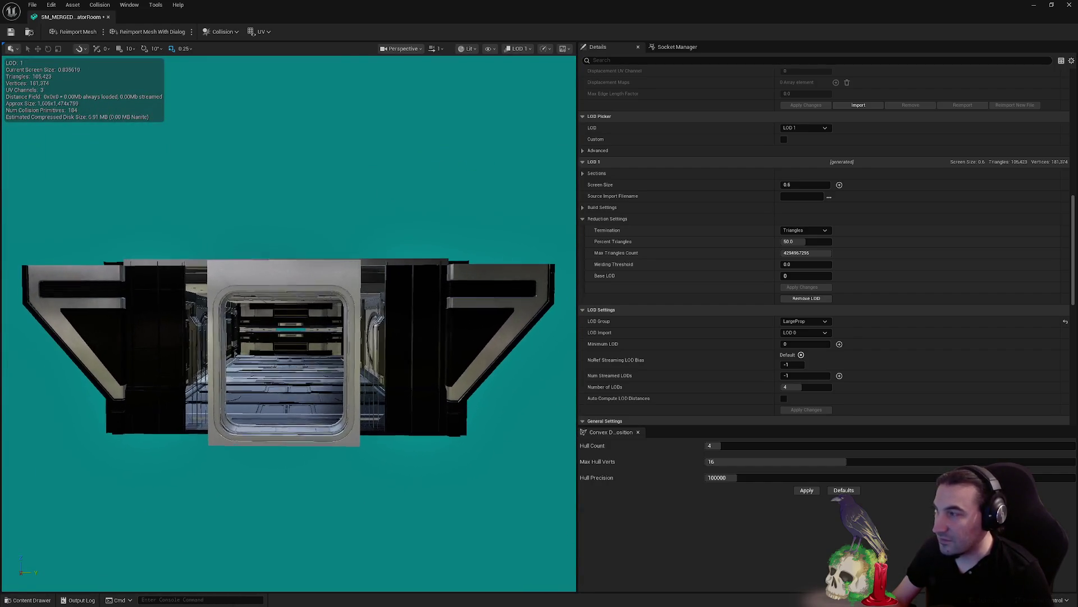
{"action": "left_click", "coordinate": [795, 185]}
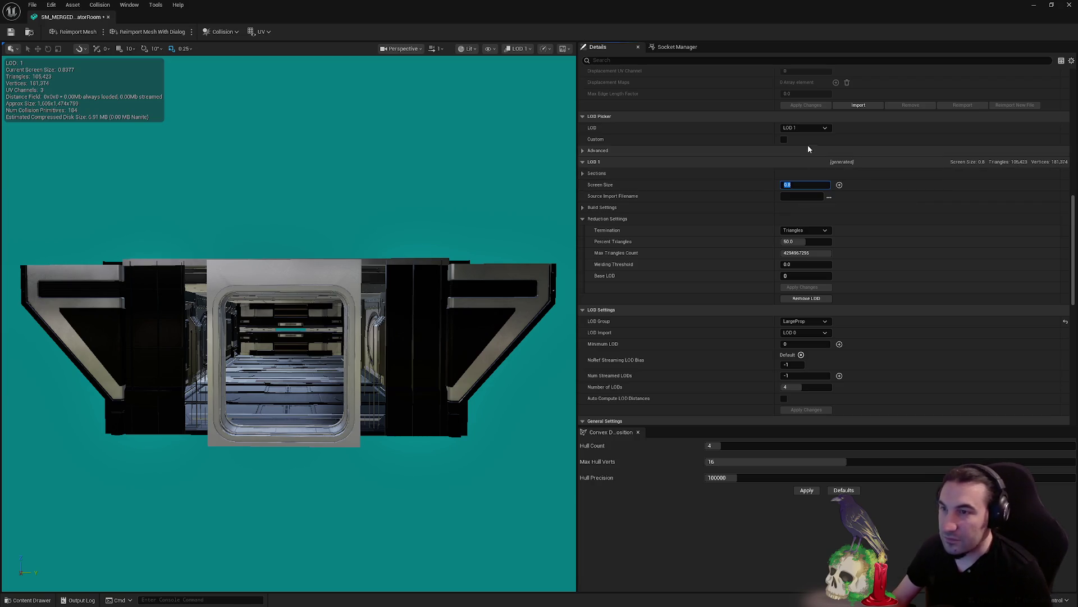
Step: Preview LOD 2 and change its screen size to 0.45
{"action": "left_click", "coordinate": [805, 128]}
{"action": "left_click", "coordinate": [810, 167]}
{"action": "scroll", "coordinate": [478, 230], "scroll_direction": "down", "scroll_amount": 5}
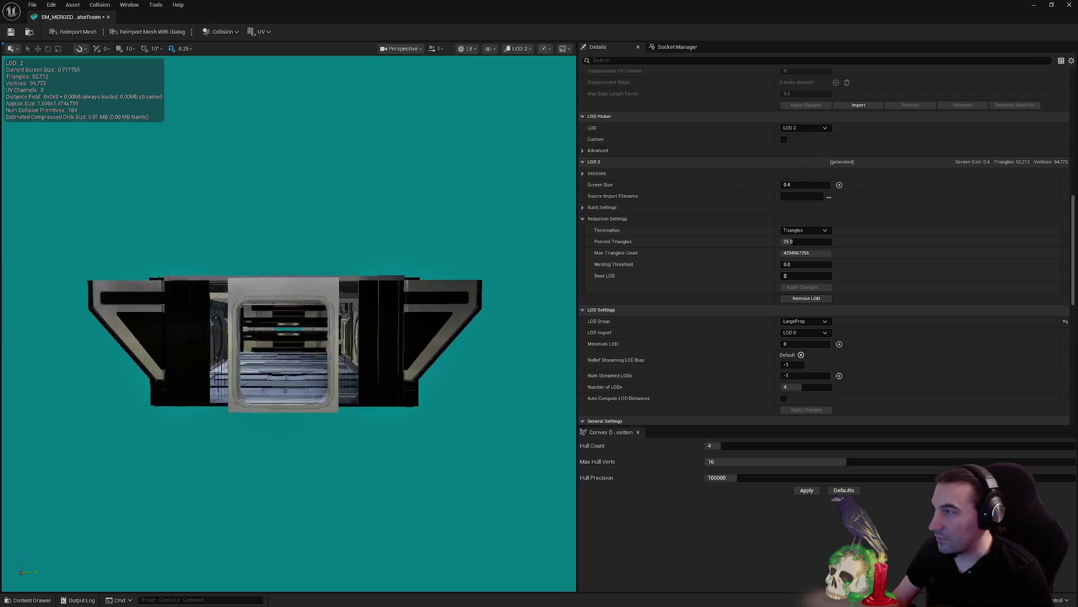
{"action": "left_click", "coordinate": [810, 186]}
{"action": "type", "text": "0.45"}
{"action": "key", "text": "Return"}
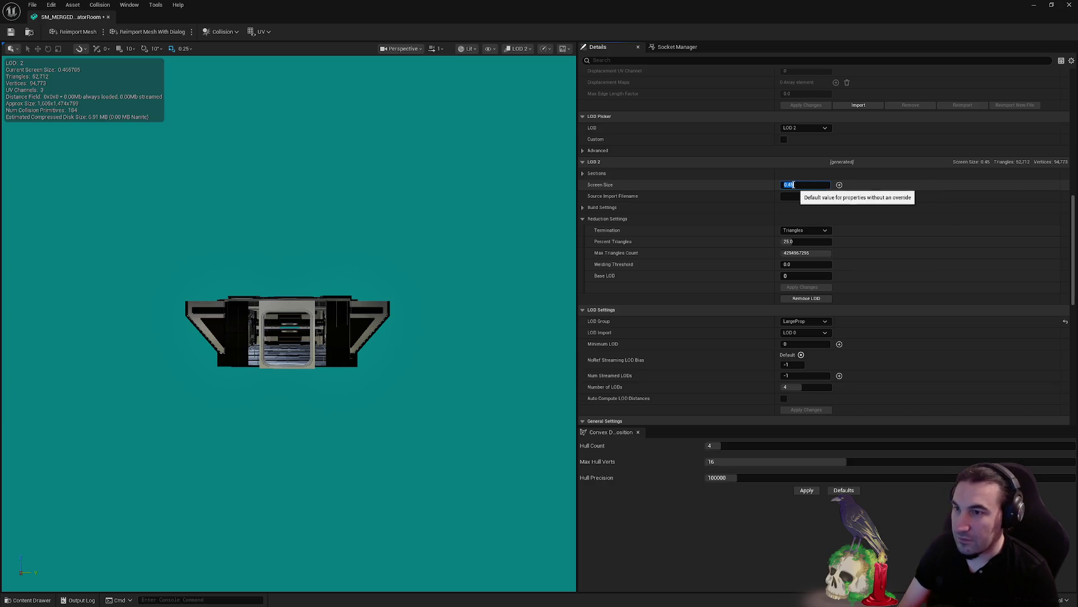
Step: Preview LOD 3, switch back to LOD Auto, zoom out to check transitions, and save
{"action": "left_click", "coordinate": [805, 128]}
{"action": "left_click", "coordinate": [803, 180]}
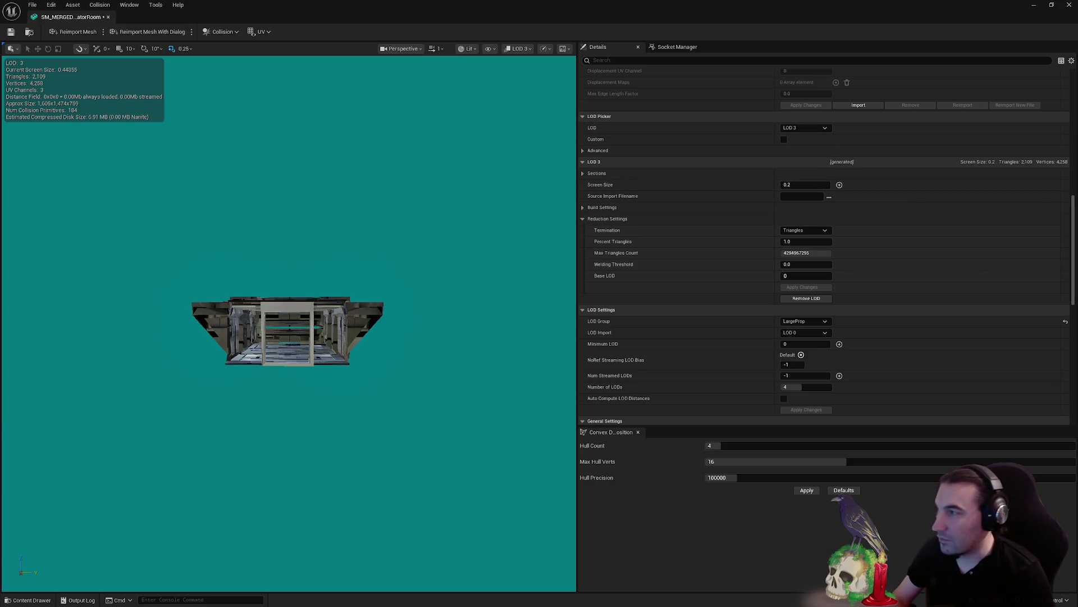
{"action": "scroll", "coordinate": [286, 328], "scroll_direction": "down", "scroll_amount": 5}
{"action": "left_click", "coordinate": [804, 128]}
{"action": "left_click", "coordinate": [798, 140]}
{"action": "scroll", "coordinate": [283, 334], "scroll_direction": "up", "scroll_amount": 10}
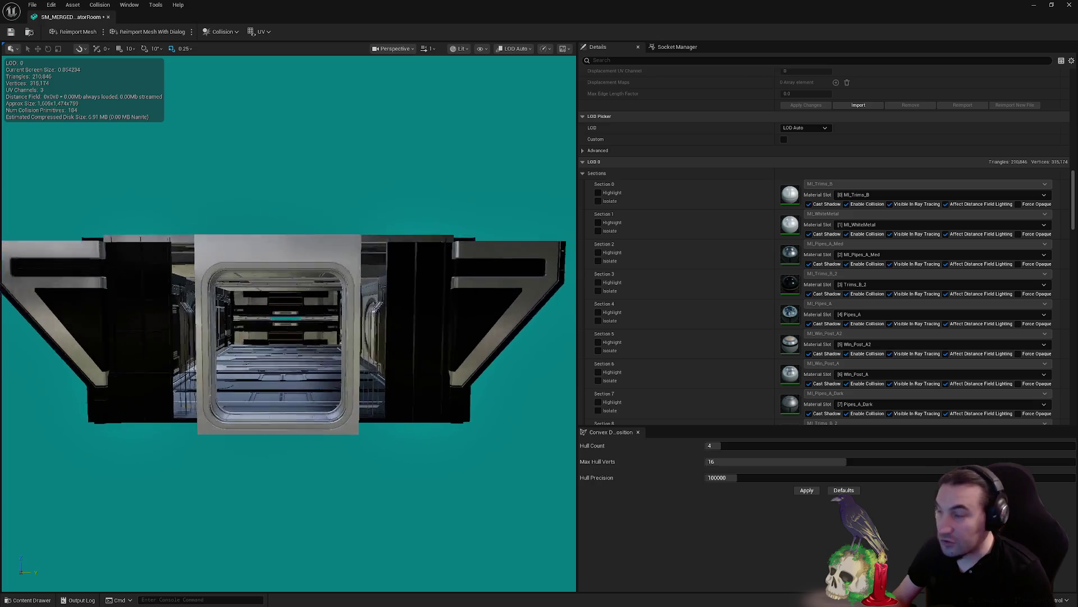
{"action": "scroll", "coordinate": [283, 334], "scroll_direction": "down", "scroll_amount": 8}
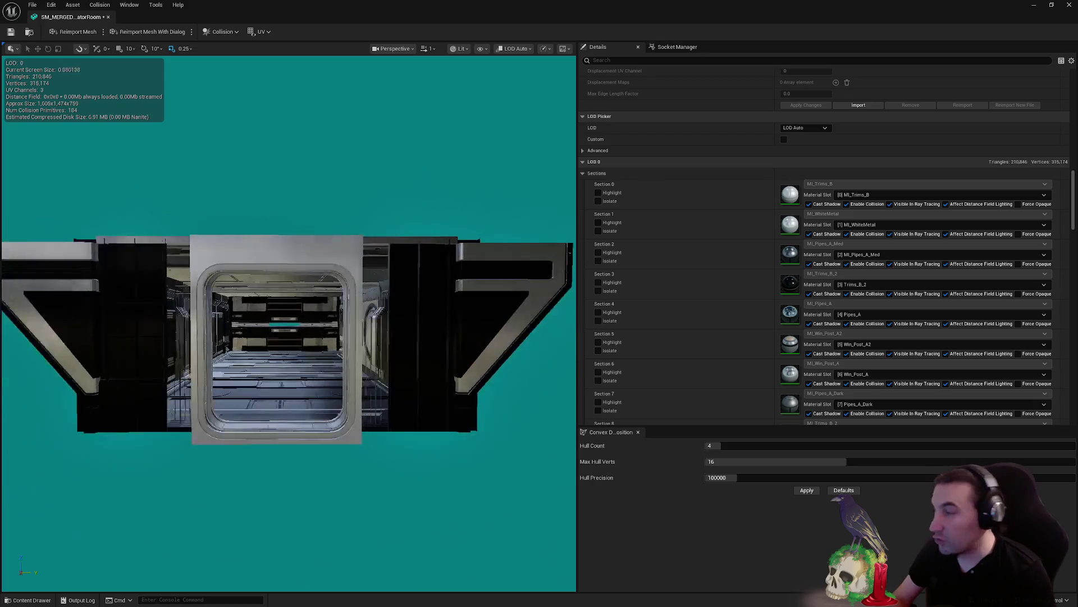
{"action": "scroll", "coordinate": [282, 333], "scroll_direction": "down", "scroll_amount": 6}
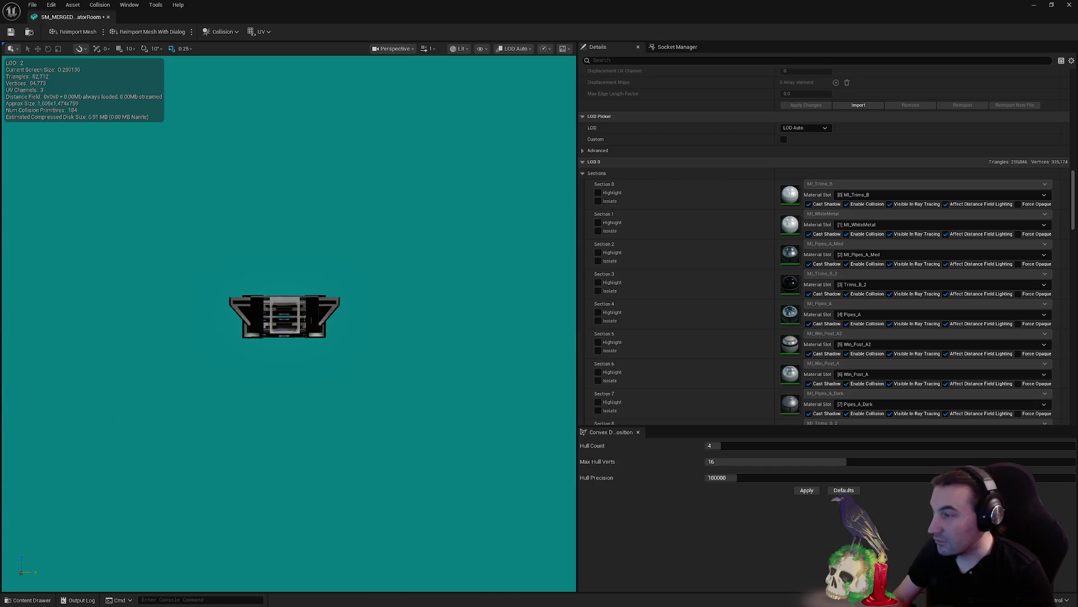
{"action": "scroll", "coordinate": [327, 193], "scroll_direction": "down", "scroll_amount": 1}
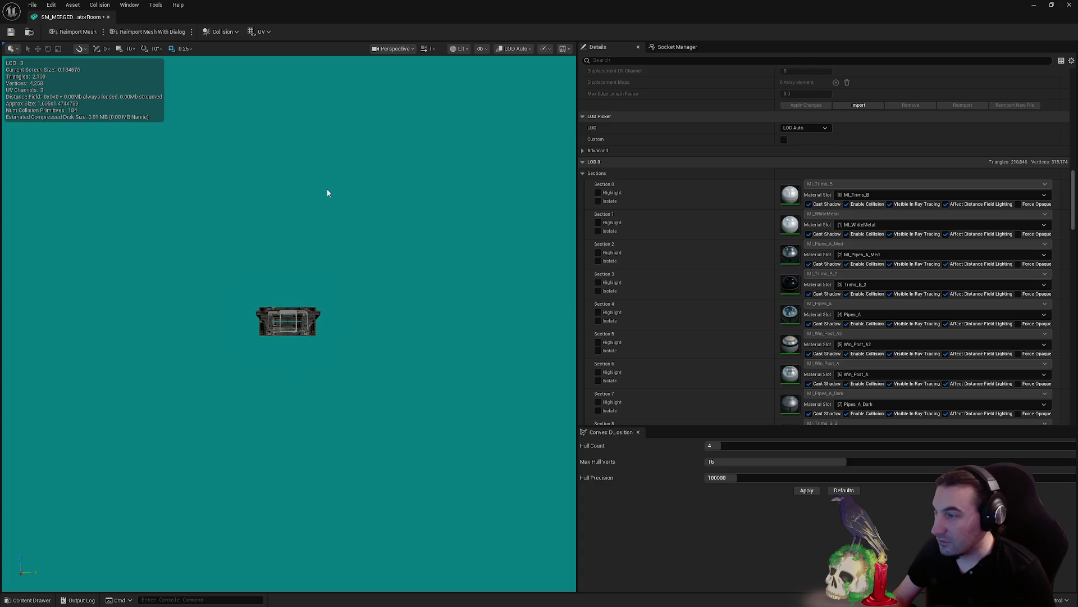
{"action": "left_click", "coordinate": [11, 32]}
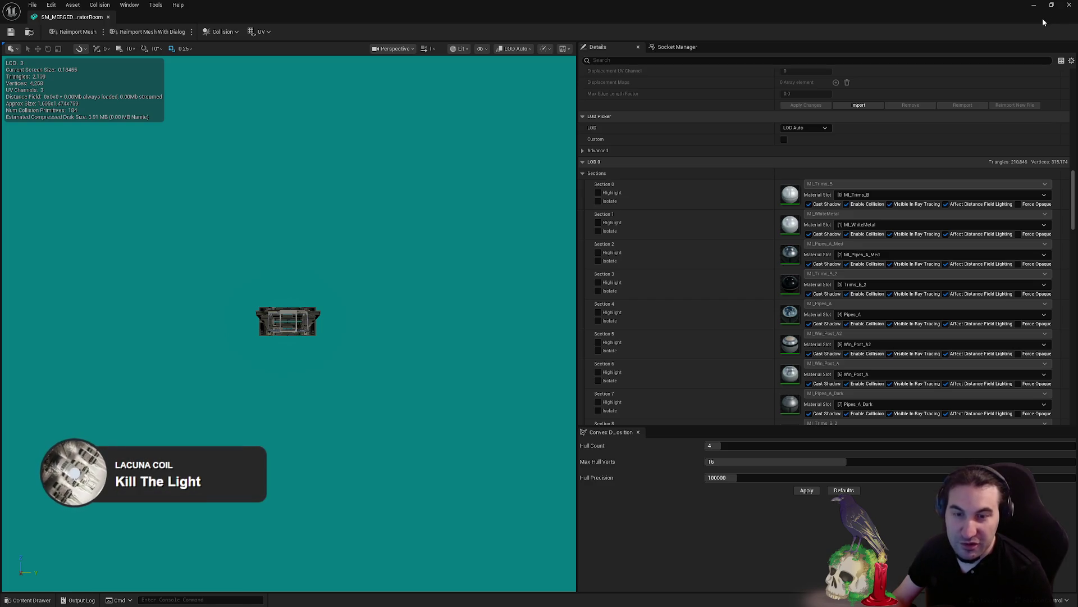
Step: Review the saved settings: 4 LODs and BlockAll collision with 180 convex elements, 4 capsules
{"action": "key", "text": "super"}
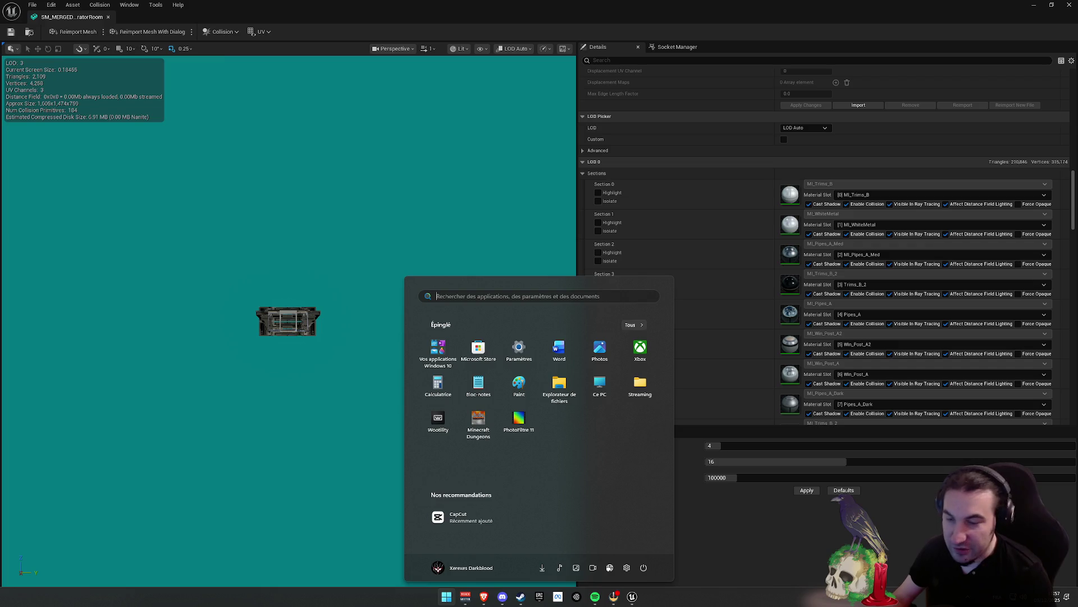
{"action": "key", "text": "Escape"}
{"action": "scroll", "coordinate": [736, 285], "scroll_direction": "down", "scroll_amount": 3}
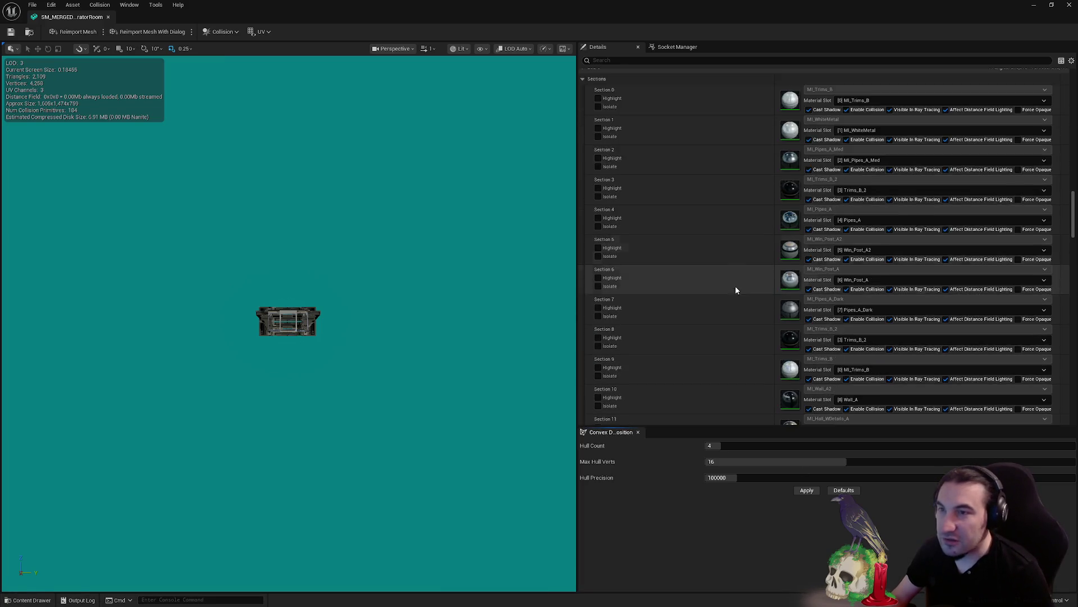
{"action": "scroll", "coordinate": [743, 267], "scroll_direction": "up", "scroll_amount": 6}
{"action": "scroll", "coordinate": [789, 292], "scroll_direction": "down", "scroll_amount": 15}
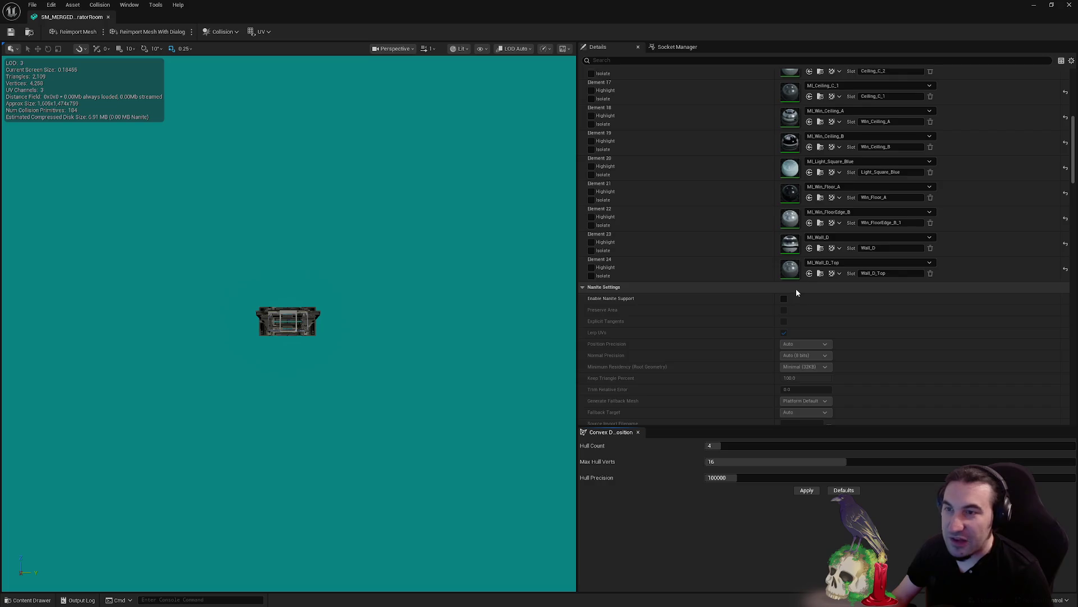
{"action": "scroll", "coordinate": [1009, 118], "scroll_direction": "down", "scroll_amount": 10}
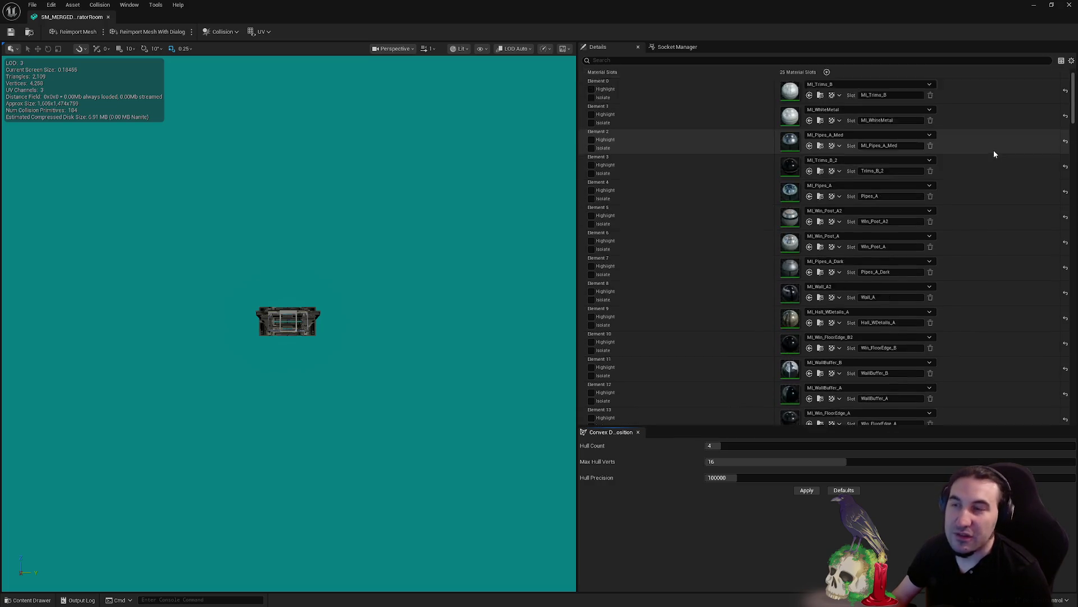
{"action": "scroll", "coordinate": [937, 152], "scroll_direction": "down", "scroll_amount": 12}
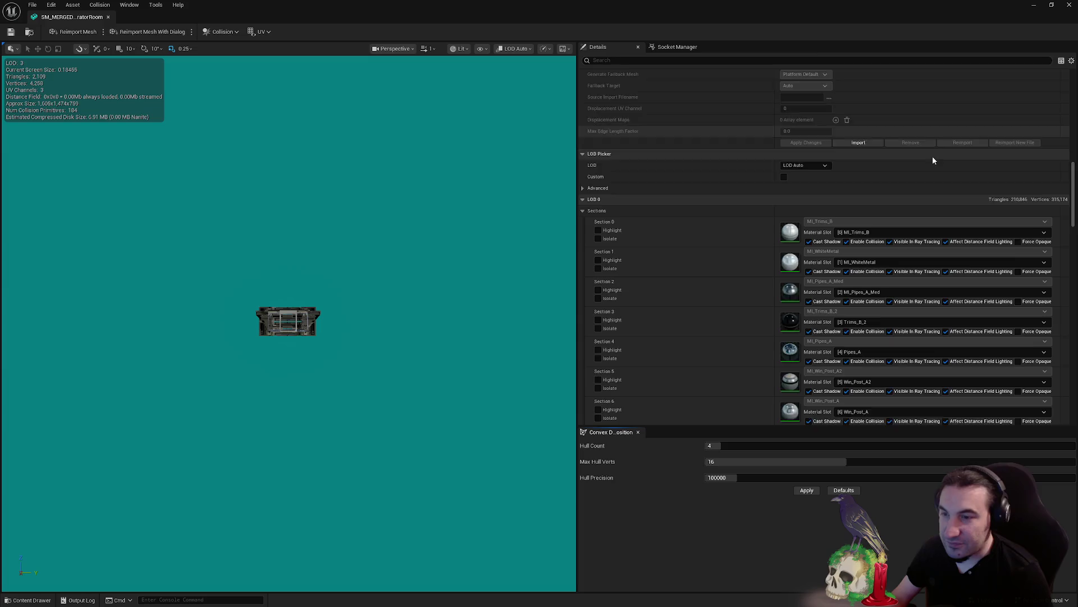
{"action": "scroll", "coordinate": [933, 145], "scroll_direction": "down", "scroll_amount": 15}
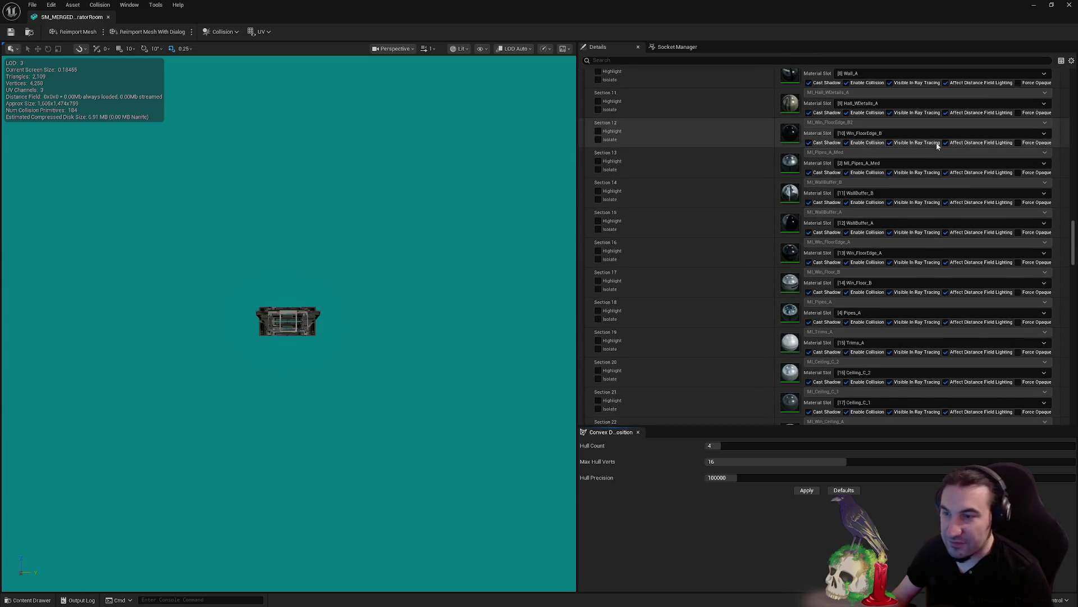
{"action": "scroll", "coordinate": [942, 145], "scroll_direction": "down", "scroll_amount": 15}
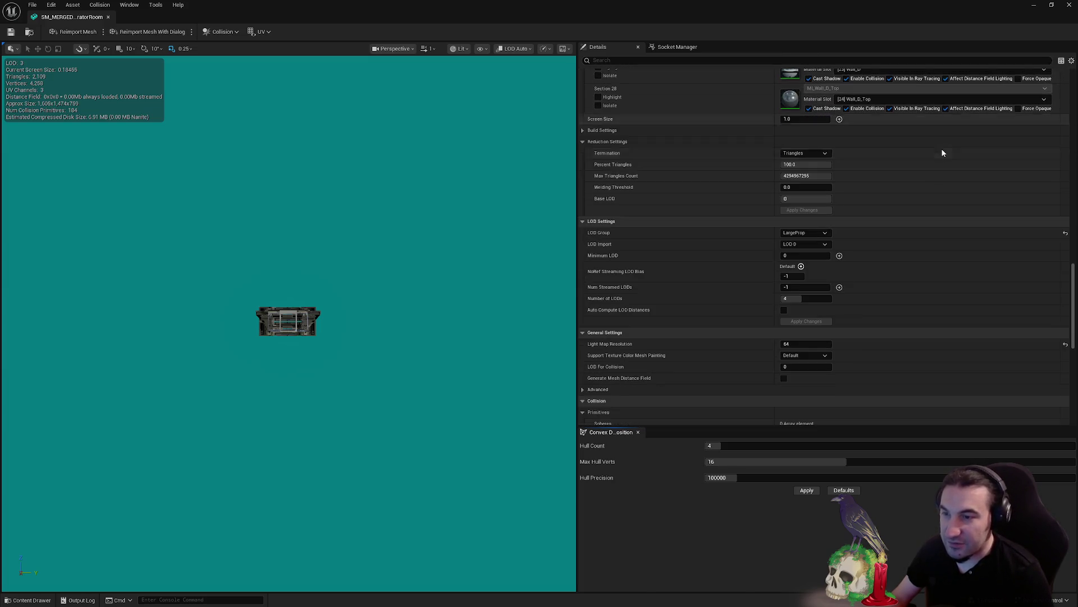
{"action": "scroll", "coordinate": [946, 157], "scroll_direction": "down", "scroll_amount": 5}
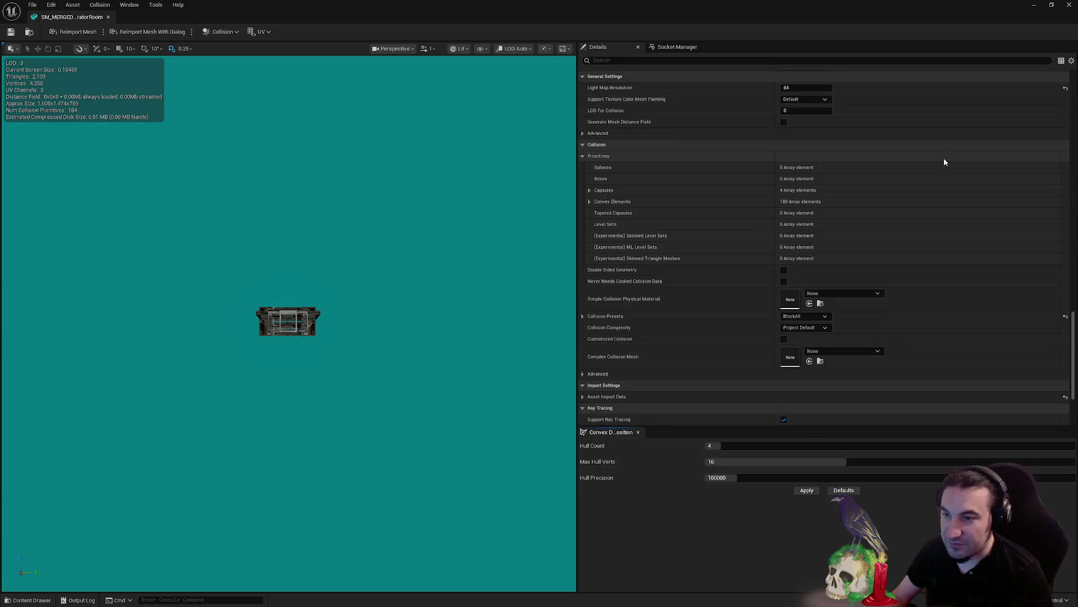
{"action": "scroll", "coordinate": [943, 163], "scroll_direction": "down", "scroll_amount": 5}
Step: Save and close SM_MERGED, then inspect the SM_MERGED_AE_Hallway mesh
{"action": "left_click", "coordinate": [11, 32]}
{"action": "left_click", "coordinate": [1069, 4]}
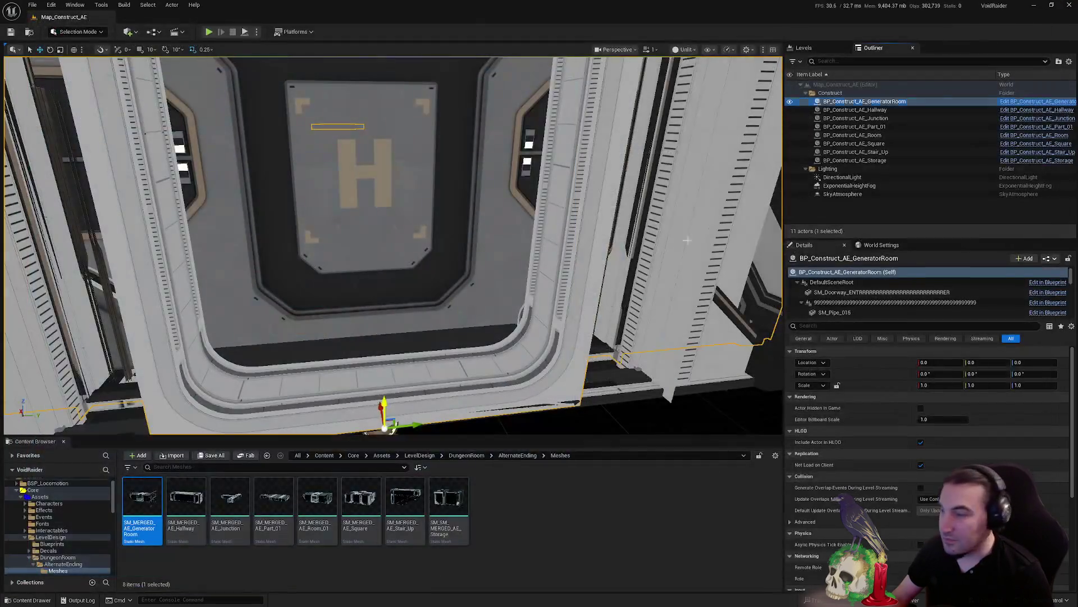
{"action": "left_click", "coordinate": [194, 502]}
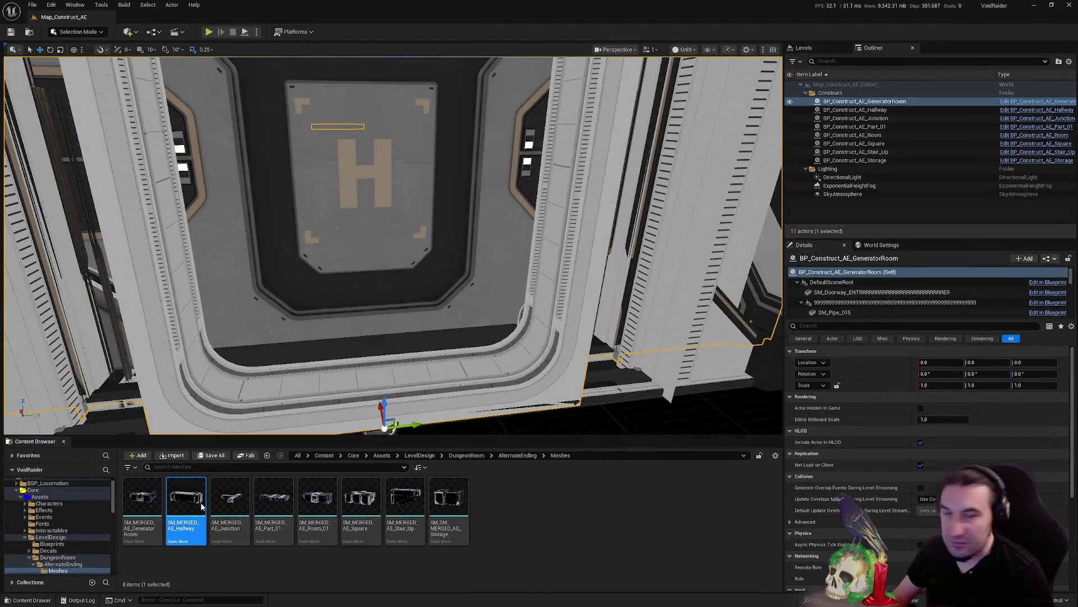
{"action": "double_click", "coordinate": [201, 505]}
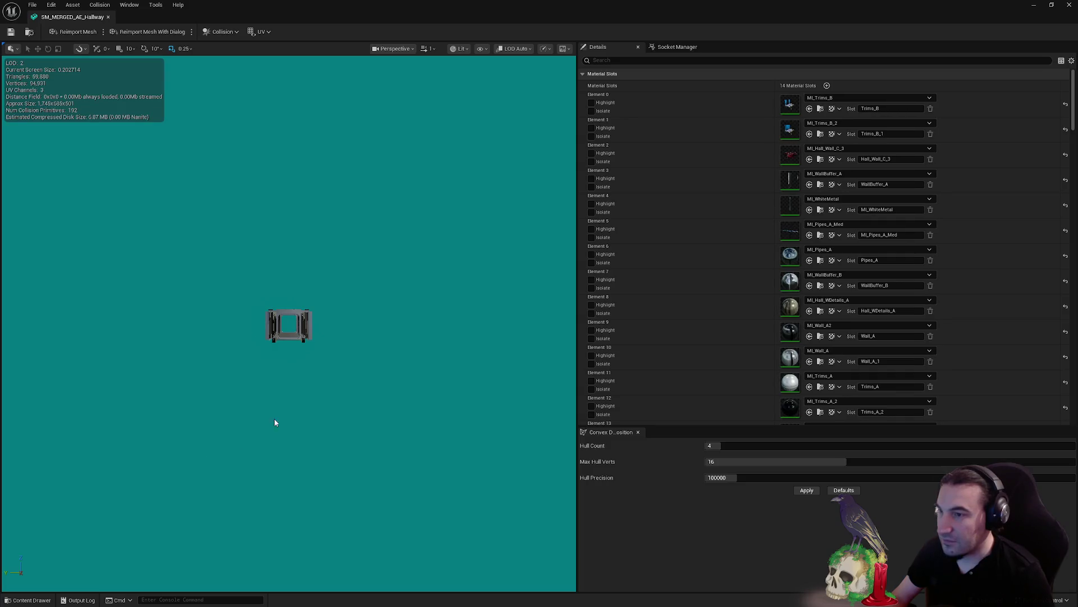
{"action": "scroll", "coordinate": [779, 181], "scroll_direction": "down", "scroll_amount": 2}
{"action": "scroll", "coordinate": [781, 186], "scroll_direction": "down", "scroll_amount": 10}
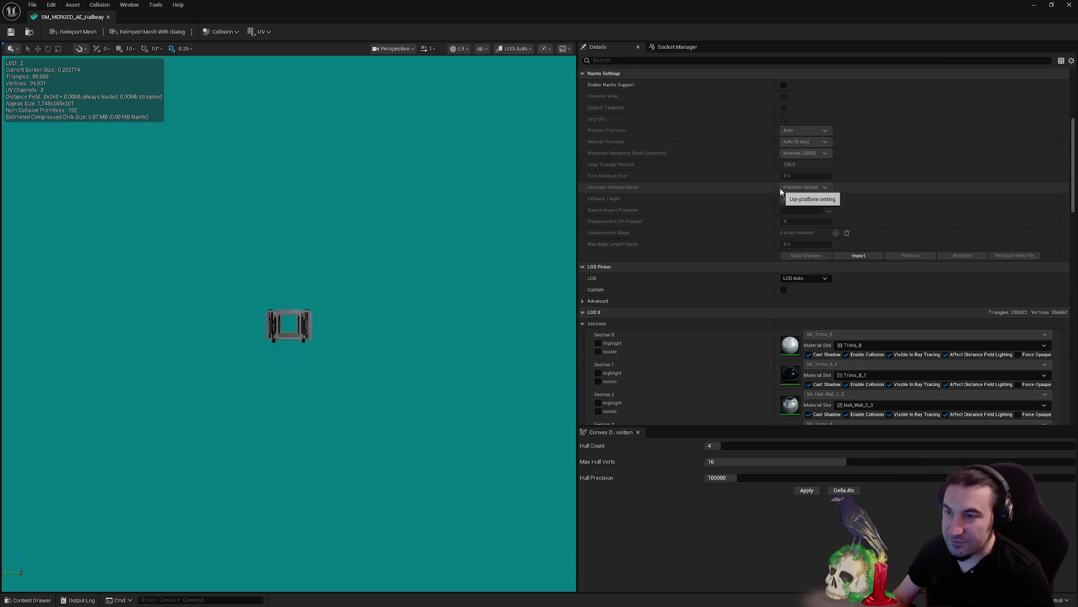
{"action": "scroll", "coordinate": [872, 233], "scroll_direction": "down", "scroll_amount": 4}
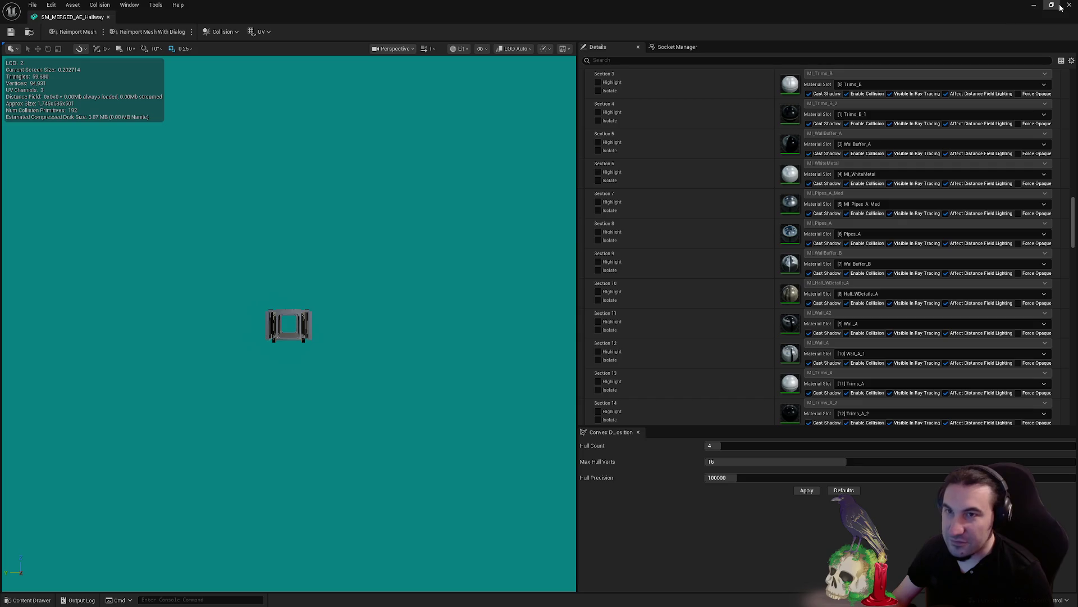
{"action": "left_click", "coordinate": [1069, 4]}
Step: Inspect BP_Construct_AE_Hallway from ModularsRoom, then select the Hallway actor in the level
{"action": "scroll", "coordinate": [63, 539], "scroll_direction": "down", "scroll_amount": 5}
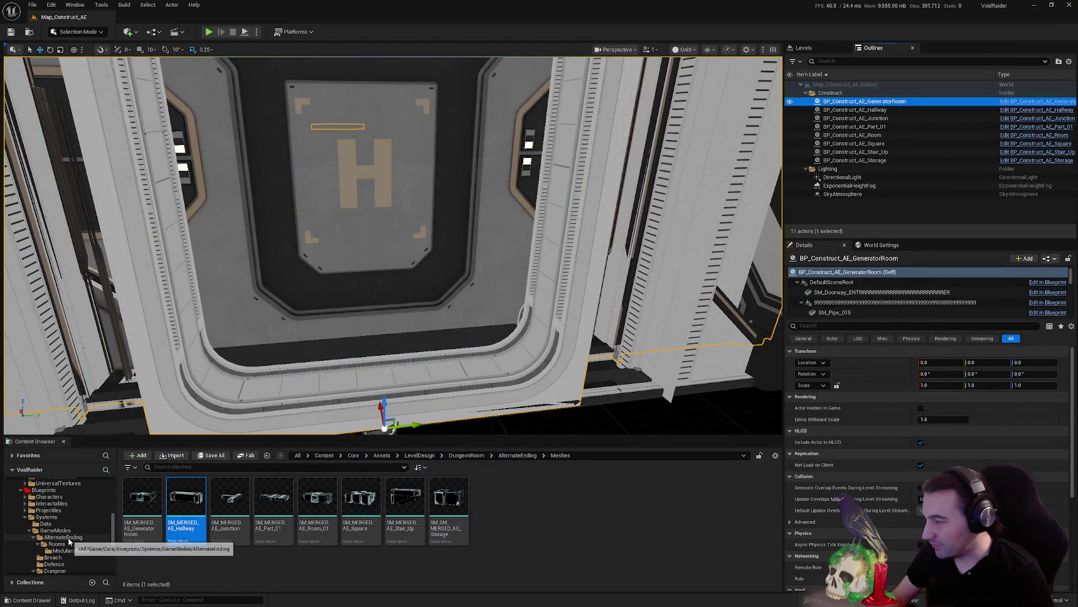
{"action": "left_click", "coordinate": [82, 551]}
{"action": "double_click", "coordinate": [186, 499]}
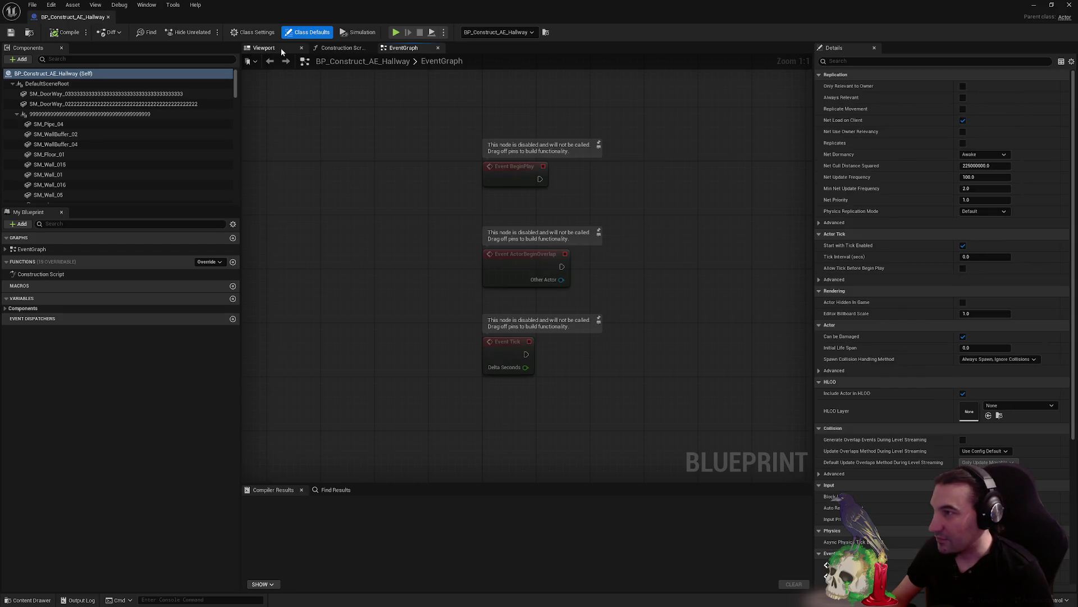
{"action": "left_click", "coordinate": [281, 48]}
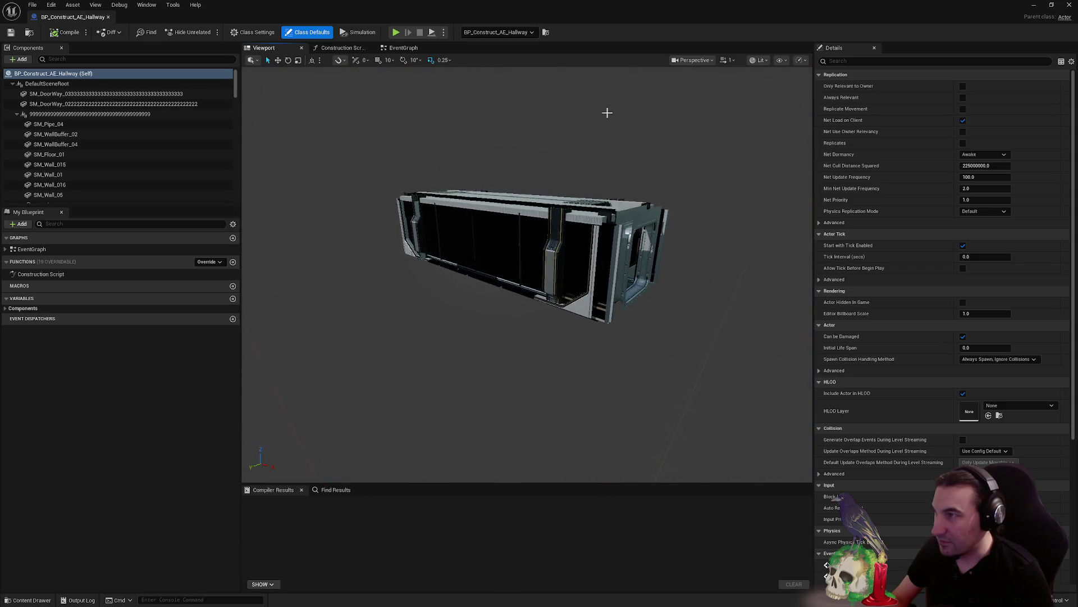
{"action": "left_click", "coordinate": [1069, 5]}
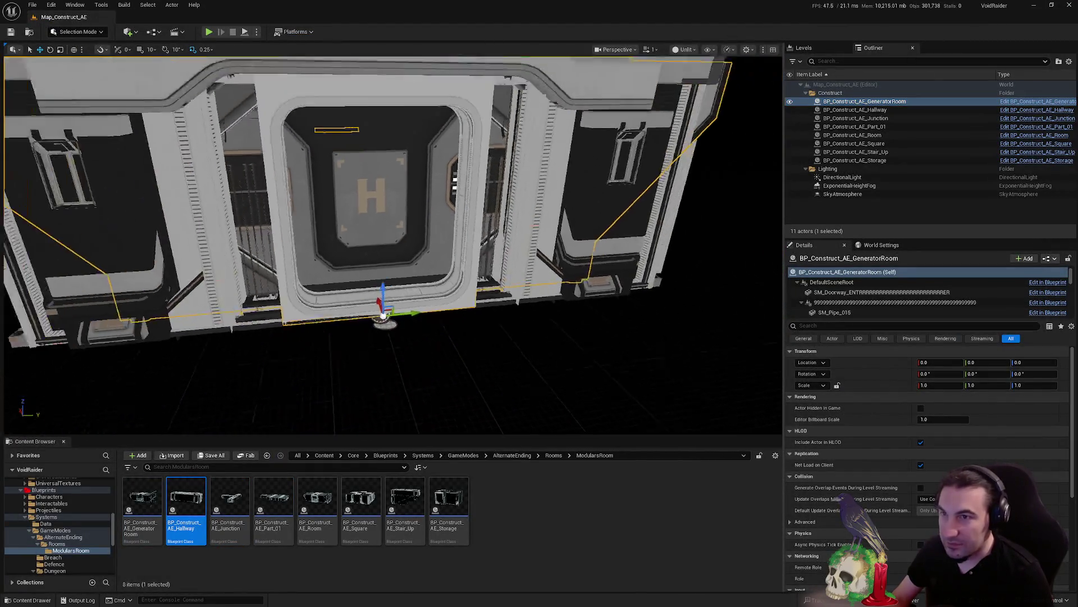
{"action": "mouse_move", "coordinate": [372, 372]}
{"action": "left_mouse_down"}
{"action": "mouse_move", "coordinate": [424, 347]}
{"action": "mouse_move", "coordinate": [417, 393]}
{"action": "left_mouse_up"}
{"action": "left_click", "coordinate": [443, 230]}
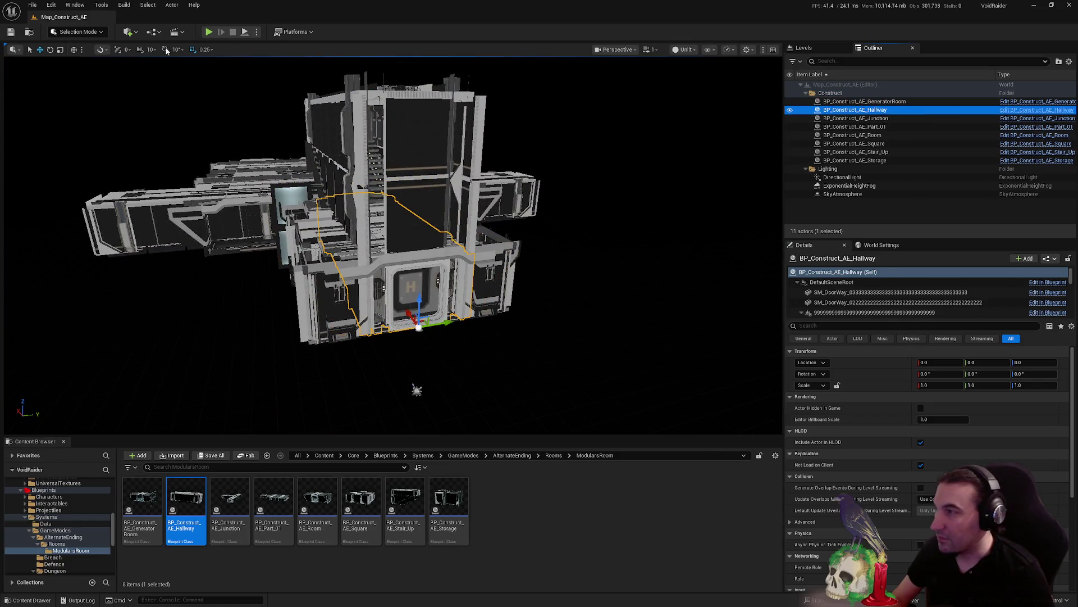
Step: Open the Merge Actors tool and start merging the Hallway actor
{"action": "left_click", "coordinate": [101, 6]}
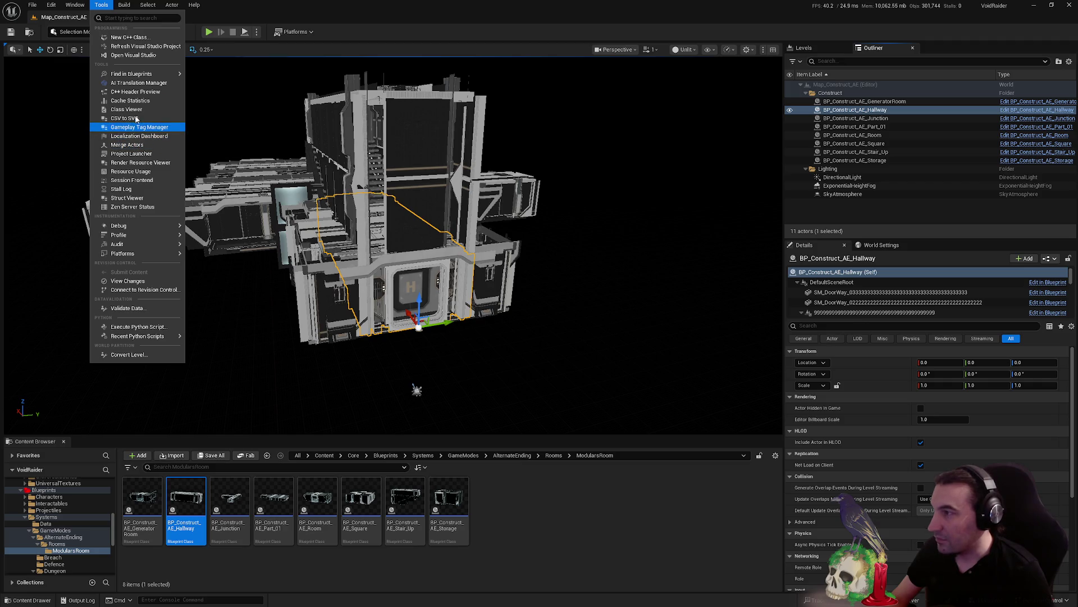
{"action": "left_click", "coordinate": [134, 145]}
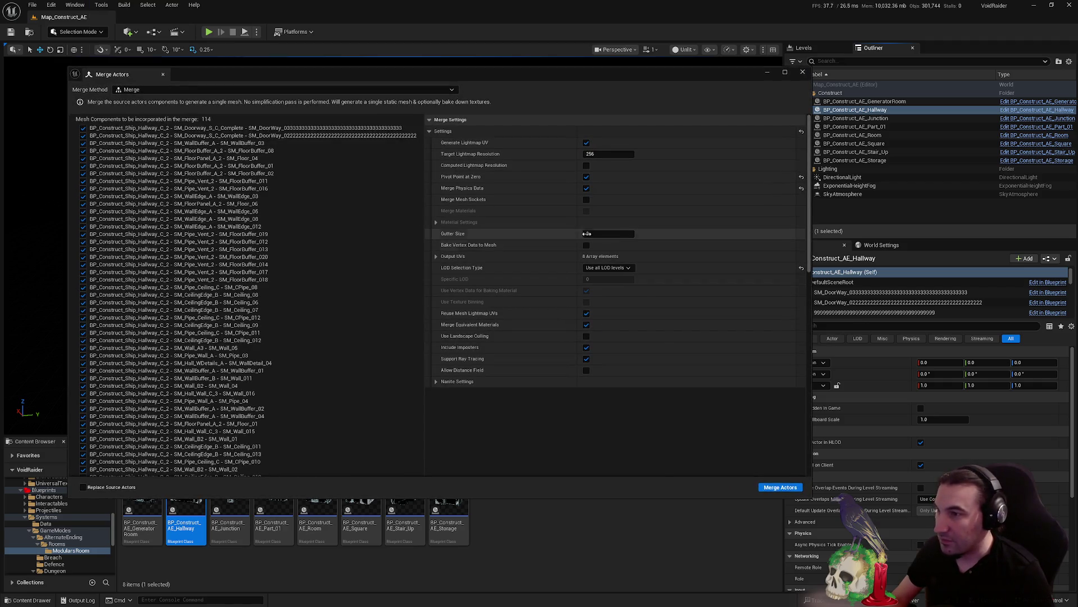
{"action": "left_click", "coordinate": [771, 491]}
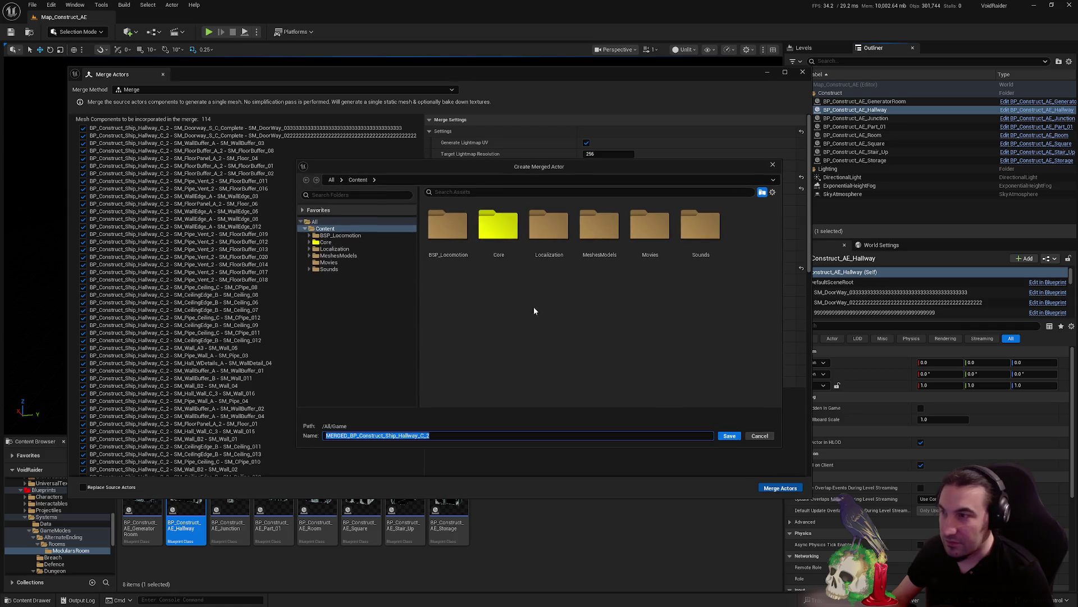
Step: Browse the save dialog to Core/Assets/LevelDesign/DungeonRoom/AlternateEnding/Meshes
{"action": "double_click", "coordinate": [499, 227]}
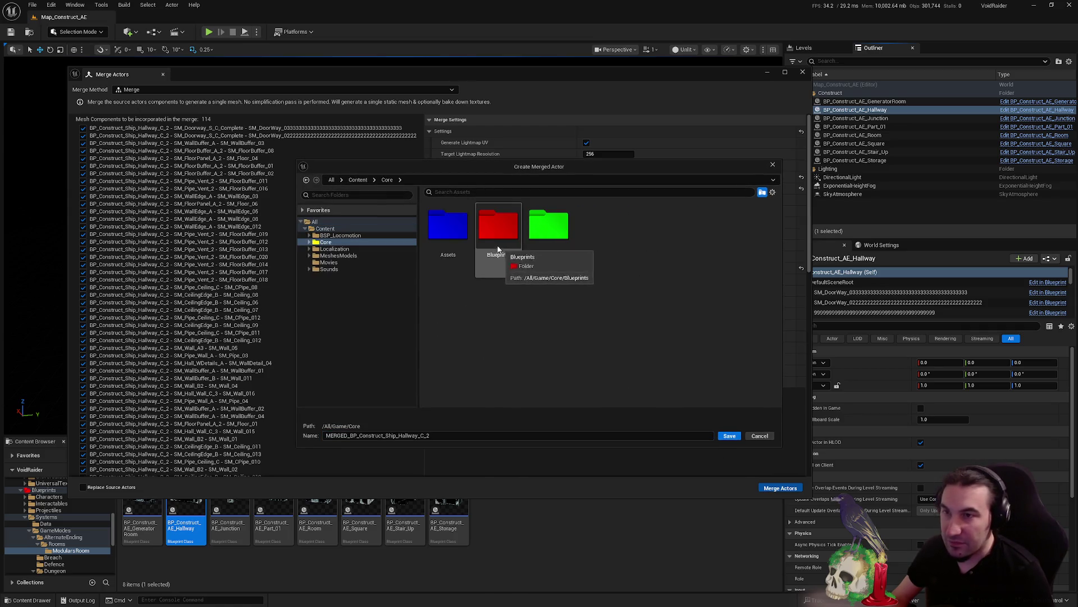
{"action": "double_click", "coordinate": [456, 234]}
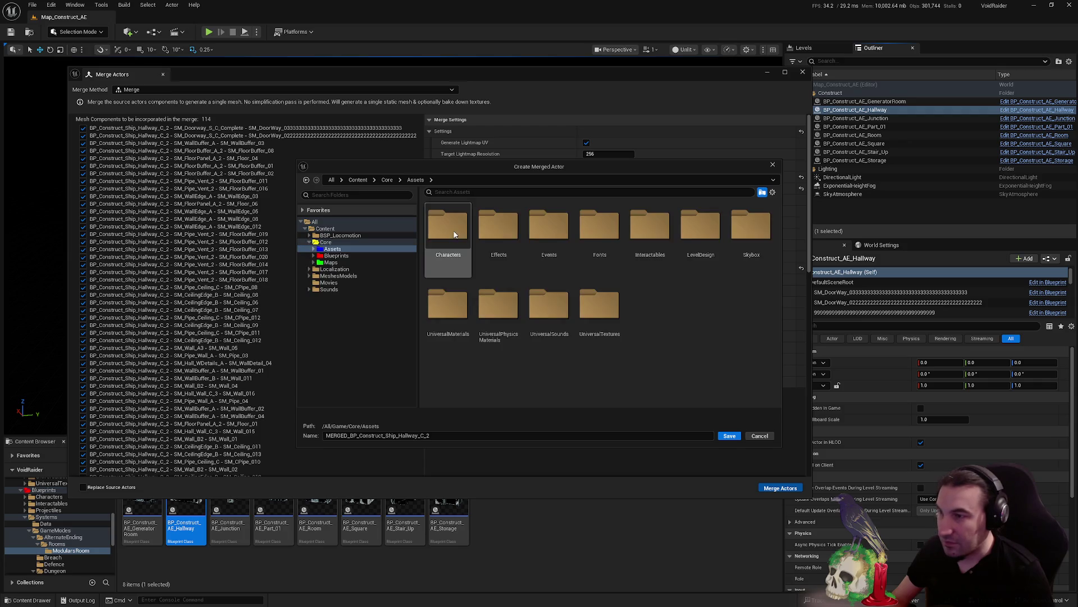
{"action": "double_click", "coordinate": [696, 239]}
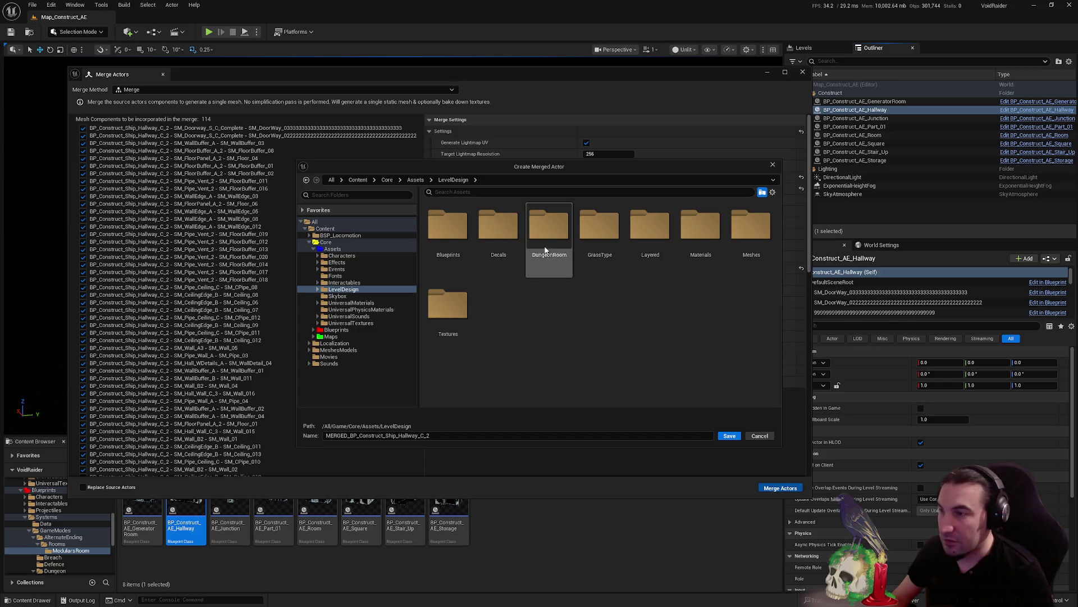
{"action": "mouse_move", "coordinate": [597, 168]}
{"action": "left_mouse_down"}
{"action": "mouse_move", "coordinate": [568, 262]}
{"action": "mouse_move", "coordinate": [386, 157]}
{"action": "mouse_move", "coordinate": [386, 128]}
{"action": "mouse_move", "coordinate": [415, 185]}
{"action": "mouse_move", "coordinate": [410, 206]}
{"action": "left_mouse_up"}
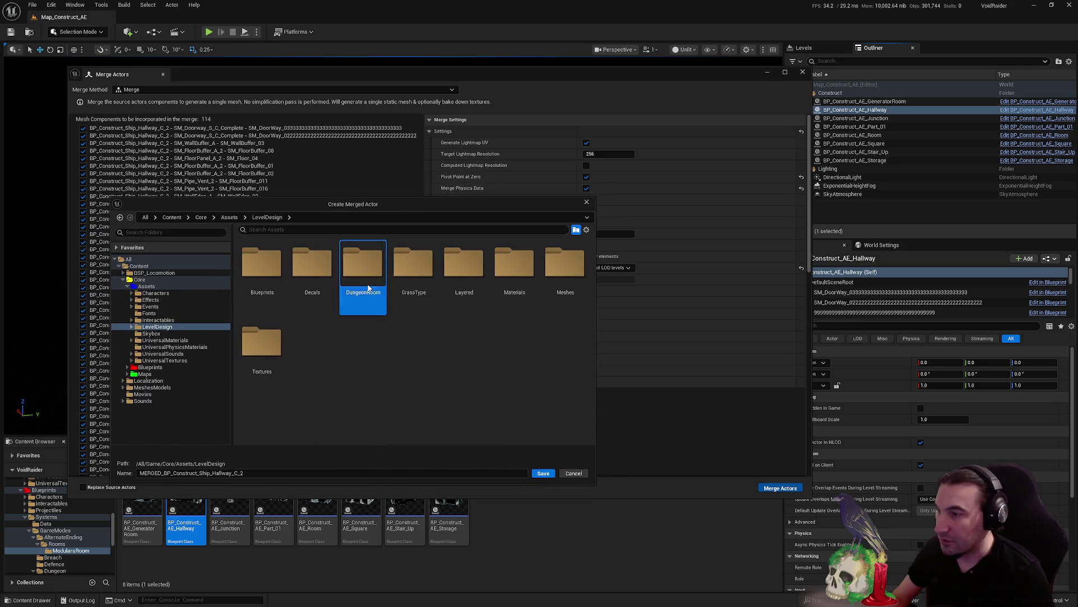
{"action": "double_click", "coordinate": [363, 265]}
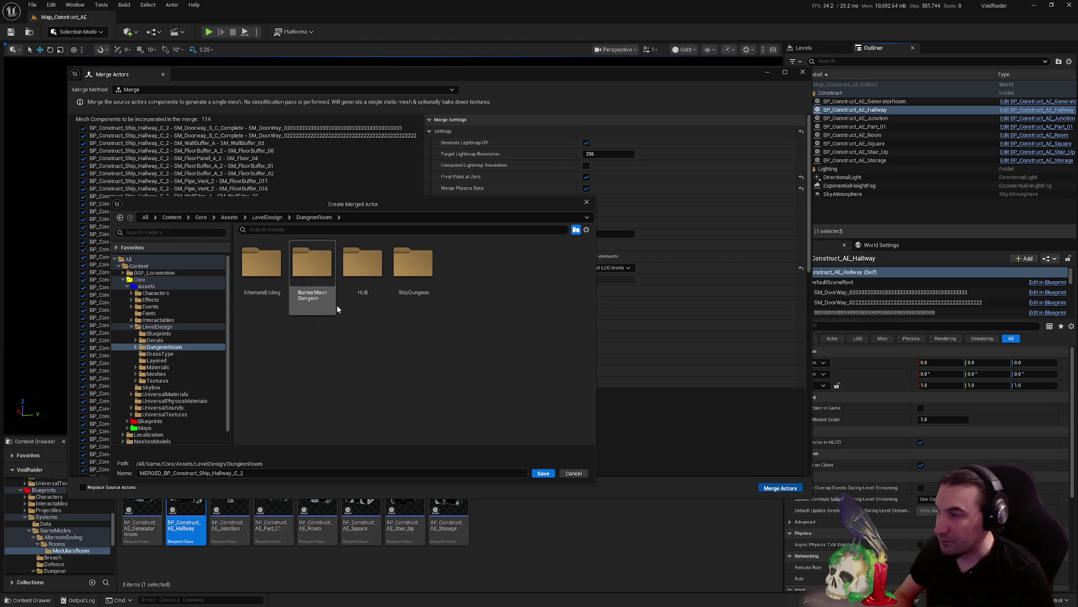
{"action": "double_click", "coordinate": [269, 271]}
{"action": "double_click", "coordinate": [274, 272]}
Step: Name the merged mesh MERGED_AE_Hallway and save it to run the merge
{"action": "left_click", "coordinate": [313, 272]}
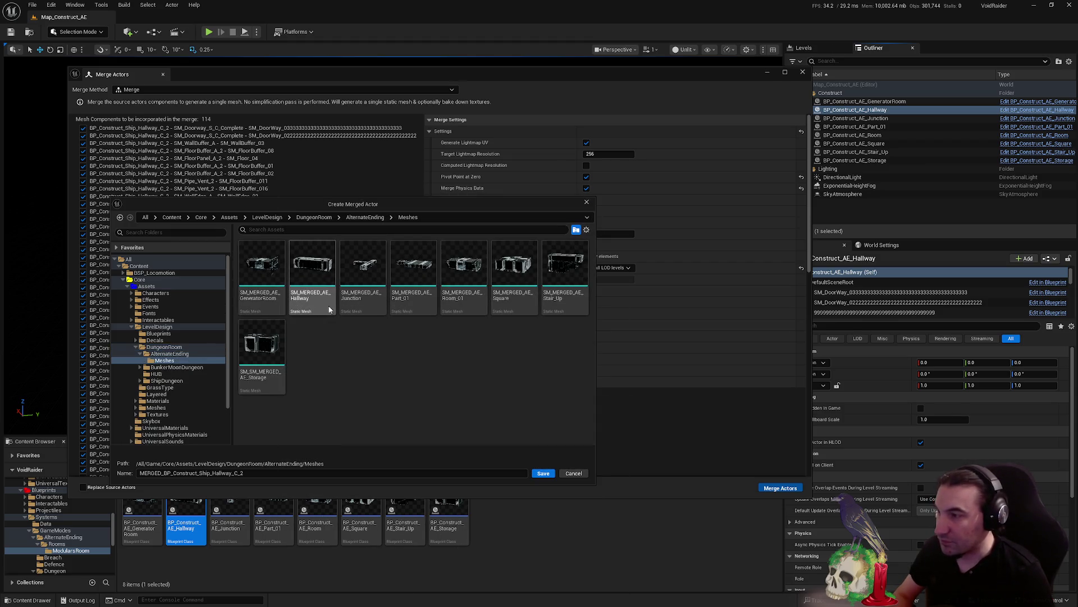
{"action": "left_click_drag", "start_coordinate": [151, 474], "coordinate": [99, 471]}
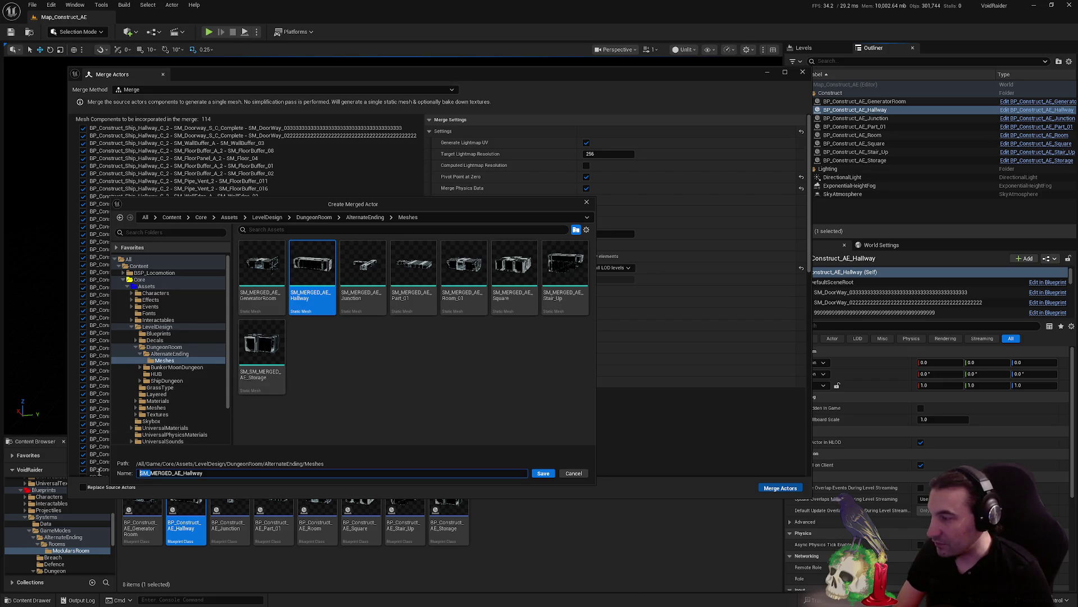
{"action": "key", "text": "BackSpace"}
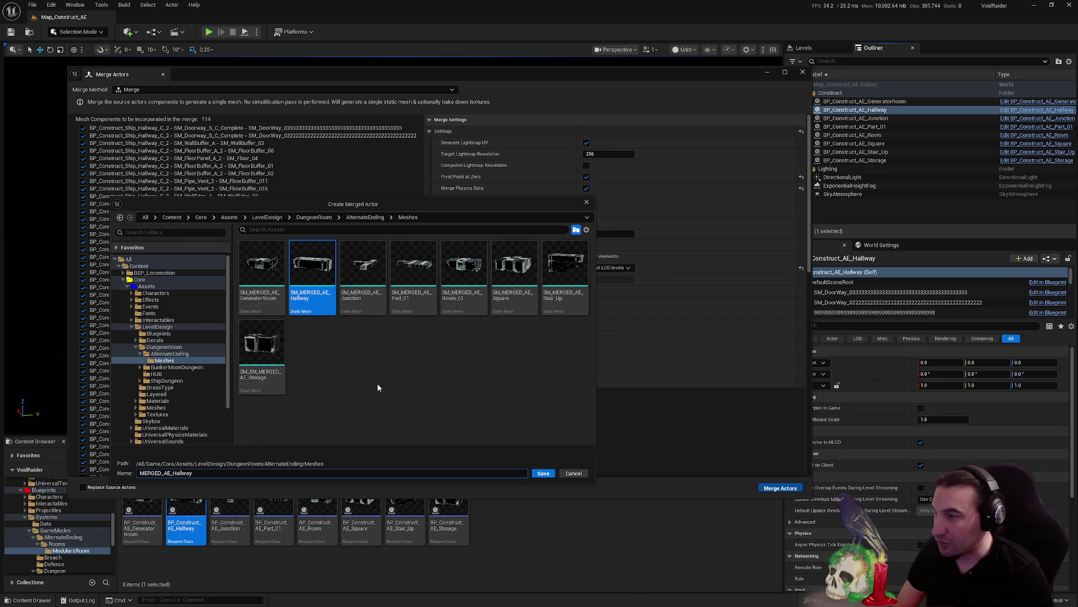
{"action": "left_click", "coordinate": [378, 383]}
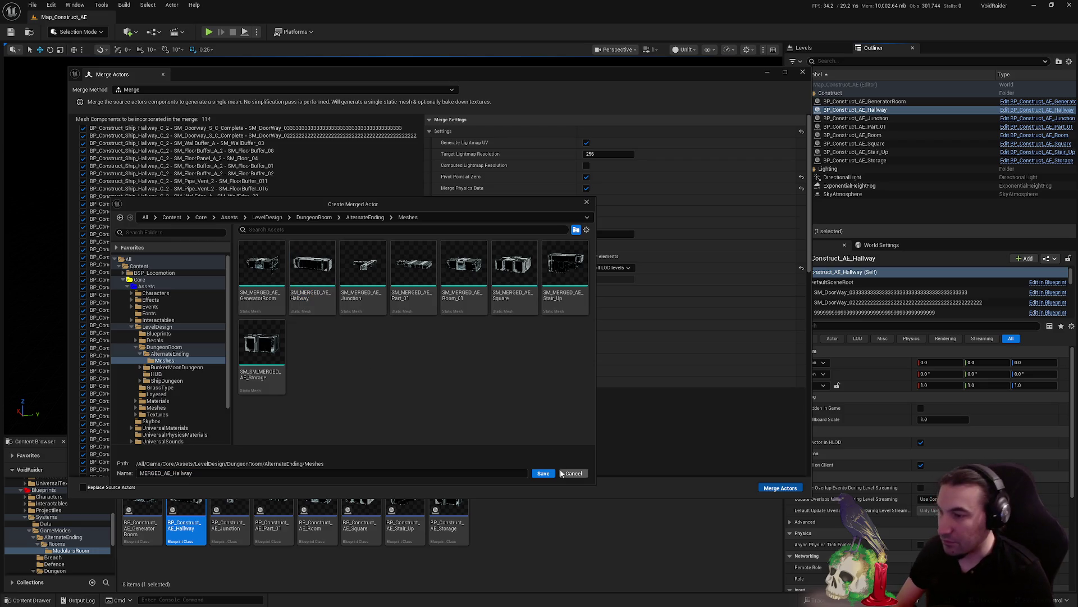
{"action": "left_click", "coordinate": [544, 473]}
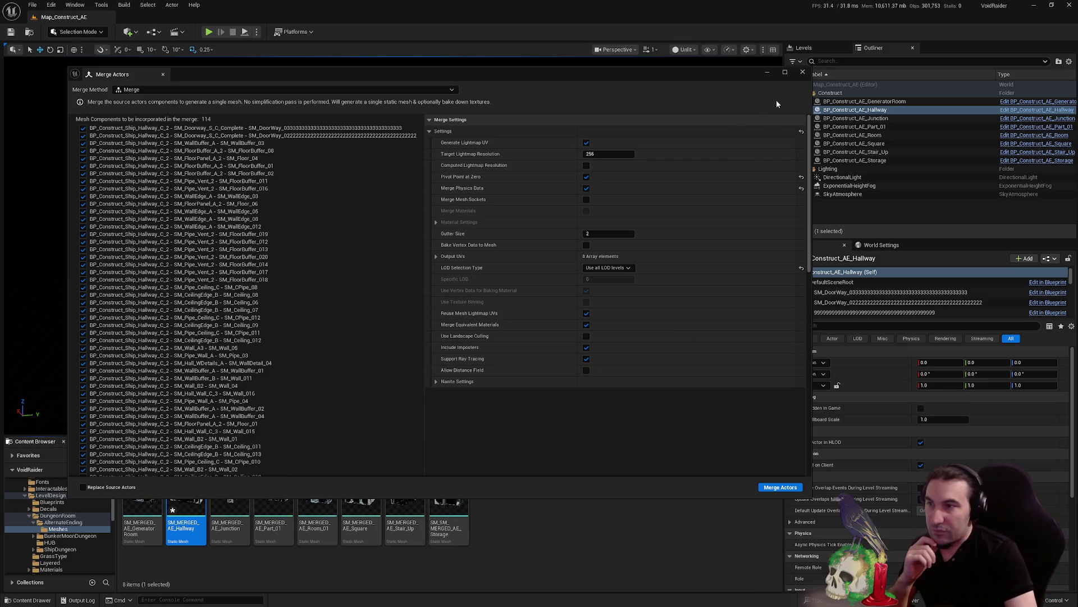
Step: Close Merge Actors and save all unsaved assets
{"action": "left_click", "coordinate": [802, 73]}
{"action": "left_click", "coordinate": [216, 459]}
{"action": "left_click", "coordinate": [611, 401]}
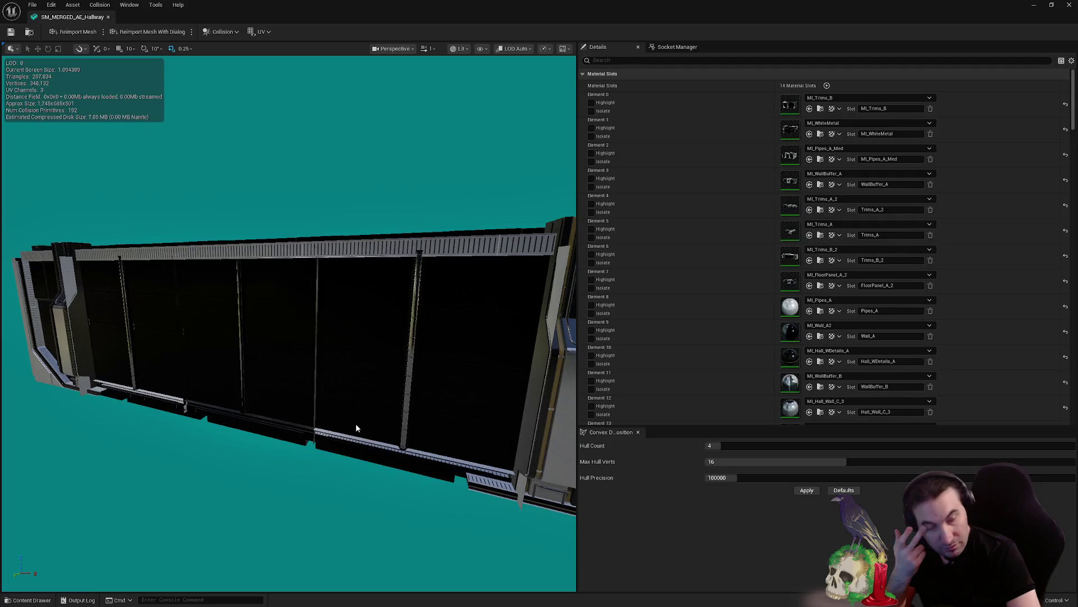
Step: Enable collision on mesh Sections 8, 10, 11, 14, 15 and 16
{"action": "scroll", "coordinate": [360, 427], "scroll_direction": "up", "scroll_amount": 3}
{"action": "scroll", "coordinate": [359, 423], "scroll_direction": "down", "scroll_amount": 2}
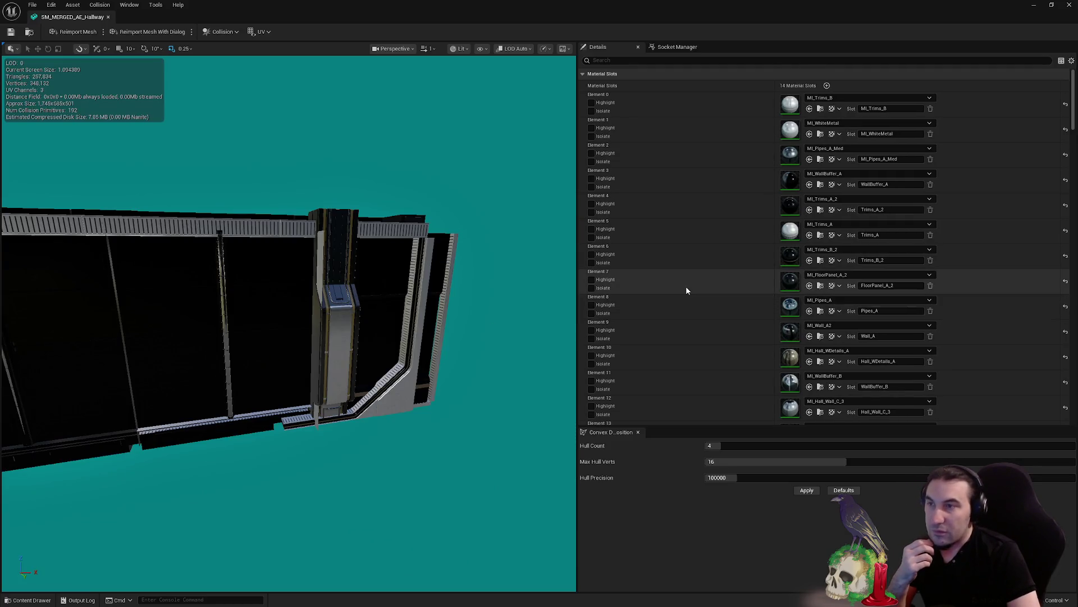
{"action": "scroll", "coordinate": [686, 285], "scroll_direction": "down", "scroll_amount": 10}
{"action": "scroll", "coordinate": [687, 292], "scroll_direction": "down", "scroll_amount": 10}
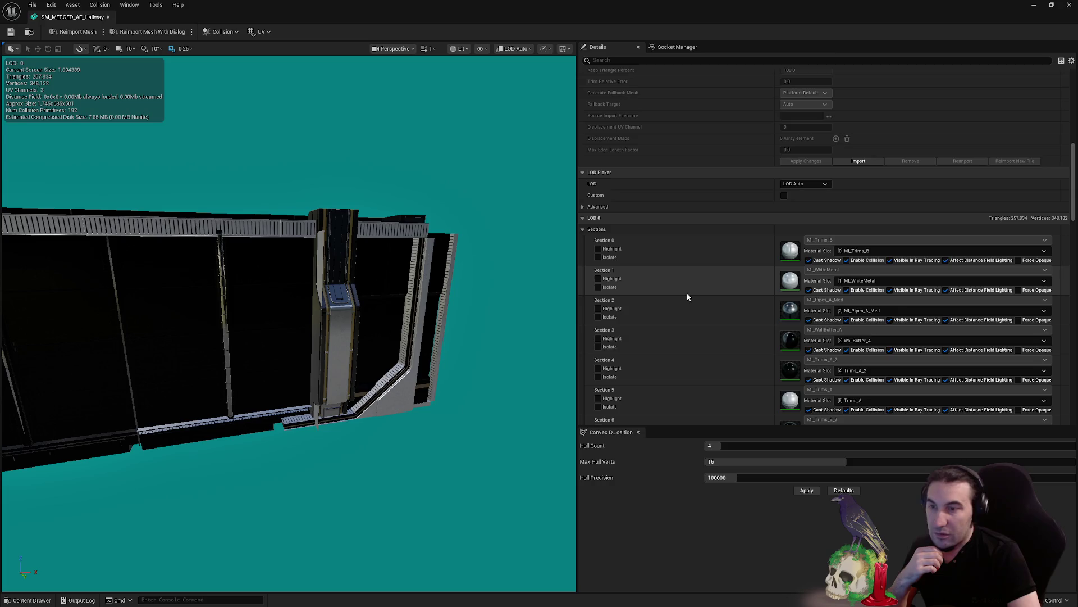
{"action": "left_click", "coordinate": [846, 217]}
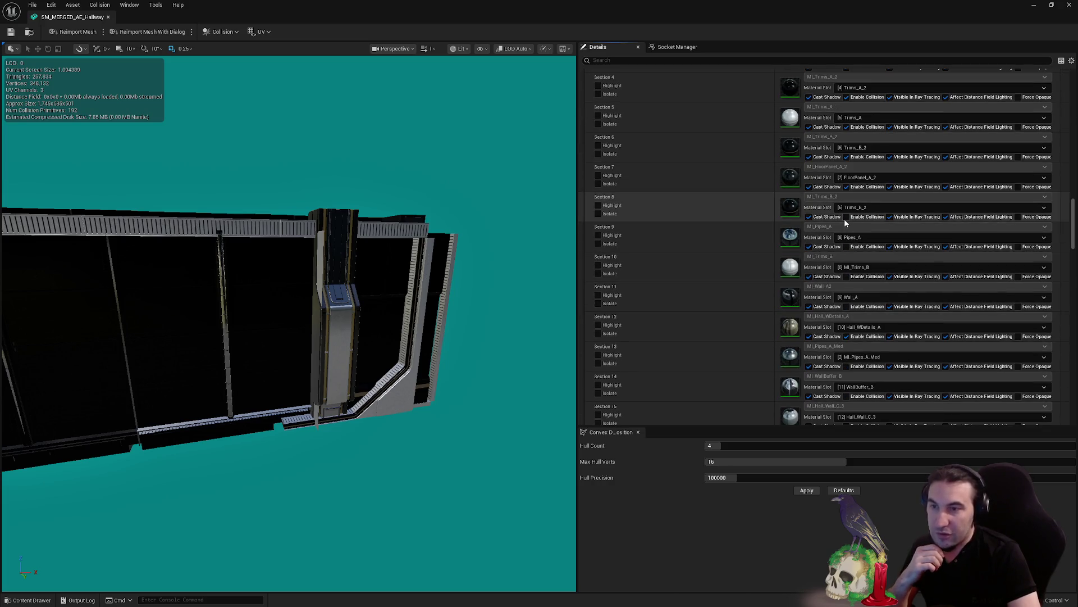
{"action": "left_click", "coordinate": [847, 276]}
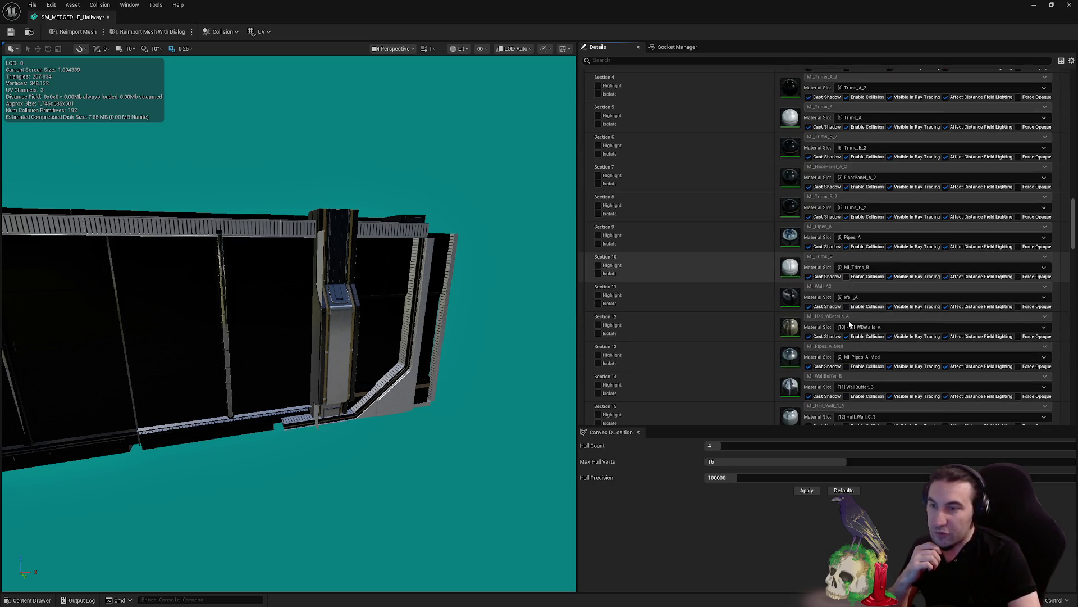
{"action": "left_click", "coordinate": [870, 308]}
{"action": "scroll", "coordinate": [868, 311], "scroll_direction": "down", "scroll_amount": 2}
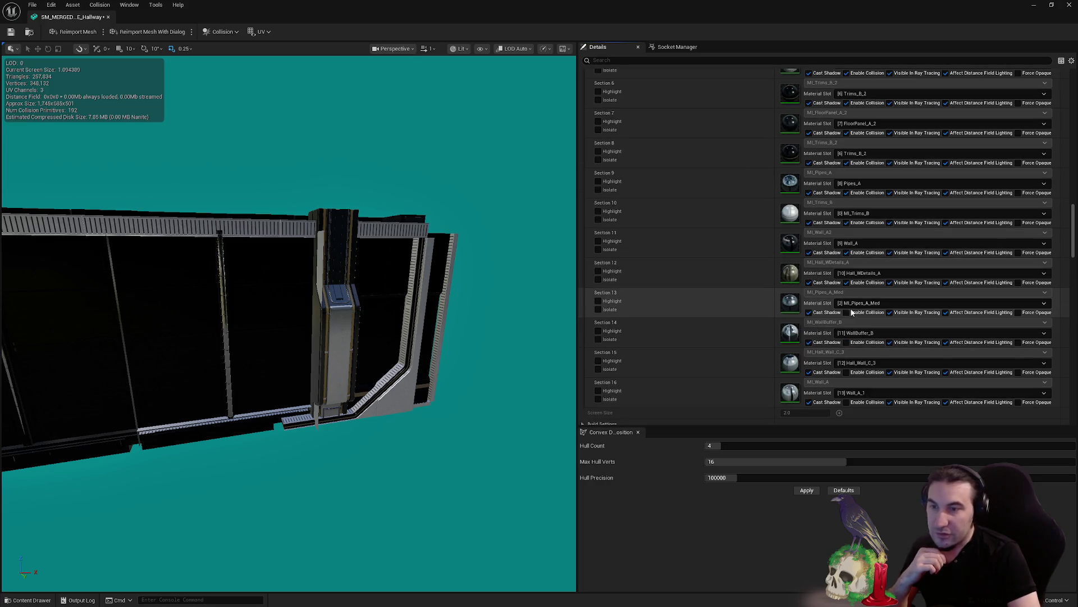
{"action": "left_click", "coordinate": [845, 343]}
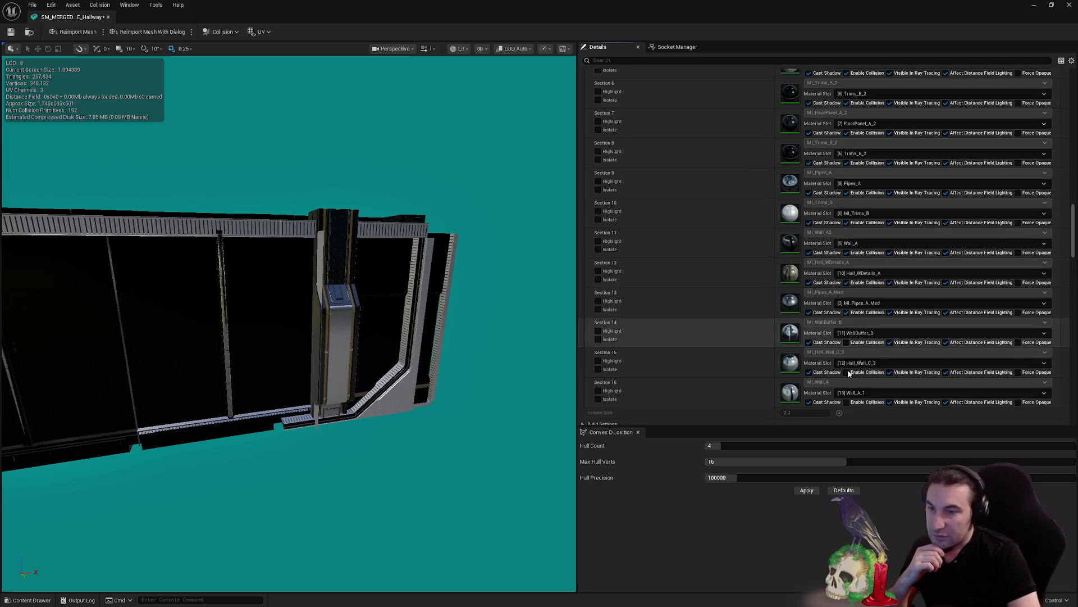
{"action": "left_click", "coordinate": [847, 402]}
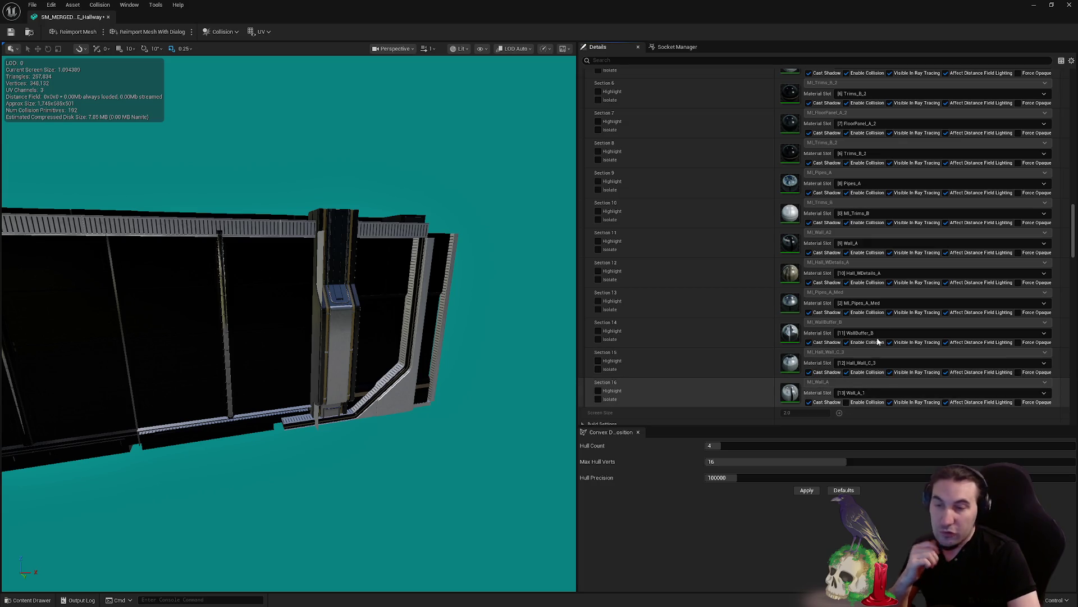
Step: Bring up the LOD Group preset list in LOD Settings
{"action": "scroll", "coordinate": [881, 326], "scroll_direction": "down", "scroll_amount": 4}
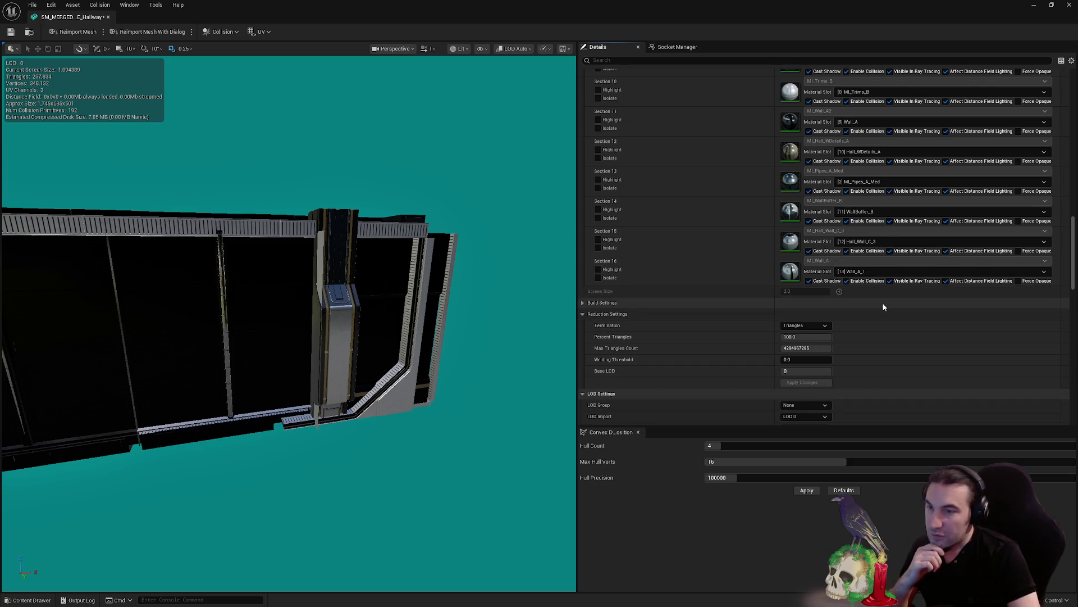
{"action": "scroll", "coordinate": [882, 304], "scroll_direction": "down", "scroll_amount": 3}
{"action": "left_click", "coordinate": [807, 311]}
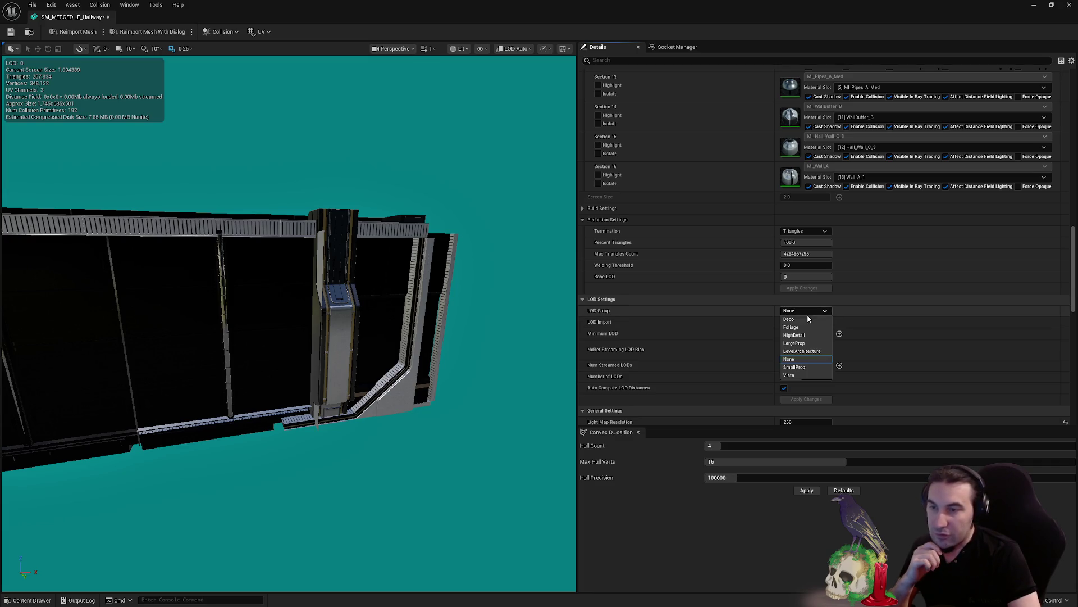
Step: Choose LargeProp as the LOD Group and confirm overwriting the current settings
{"action": "left_click", "coordinate": [803, 343]}
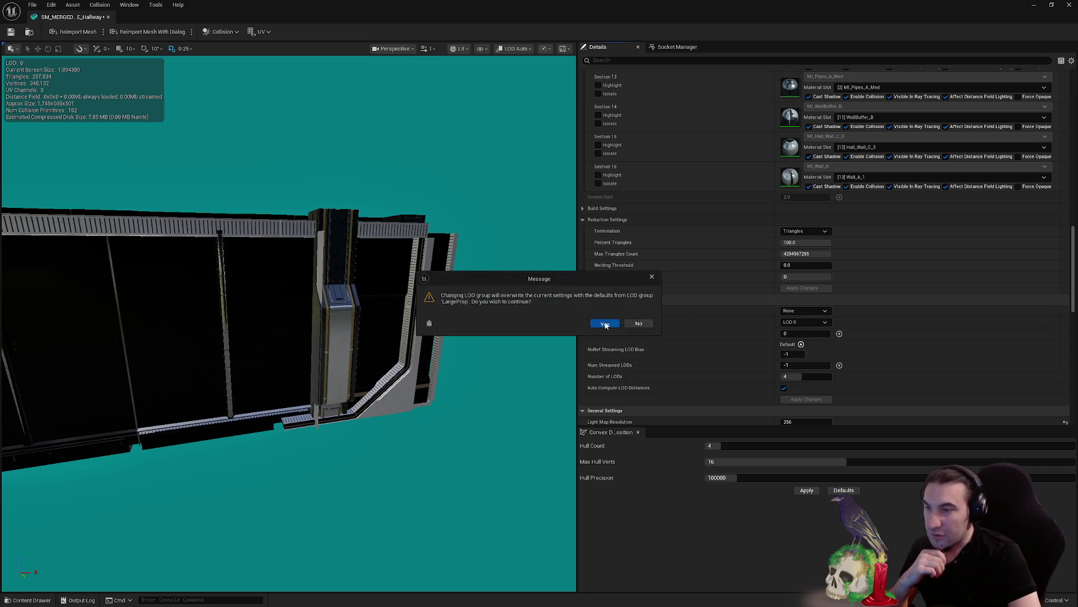
{"action": "left_click", "coordinate": [605, 323]}
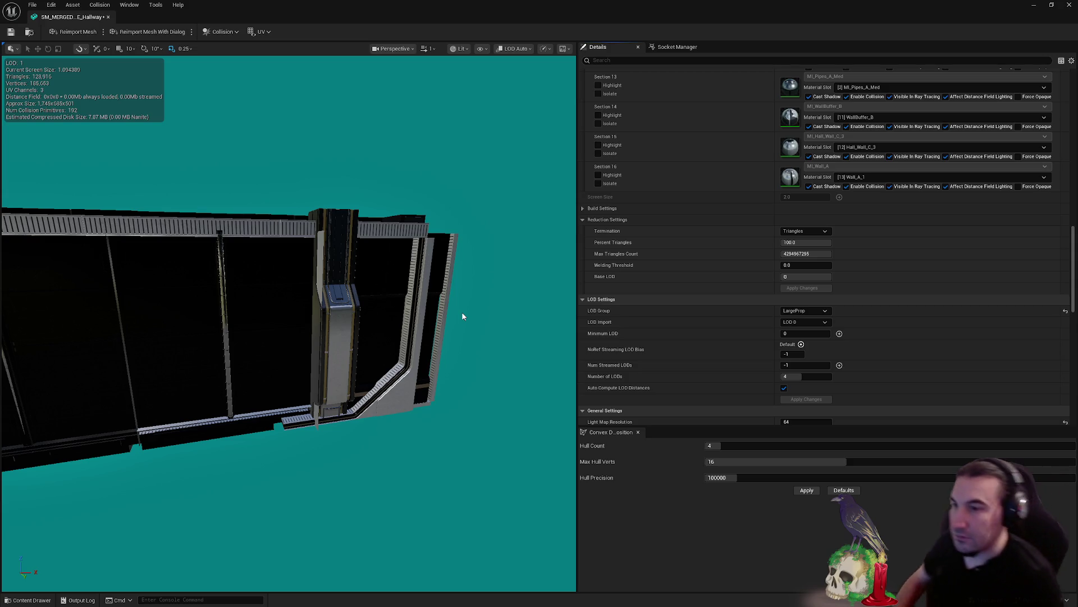
{"action": "scroll", "coordinate": [693, 288], "scroll_direction": "down", "scroll_amount": 5}
{"action": "scroll", "coordinate": [692, 242], "scroll_direction": "down", "scroll_amount": 10}
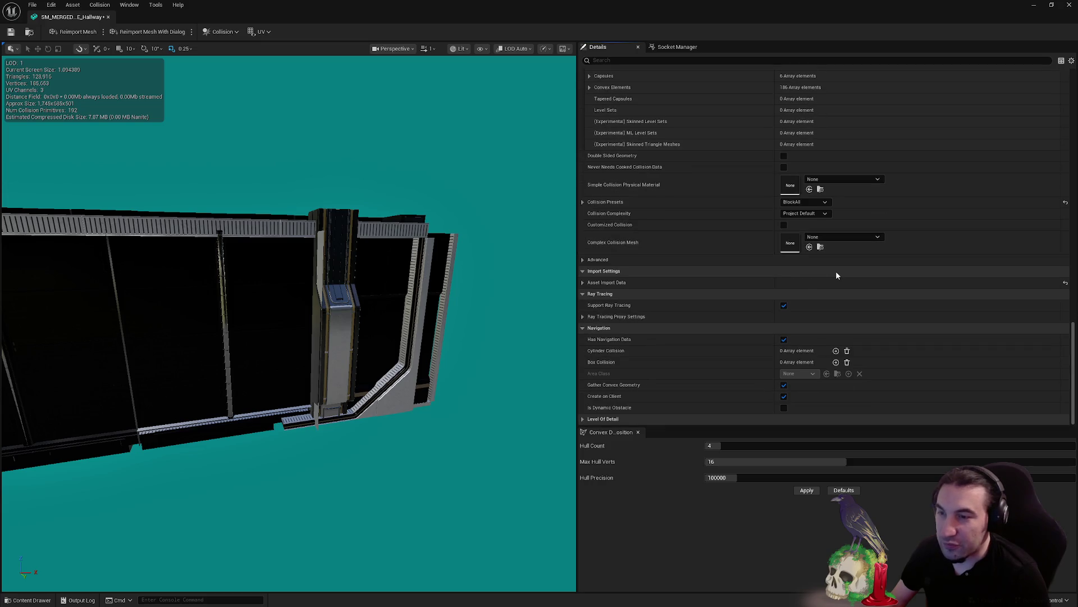
{"action": "scroll", "coordinate": [747, 270], "scroll_direction": "up", "scroll_amount": 15}
{"action": "scroll", "coordinate": [737, 292], "scroll_direction": "up", "scroll_amount": 15}
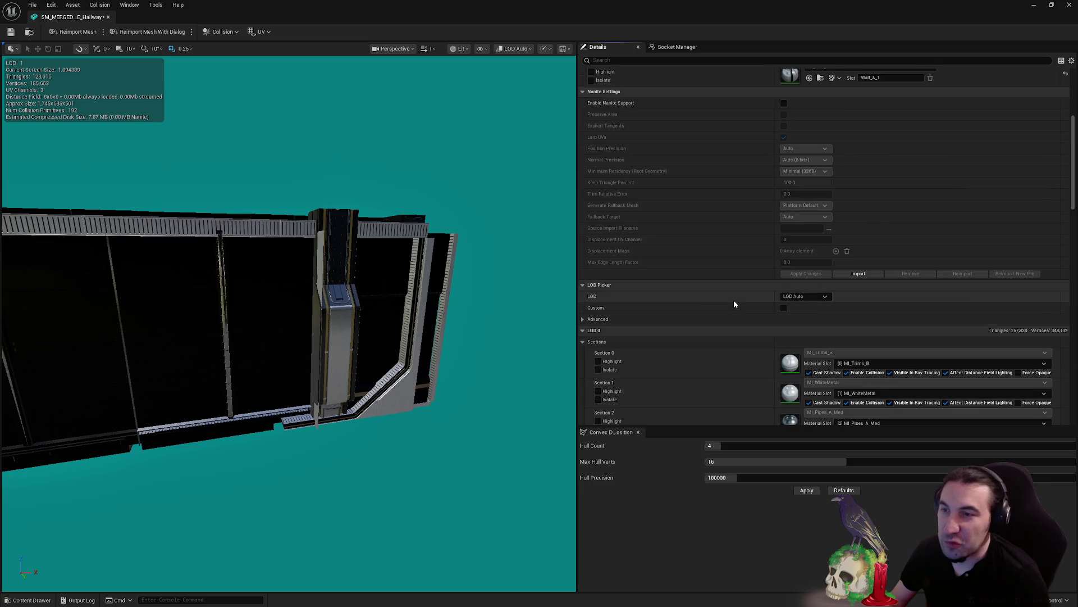
{"action": "scroll", "coordinate": [733, 304], "scroll_direction": "up", "scroll_amount": 15}
{"action": "scroll", "coordinate": [753, 242], "scroll_direction": "down", "scroll_amount": 10}
{"action": "scroll", "coordinate": [791, 236], "scroll_direction": "down", "scroll_amount": 5}
{"action": "scroll", "coordinate": [808, 250], "scroll_direction": "down", "scroll_amount": 5}
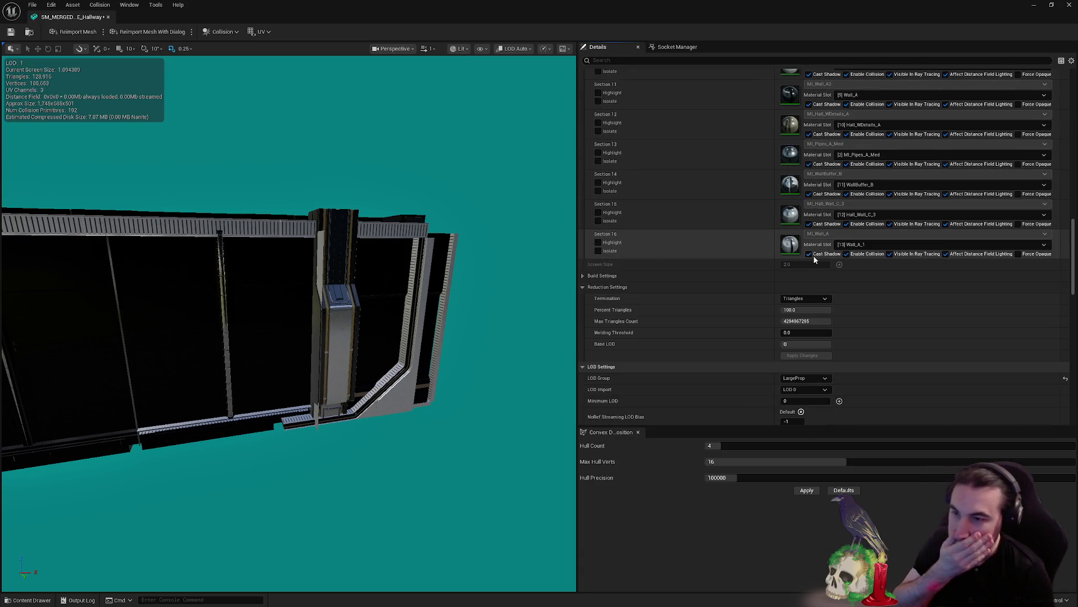
{"action": "scroll", "coordinate": [677, 292], "scroll_direction": "down", "scroll_amount": 3}
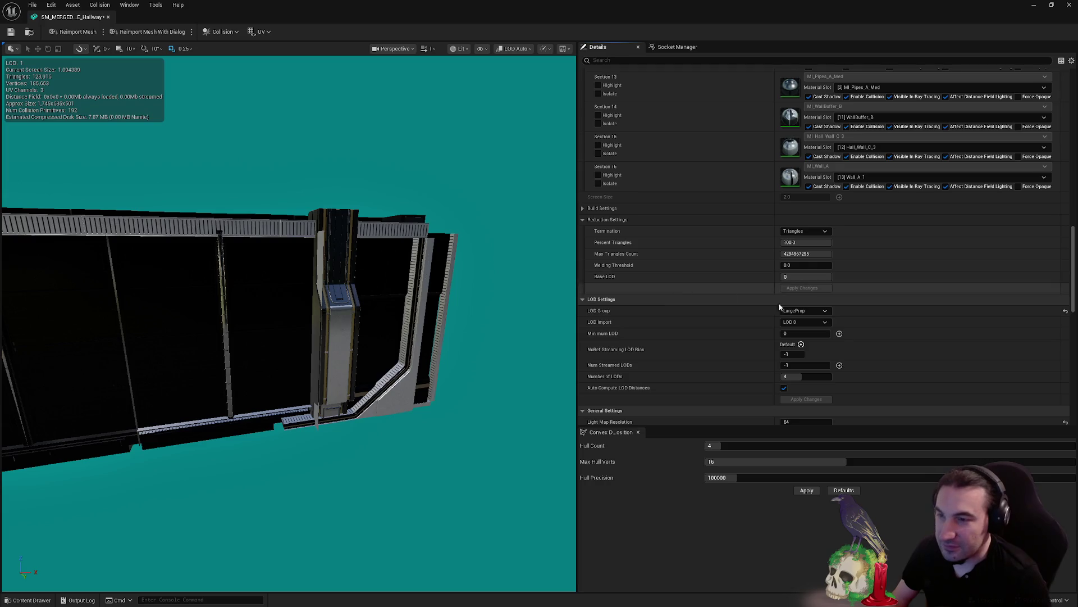
{"action": "left_click", "coordinate": [804, 311]}
{"action": "left_click", "coordinate": [727, 313]}
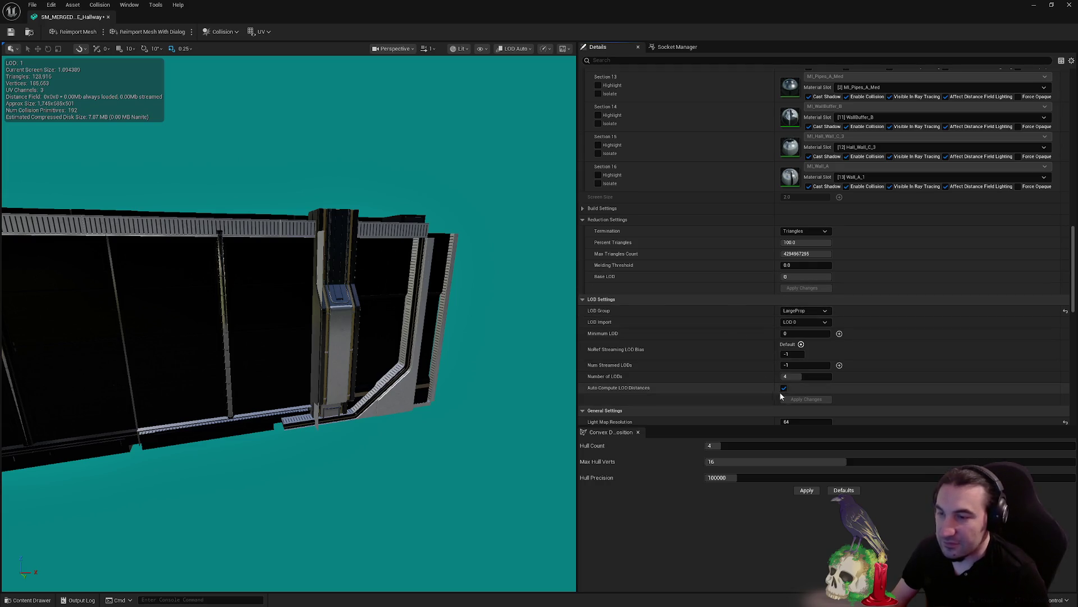
Step: Turn off Auto Compute LOD Distances and set LOD 1's screen size to 0.8
{"action": "left_click", "coordinate": [784, 388]}
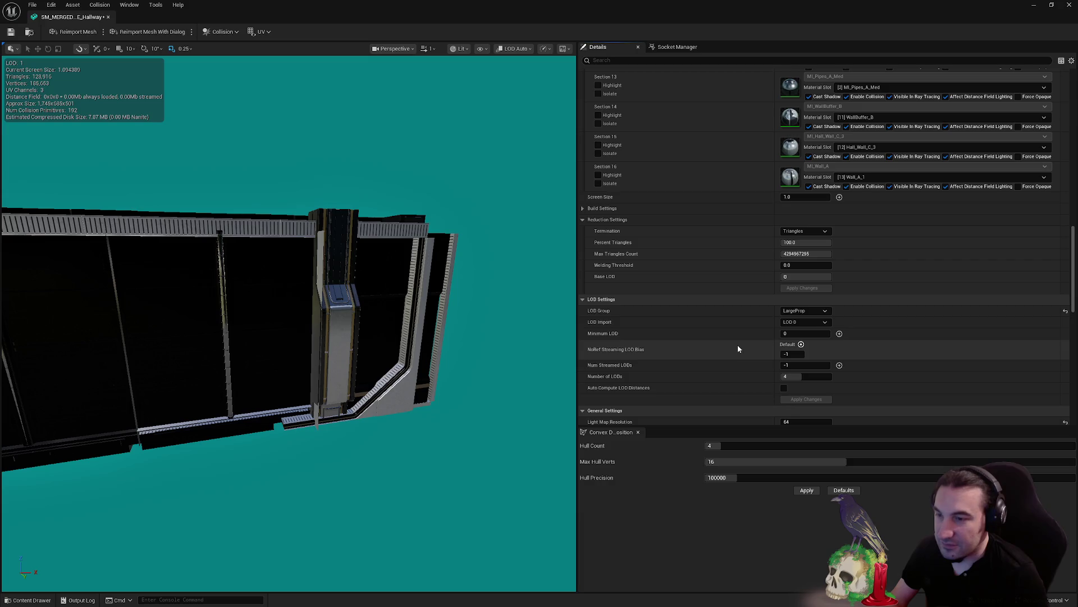
{"action": "scroll", "coordinate": [762, 355], "scroll_direction": "up", "scroll_amount": 10}
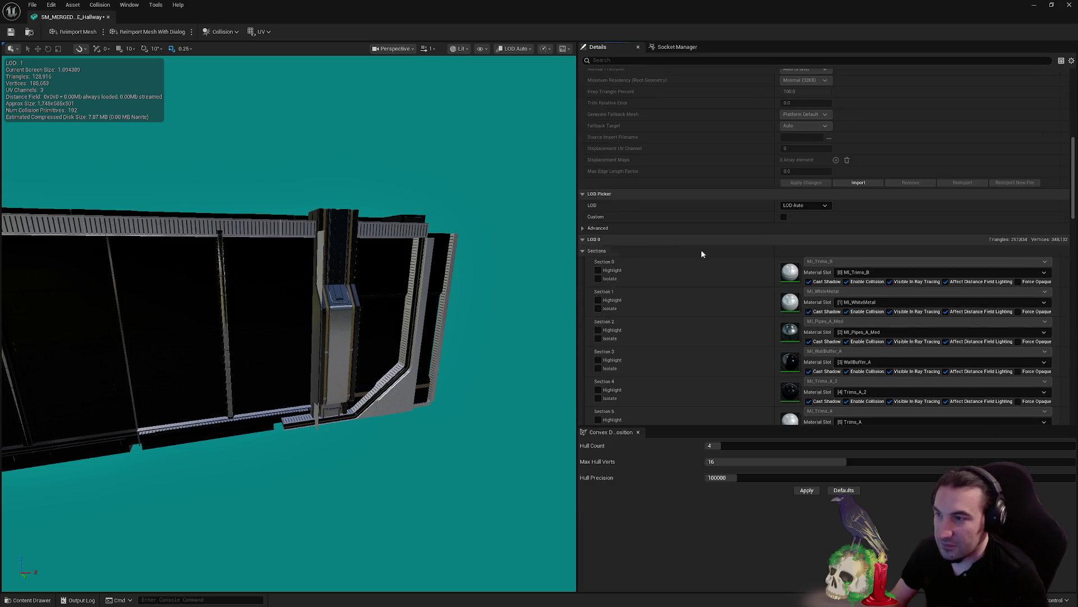
{"action": "scroll", "coordinate": [702, 256], "scroll_direction": "up", "scroll_amount": 4}
{"action": "left_click", "coordinate": [804, 327]}
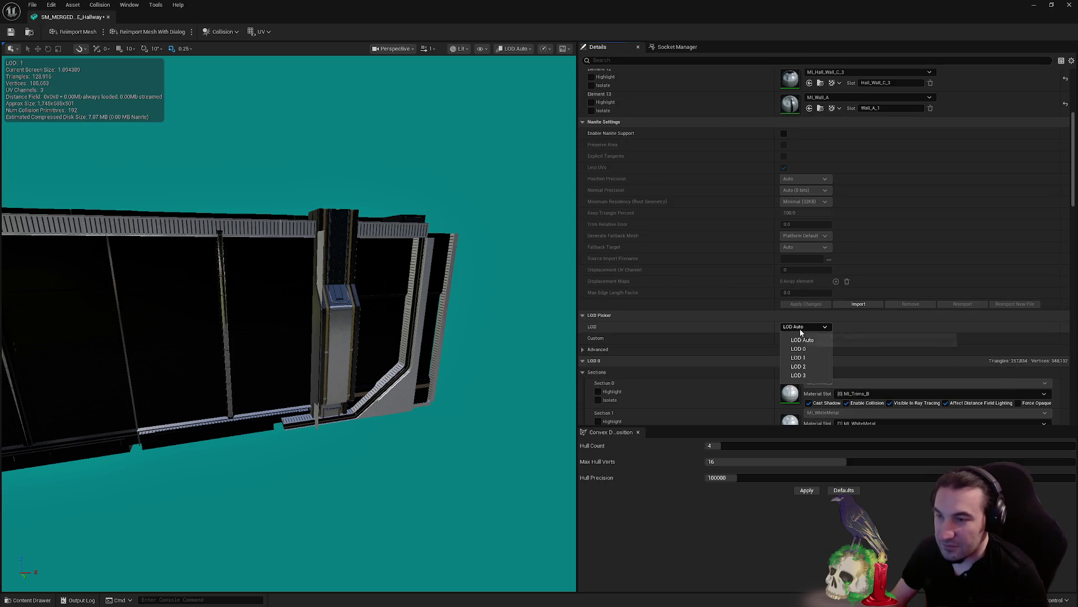
{"action": "left_click", "coordinate": [810, 358]}
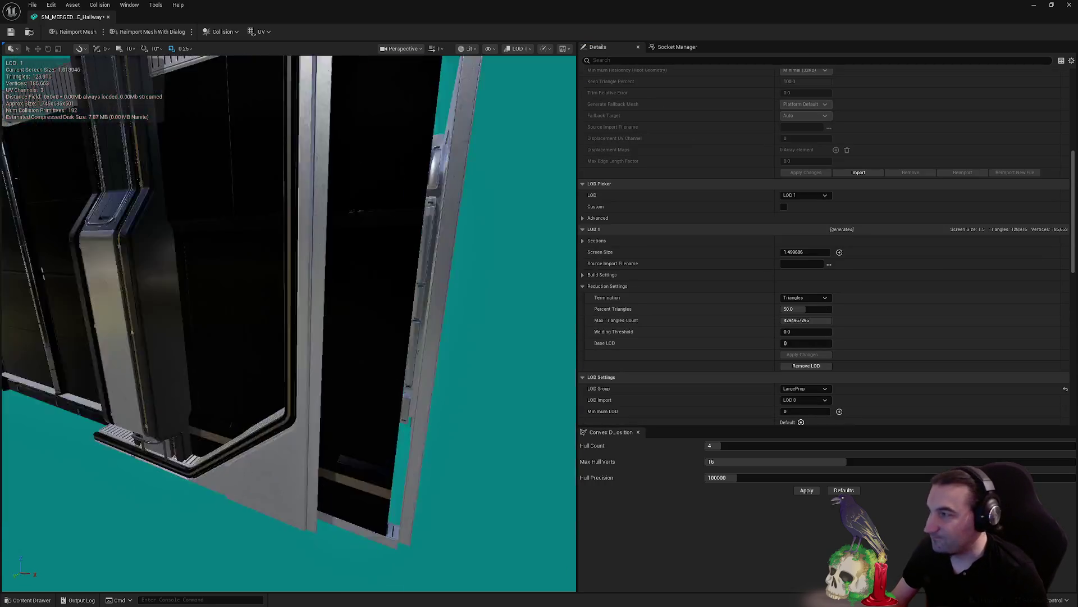
{"action": "key", "text": "f"}
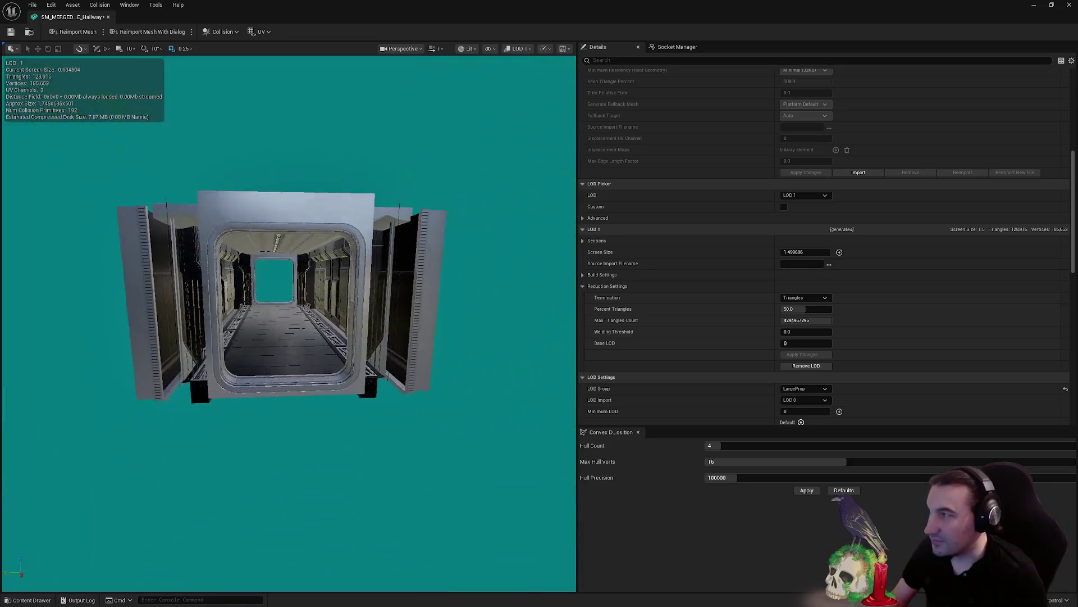
{"action": "left_click", "coordinate": [804, 252]}
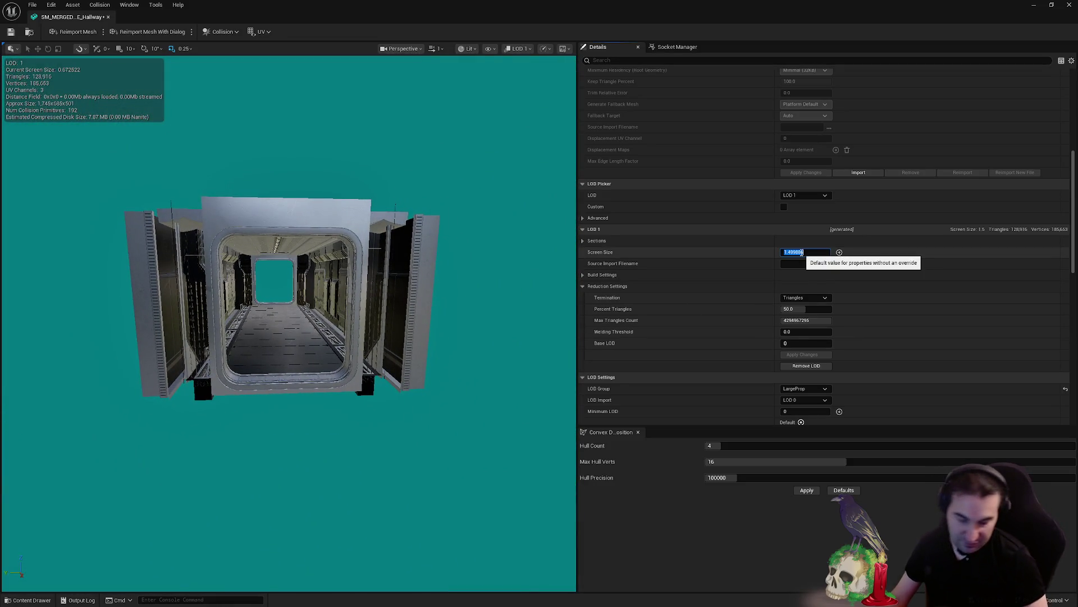
{"action": "type", "text": "0.8"}
{"action": "key", "text": "Return"}
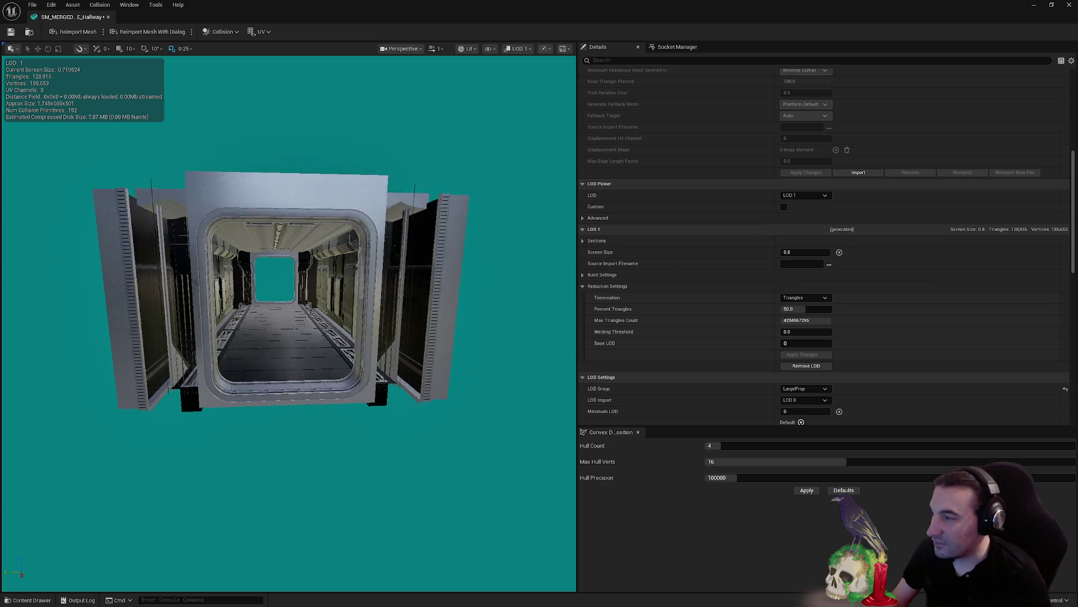
Step: Set LOD 2's screen size to 0.5
{"action": "scroll", "coordinate": [289, 323], "scroll_direction": "up", "scroll_amount": 5}
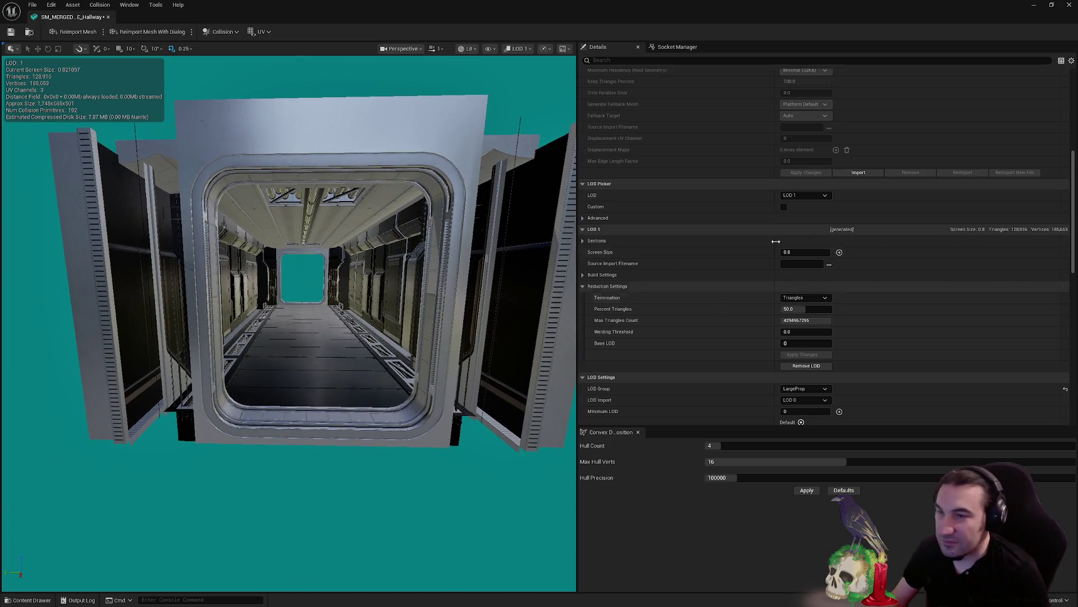
{"action": "left_click", "coordinate": [804, 195]}
{"action": "left_click", "coordinate": [797, 235]}
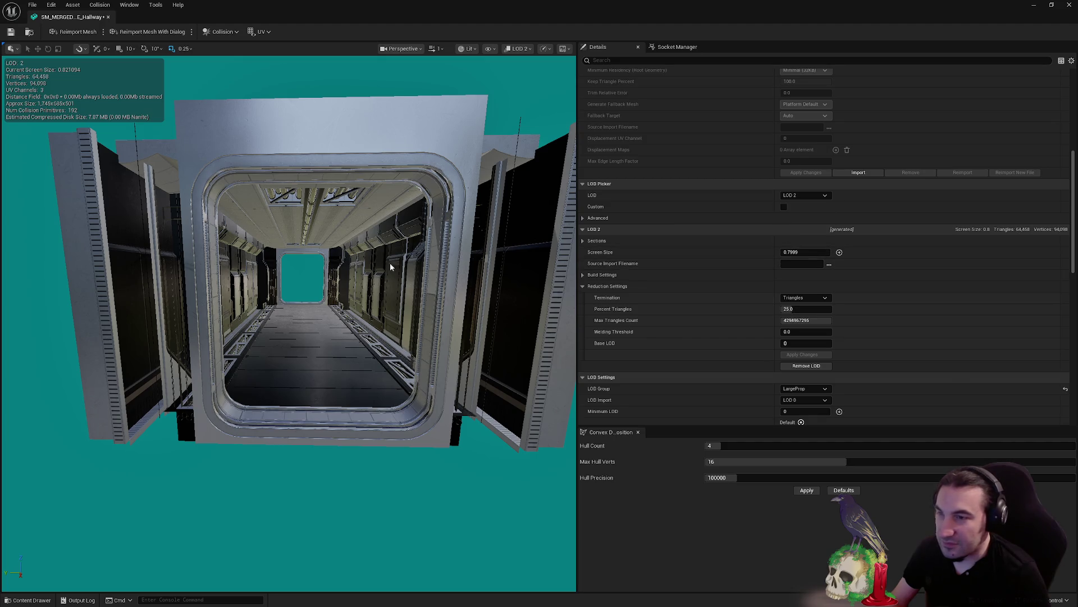
{"action": "scroll", "coordinate": [391, 267], "scroll_direction": "down", "scroll_amount": 10}
{"action": "scroll", "coordinate": [303, 343], "scroll_direction": "up", "scroll_amount": 3}
{"action": "left_click", "coordinate": [787, 251]}
{"action": "type", "text": "0.5"}
{"action": "left_click", "coordinate": [804, 195]}
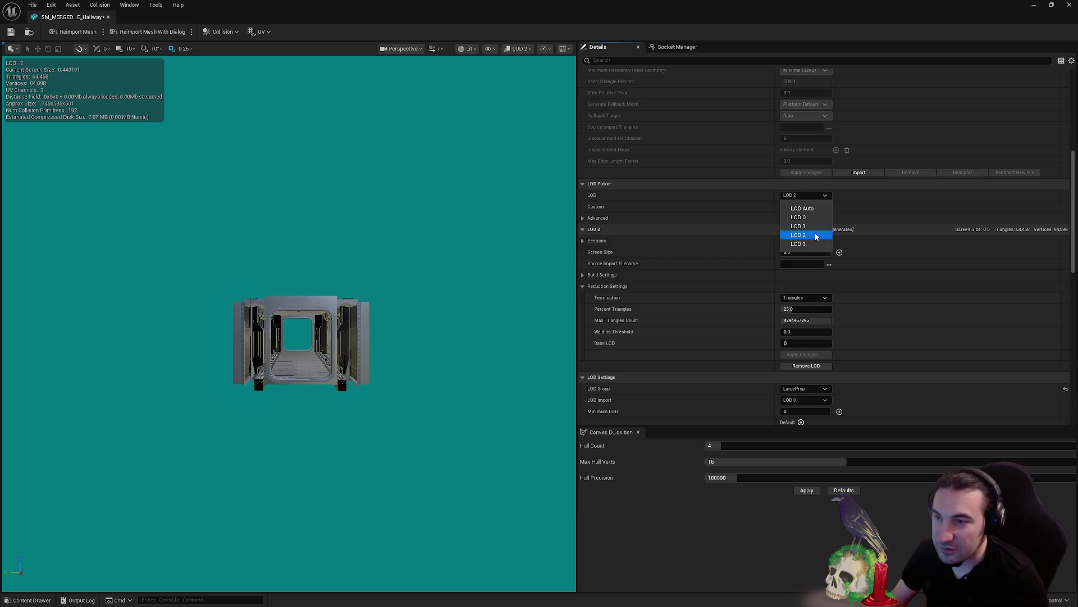
{"action": "left_click", "coordinate": [811, 236]}
Step: Set LOD 3's screen size to 0.2 and save the mesh
{"action": "left_click", "coordinate": [814, 196]}
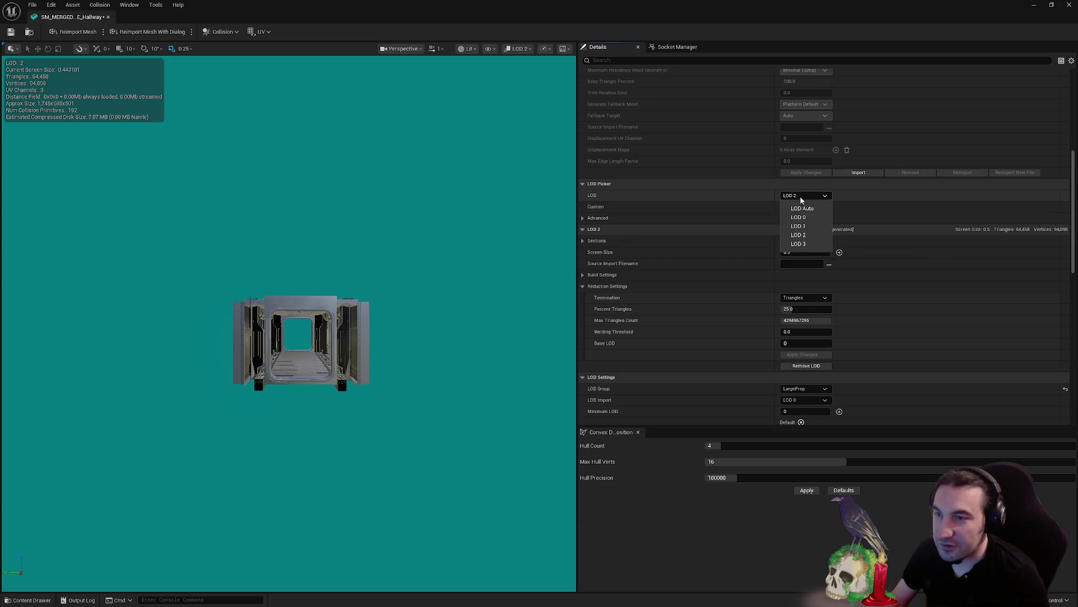
{"action": "left_click", "coordinate": [810, 244]}
{"action": "scroll", "coordinate": [373, 306], "scroll_direction": "down", "scroll_amount": 3}
{"action": "scroll", "coordinate": [297, 313], "scroll_direction": "down", "scroll_amount": 5}
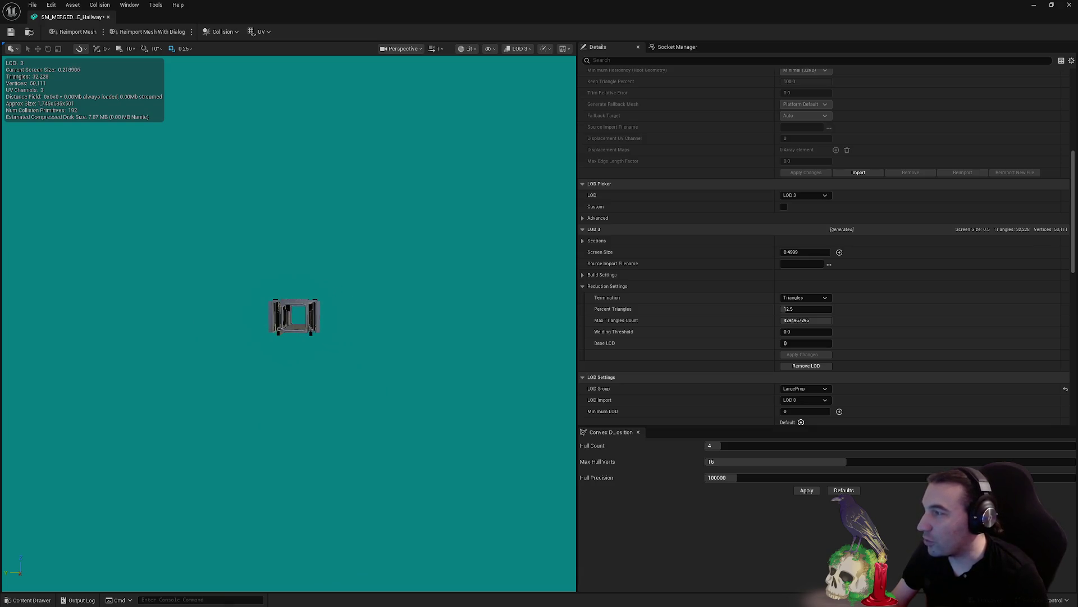
{"action": "scroll", "coordinate": [295, 316], "scroll_direction": "down", "scroll_amount": 2}
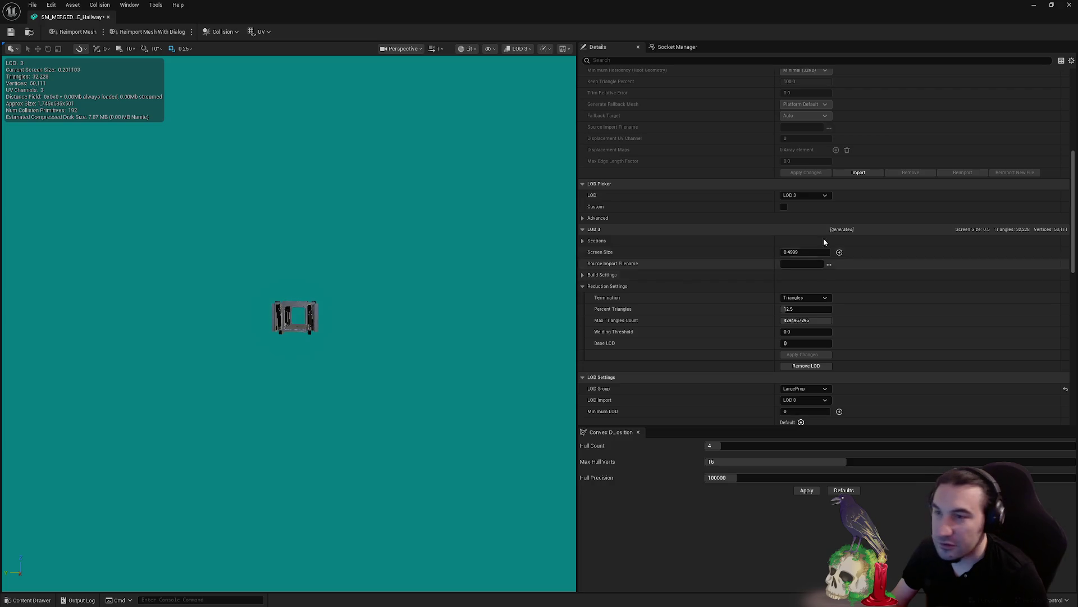
{"action": "left_click", "coordinate": [794, 252]}
{"action": "type", "text": "0.2"}
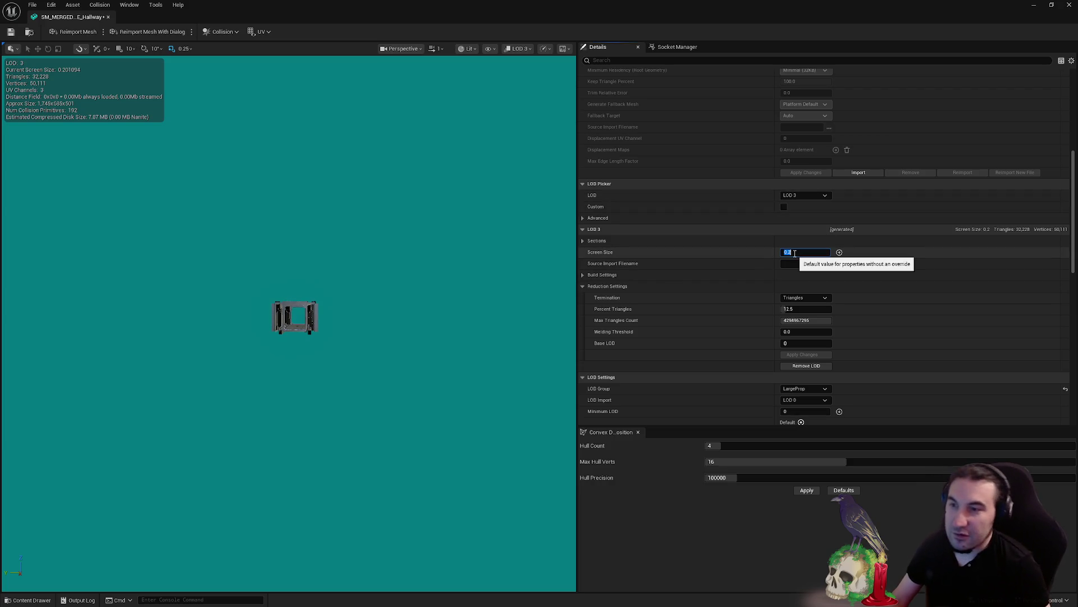
{"action": "key", "text": "Return"}
{"action": "key", "text": "ctrl+s"}
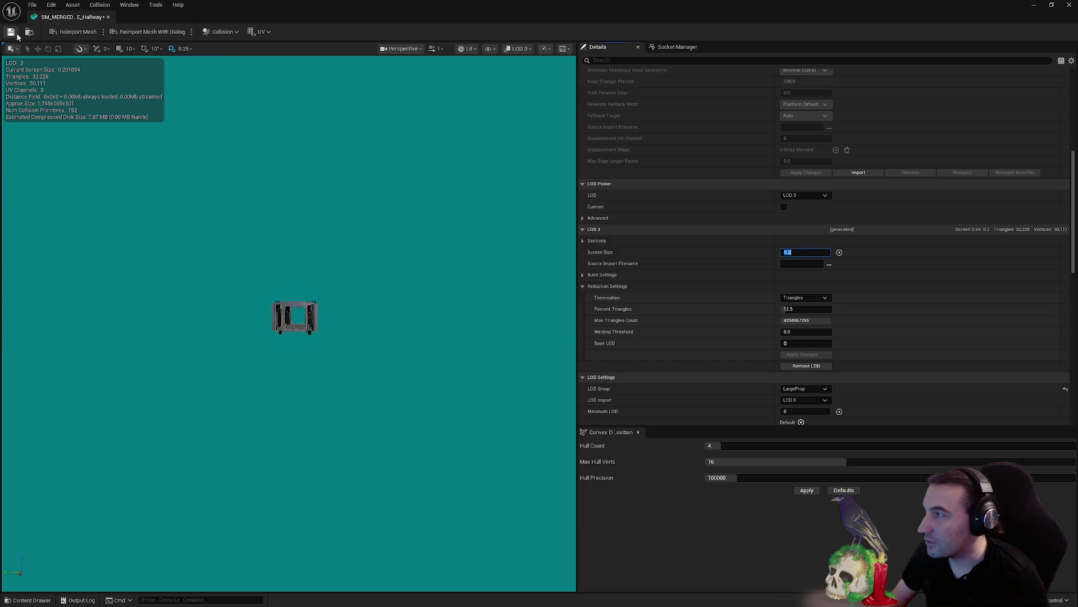
Step: Set LOD 3's Percent Triangles to 1
{"action": "left_click_drag", "start_coordinate": [329, 220], "coordinate": [340, 222]}
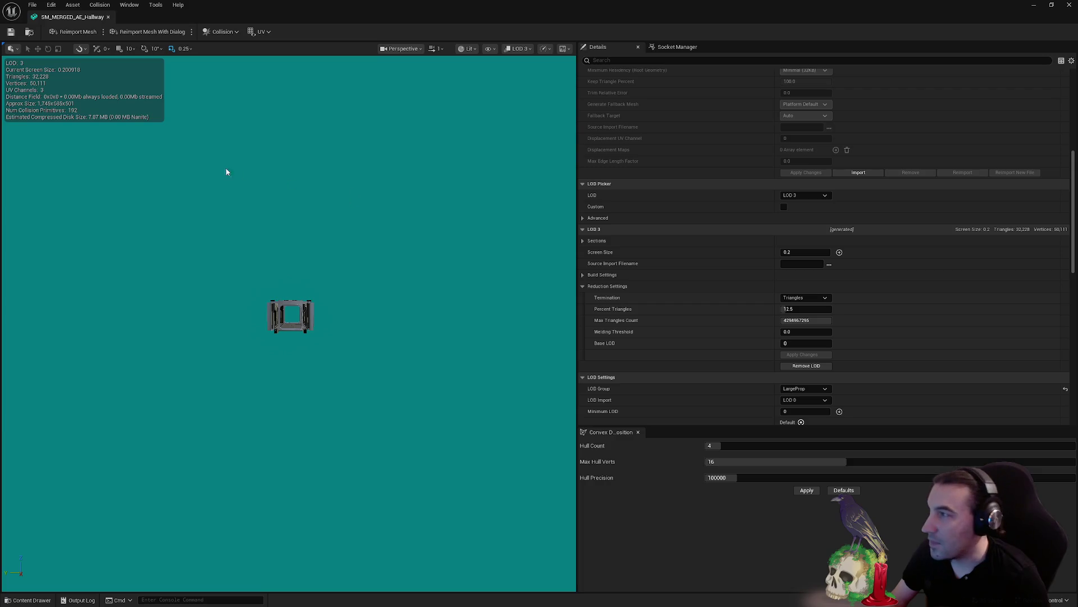
{"action": "left_click_drag", "start_coordinate": [65, 124], "coordinate": [57, 79]}
{"action": "key", "text": "f"}
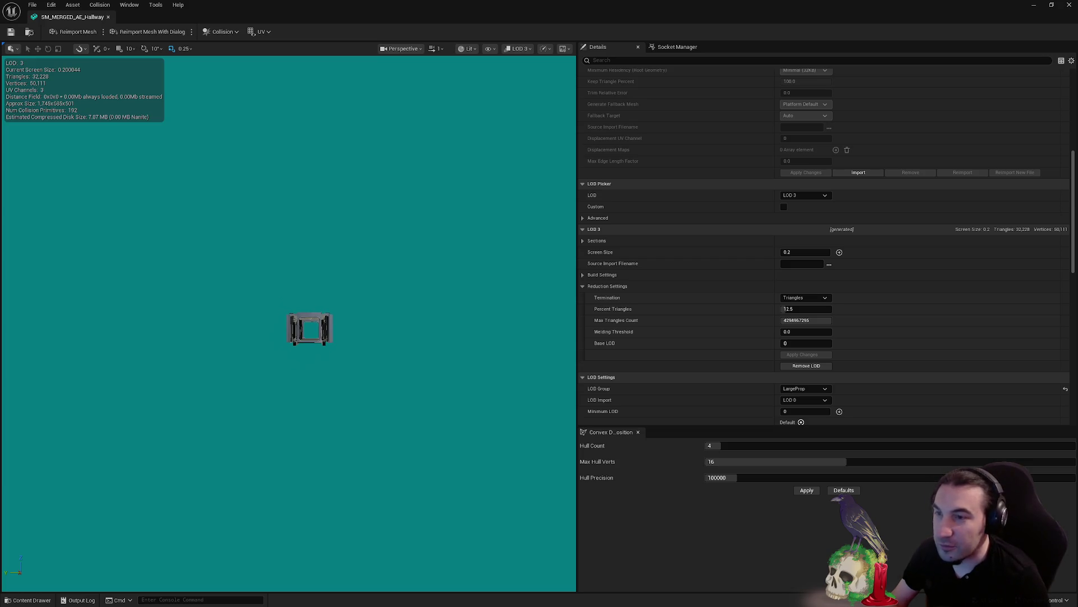
{"action": "left_click", "coordinate": [788, 309]}
{"action": "type", "text": "1"}
{"action": "key", "text": "Return"}
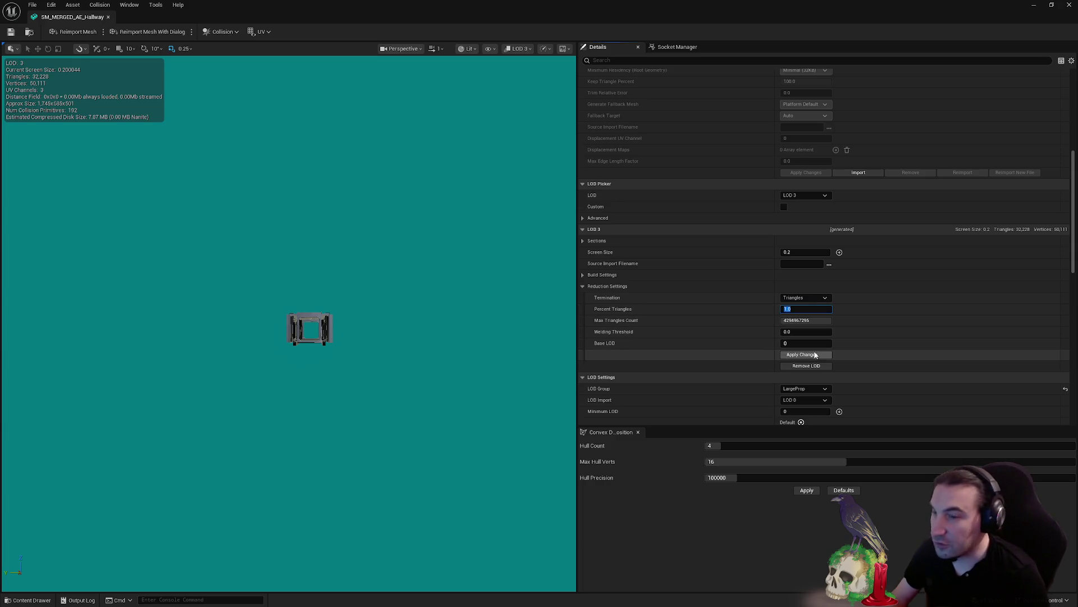
Step: Apply the 1% reduction to LOD 3, cutting it to about 2,618 triangles, then save
{"action": "left_click", "coordinate": [817, 354]}
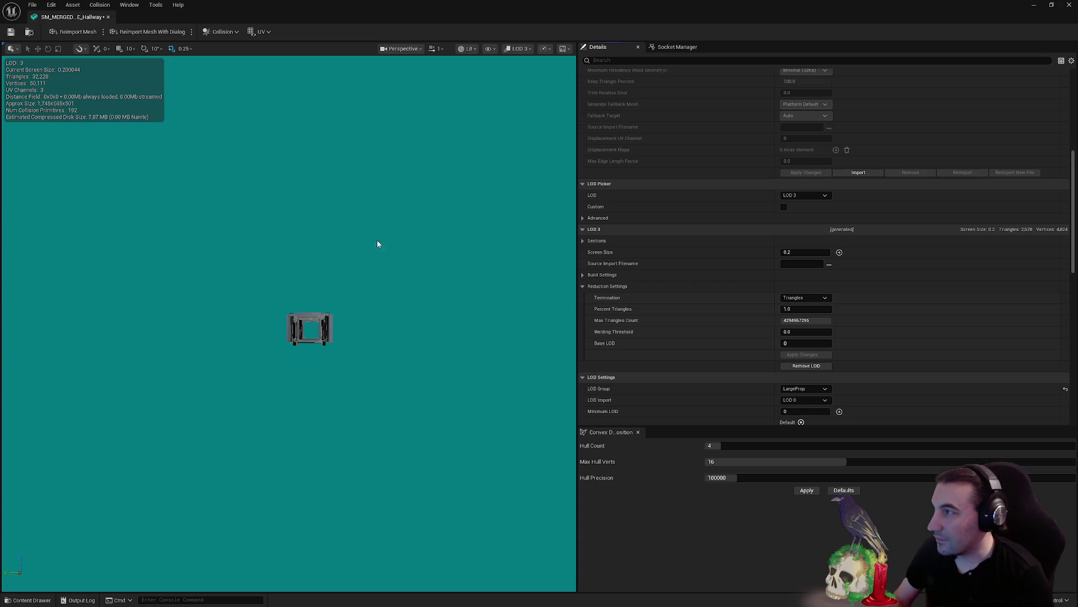
{"action": "left_click", "coordinate": [11, 33]}
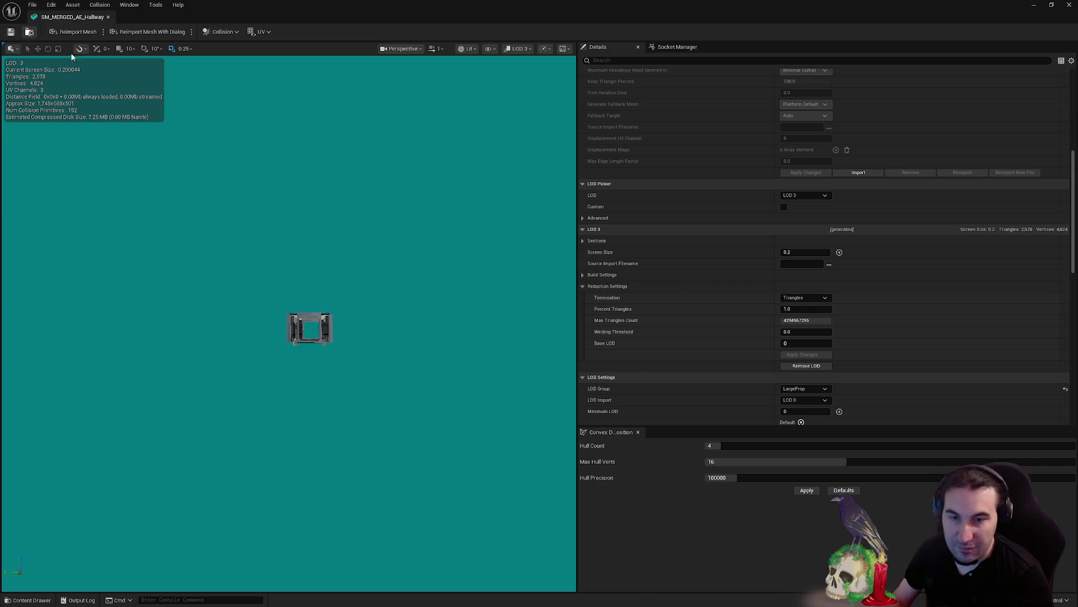
Step: Switch the LOD Picker preview to LOD Auto
{"action": "left_click_drag", "start_coordinate": [339, 322], "coordinate": [339, 230]}
{"action": "scroll", "coordinate": [810, 301], "scroll_direction": "down", "scroll_amount": 6}
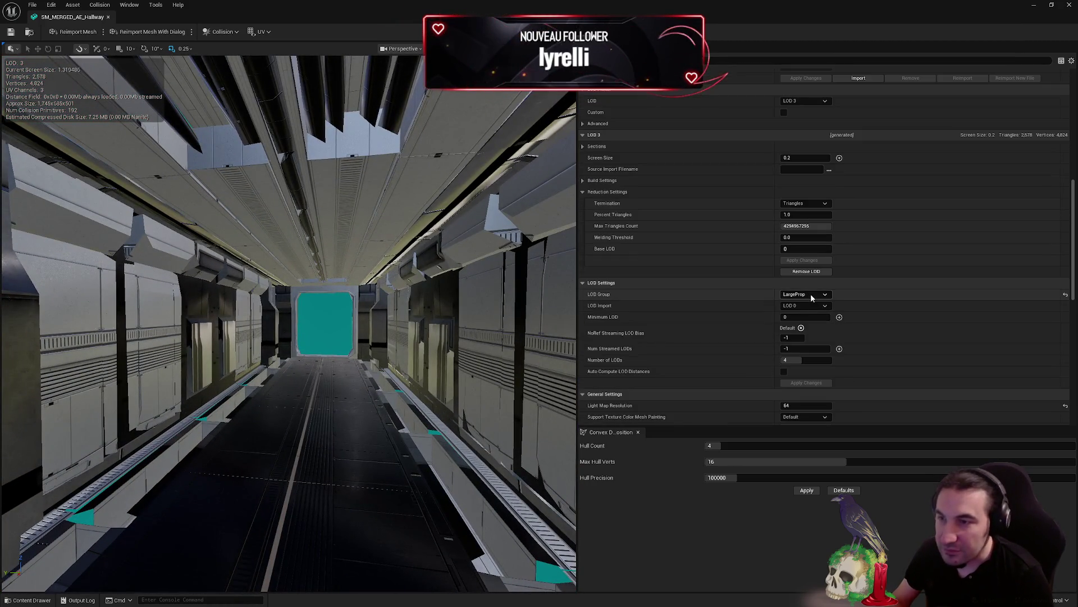
{"action": "scroll", "coordinate": [825, 286], "scroll_direction": "down", "scroll_amount": 1}
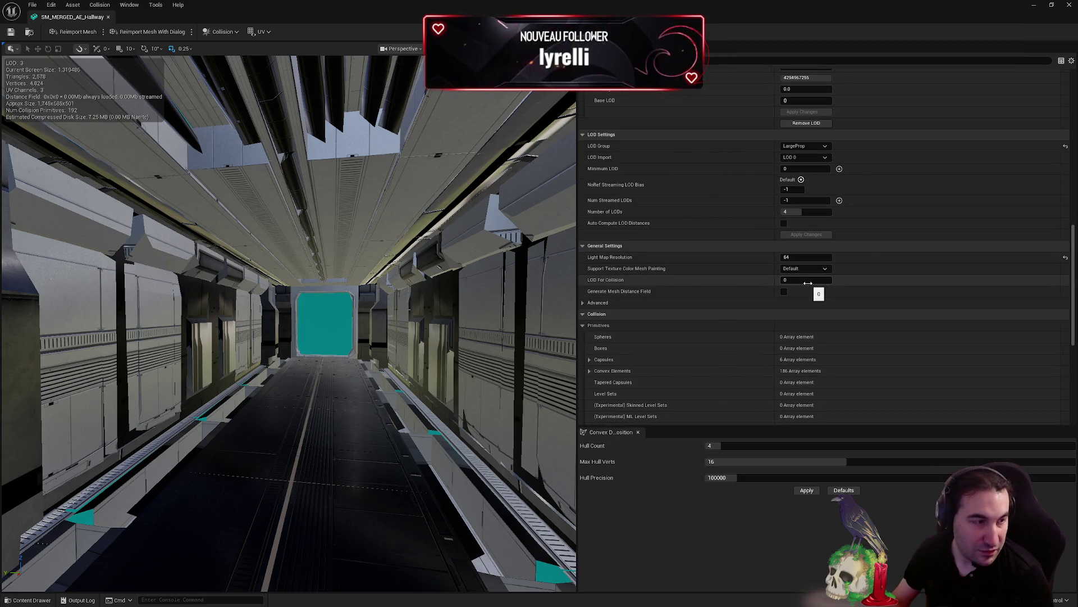
{"action": "left_click_drag", "start_coordinate": [272, 336], "coordinate": [272, 336]}
{"action": "scroll", "coordinate": [803, 280], "scroll_direction": "down", "scroll_amount": 4}
{"action": "scroll", "coordinate": [798, 286], "scroll_direction": "up", "scroll_amount": 7}
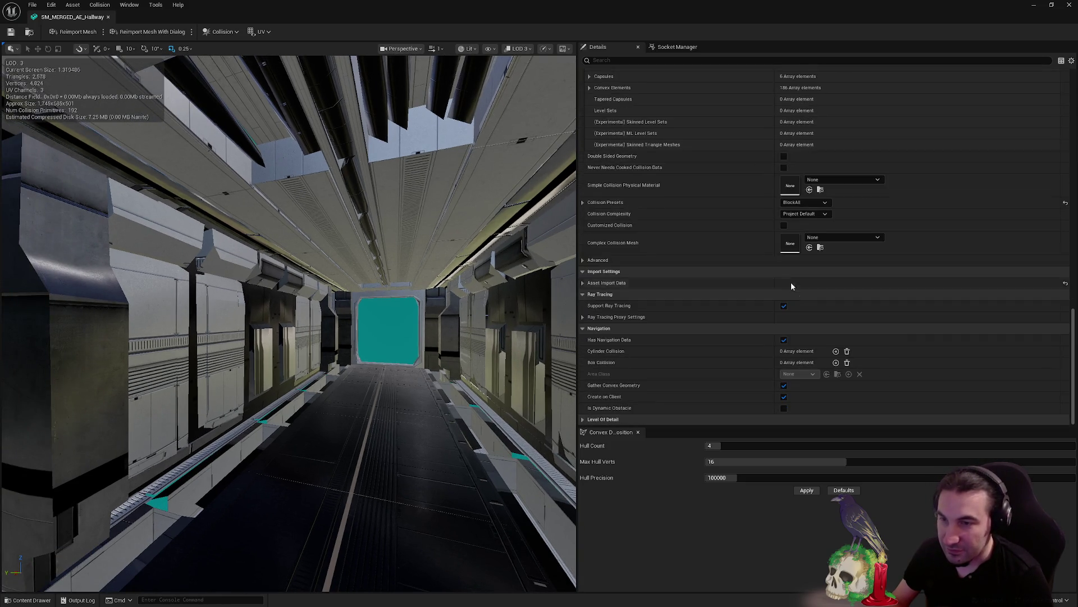
{"action": "scroll", "coordinate": [842, 258], "scroll_direction": "up", "scroll_amount": 6}
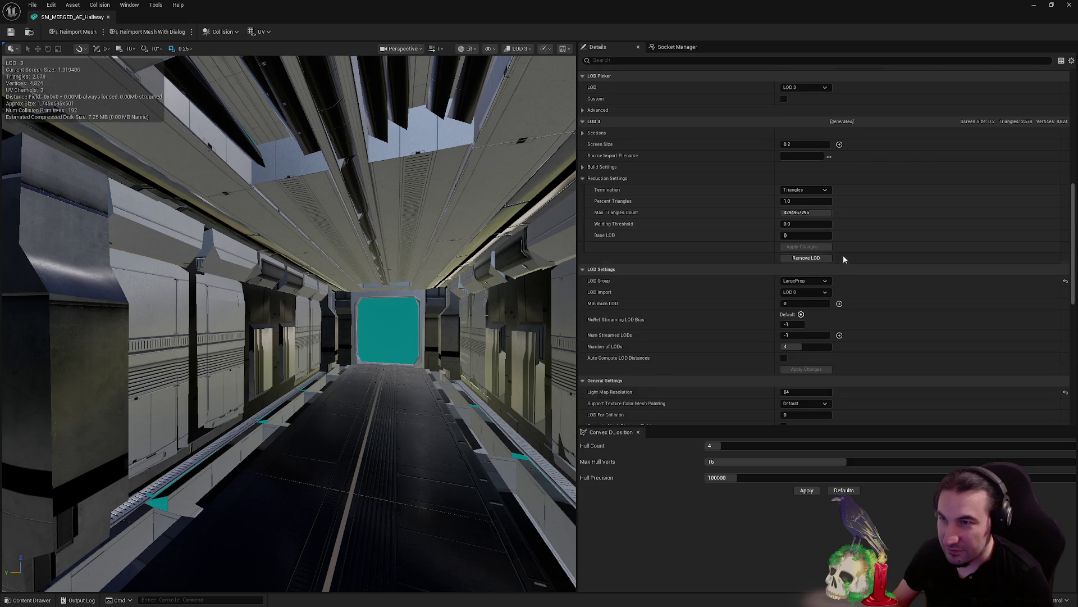
{"action": "left_click", "coordinate": [801, 289]}
{"action": "left_click", "coordinate": [803, 302]}
Step: Save the hallway mesh and orbit to a straight-on view of it
{"action": "scroll", "coordinate": [831, 253], "scroll_direction": "down", "scroll_amount": 10}
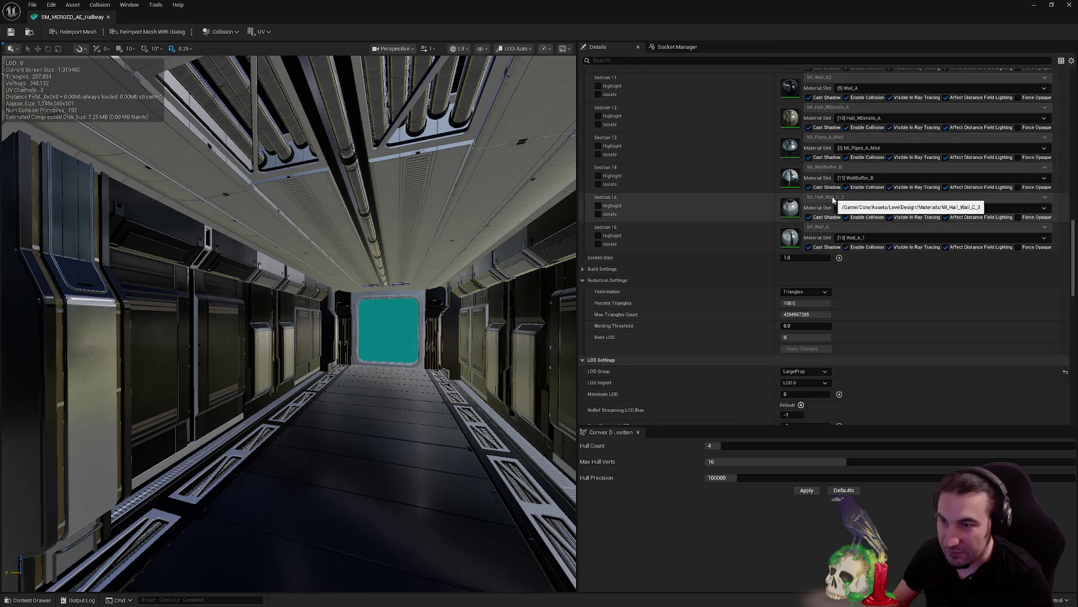
{"action": "scroll", "coordinate": [836, 207], "scroll_direction": "up", "scroll_amount": 6}
{"action": "scroll", "coordinate": [1069, 159], "scroll_direction": "down", "scroll_amount": 6}
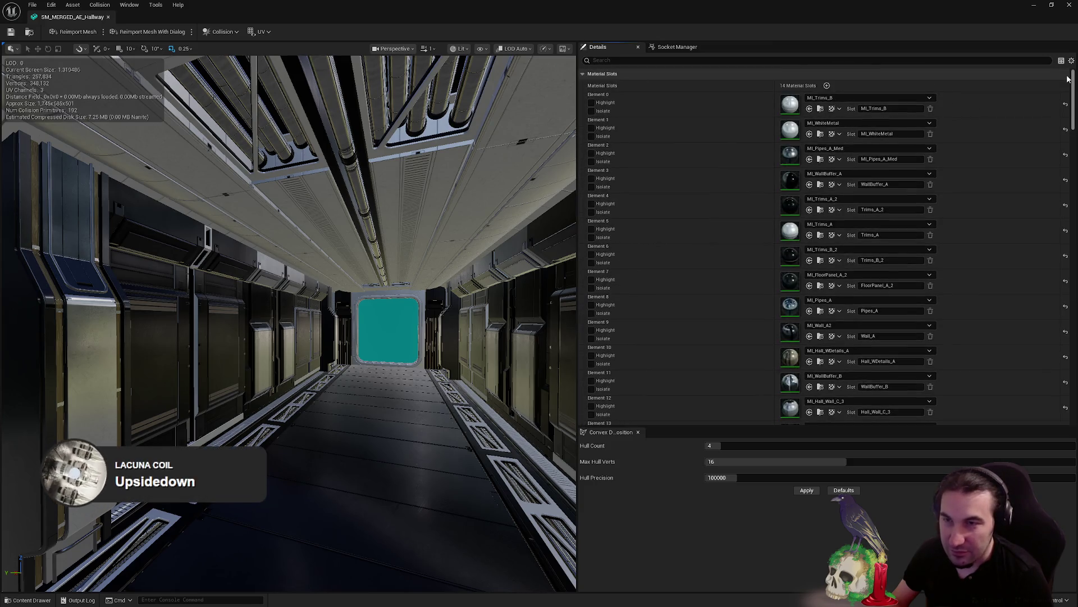
{"action": "scroll", "coordinate": [1068, 160], "scroll_direction": "up", "scroll_amount": 9}
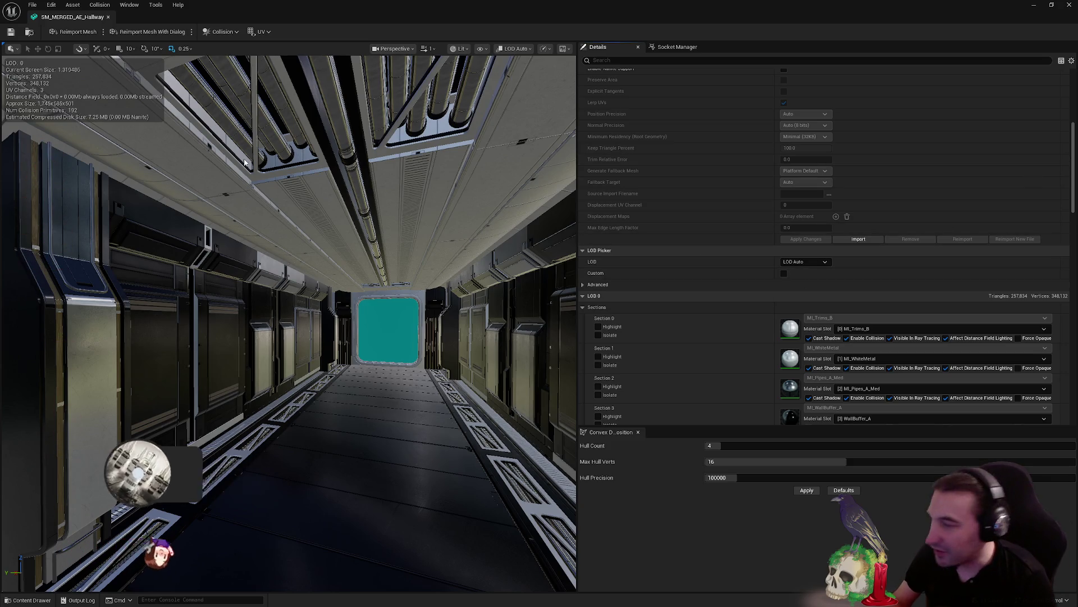
{"action": "key", "text": "ctrl+s"}
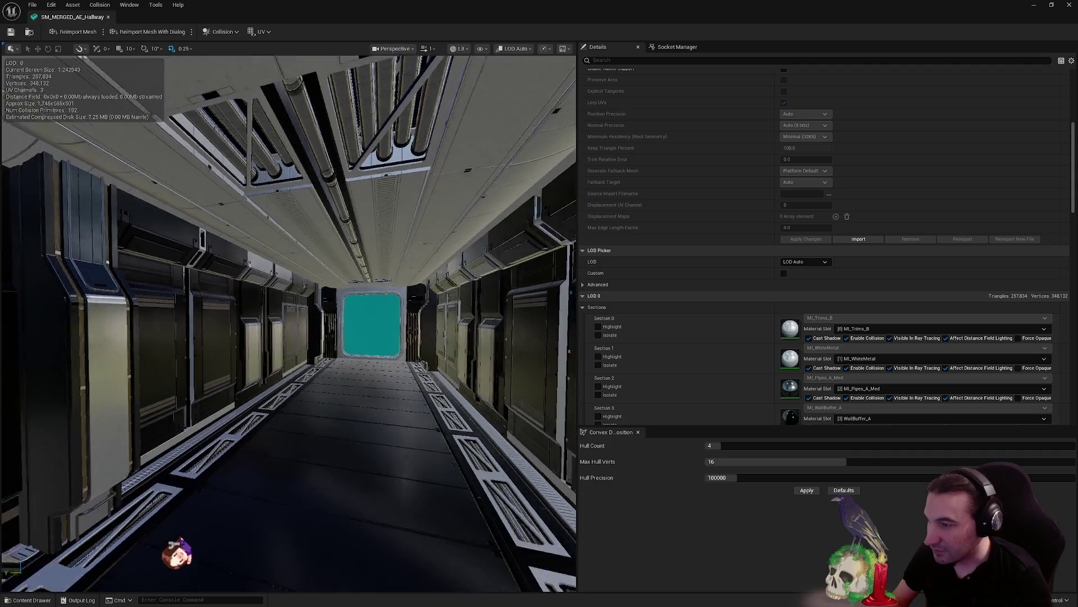
{"action": "scroll", "coordinate": [443, 236], "scroll_direction": "down", "scroll_amount": 10}
{"action": "mouse_move", "coordinate": [326, 227]}
{"action": "left_mouse_down"}
{"action": "mouse_move", "coordinate": [315, 227]}
{"action": "mouse_move", "coordinate": [326, 227]}
{"action": "left_mouse_up"}
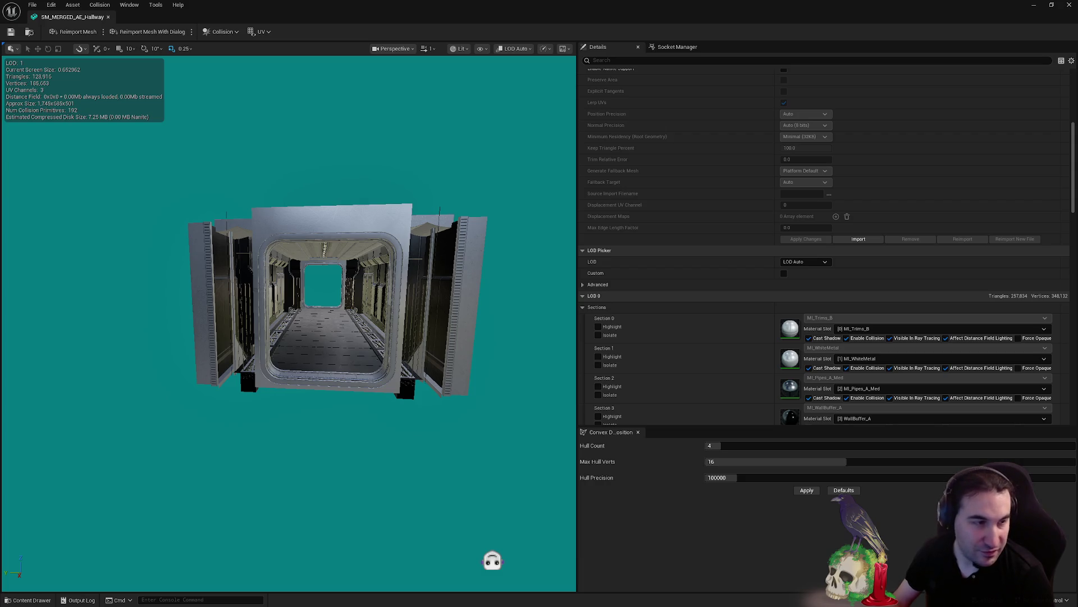
Step: Tilt to inspect the hallway mesh's top, save it, and close the Static Mesh Editor
{"action": "mouse_move", "coordinate": [337, 314]}
{"action": "left_mouse_down"}
{"action": "mouse_move", "coordinate": [337, 299]}
{"action": "mouse_move", "coordinate": [337, 317]}
{"action": "left_mouse_up"}
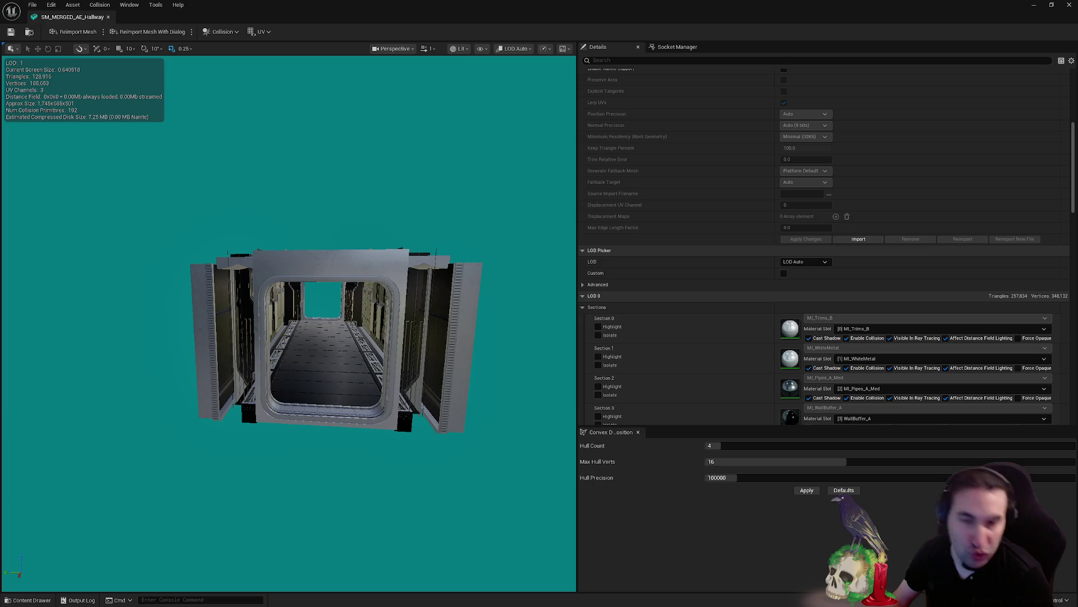
{"action": "left_click", "coordinate": [10, 32]}
{"action": "scroll", "coordinate": [930, 154], "scroll_direction": "down", "scroll_amount": 5}
{"action": "scroll", "coordinate": [885, 190], "scroll_direction": "down", "scroll_amount": 15}
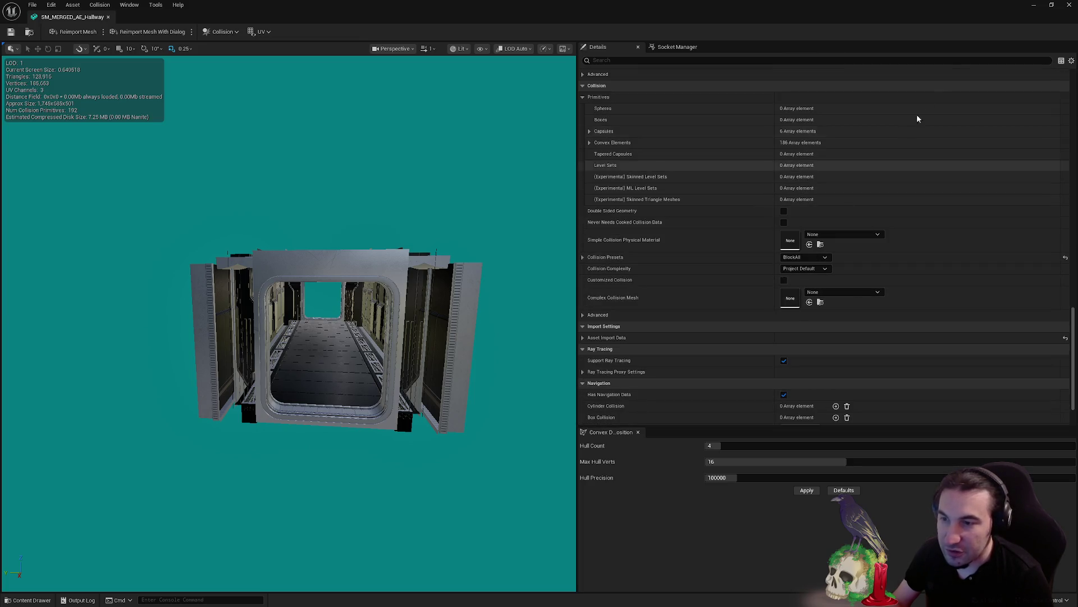
{"action": "left_click", "coordinate": [1069, 5]}
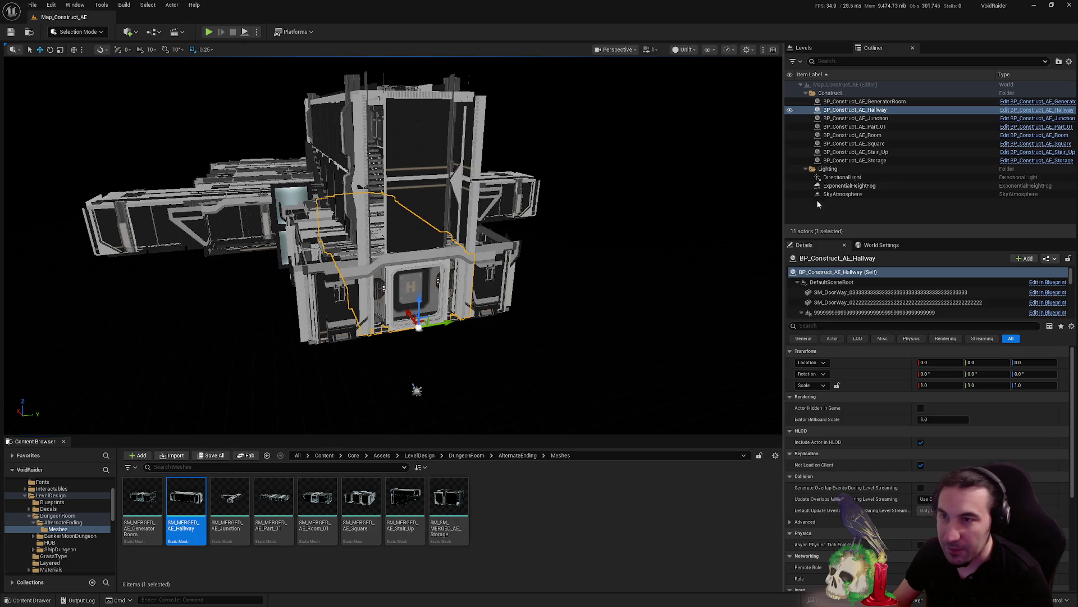
Step: Select the BP_Construct_AE_Junction actor and orbit to a wider view of it
{"action": "left_click", "coordinate": [885, 118]}
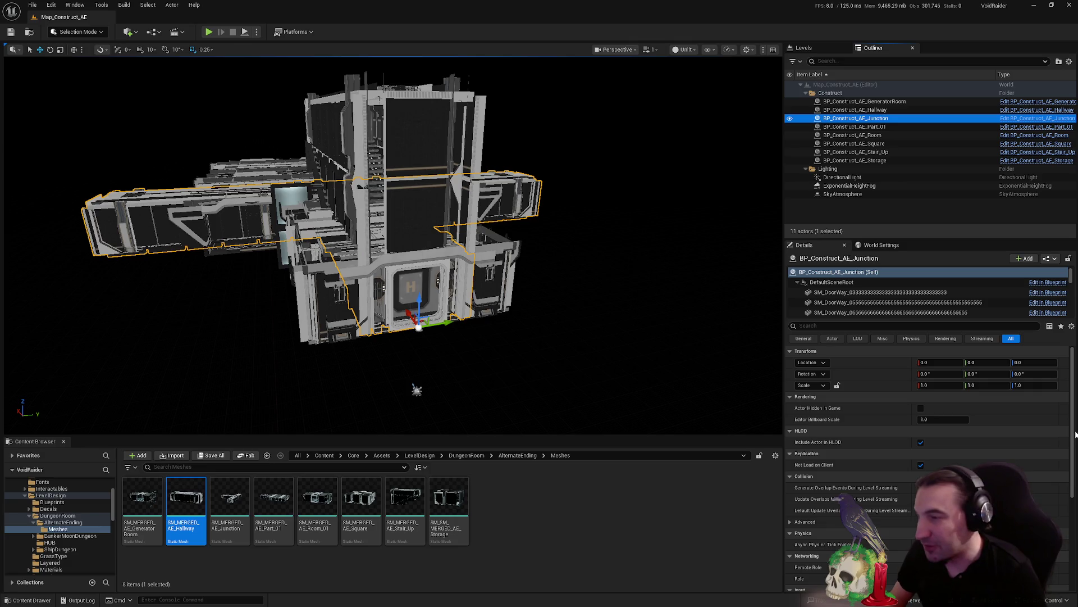
{"action": "left_click", "coordinate": [865, 126]}
{"action": "left_click", "coordinate": [859, 118]}
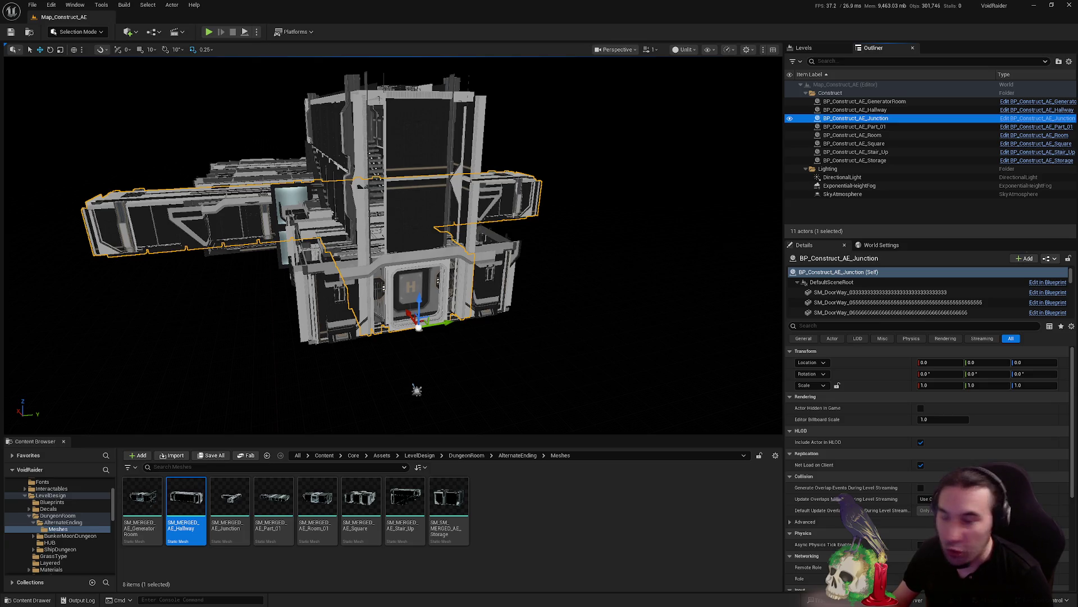
{"action": "left_click_drag", "start_coordinate": [417, 390], "coordinate": [393, 387]}
{"action": "scroll", "coordinate": [393, 247], "scroll_direction": "up", "scroll_amount": 5}
{"action": "left_click_drag", "start_coordinate": [604, 211], "coordinate": [605, 235]}
{"action": "scroll", "coordinate": [604, 211], "scroll_direction": "down", "scroll_amount": 4}
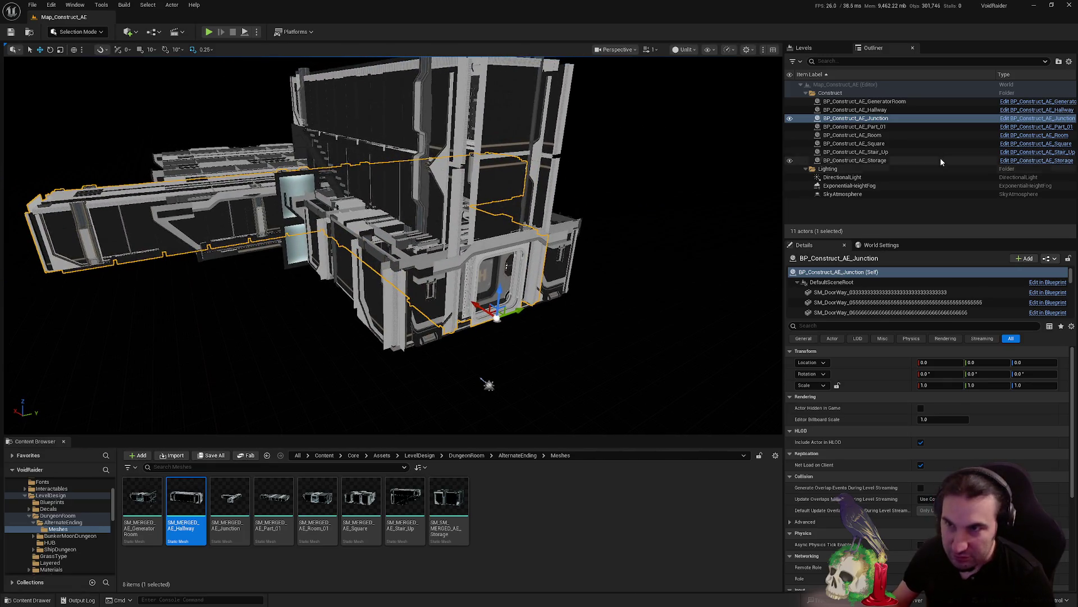
Step: Start merging the Junction actor via Merge Actors and browse into the Core folder
{"action": "left_click", "coordinate": [101, 4]}
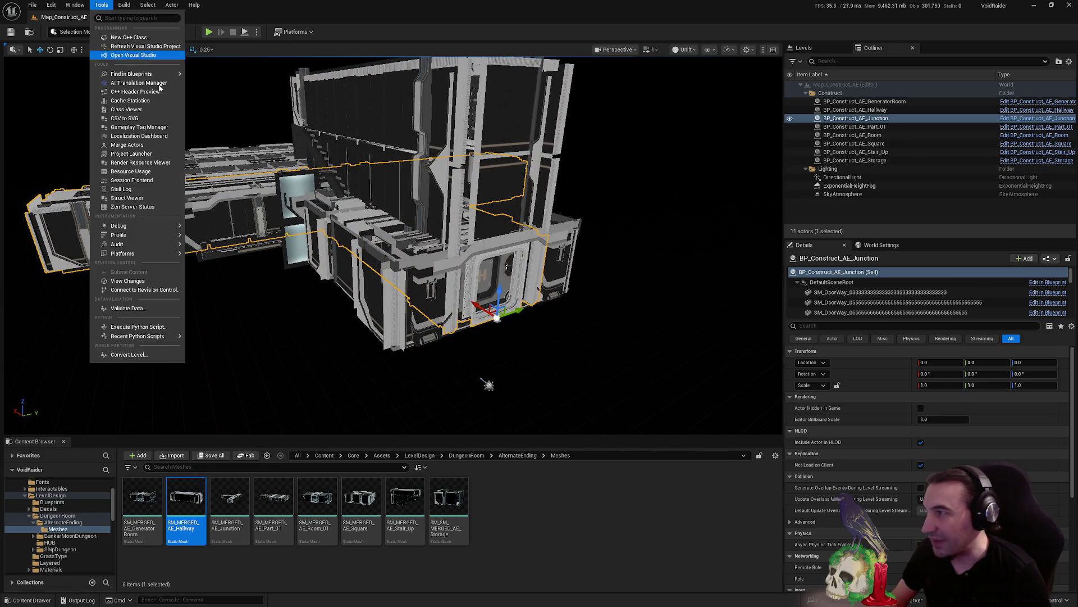
{"action": "left_click", "coordinate": [150, 146]}
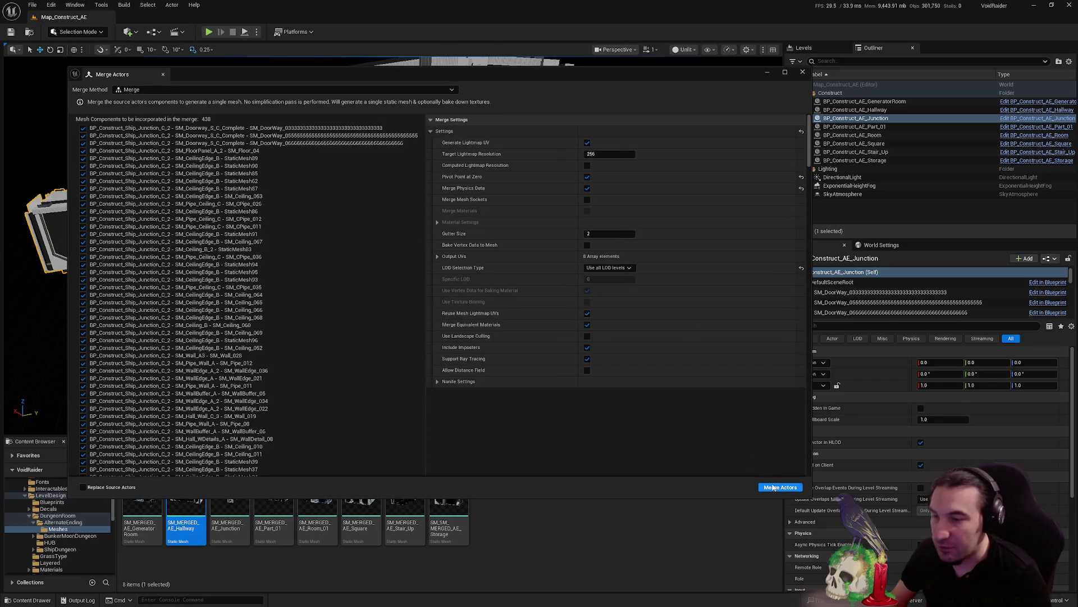
{"action": "left_click", "coordinate": [773, 487]}
{"action": "double_click", "coordinate": [511, 275]}
{"action": "left_click", "coordinate": [440, 242]}
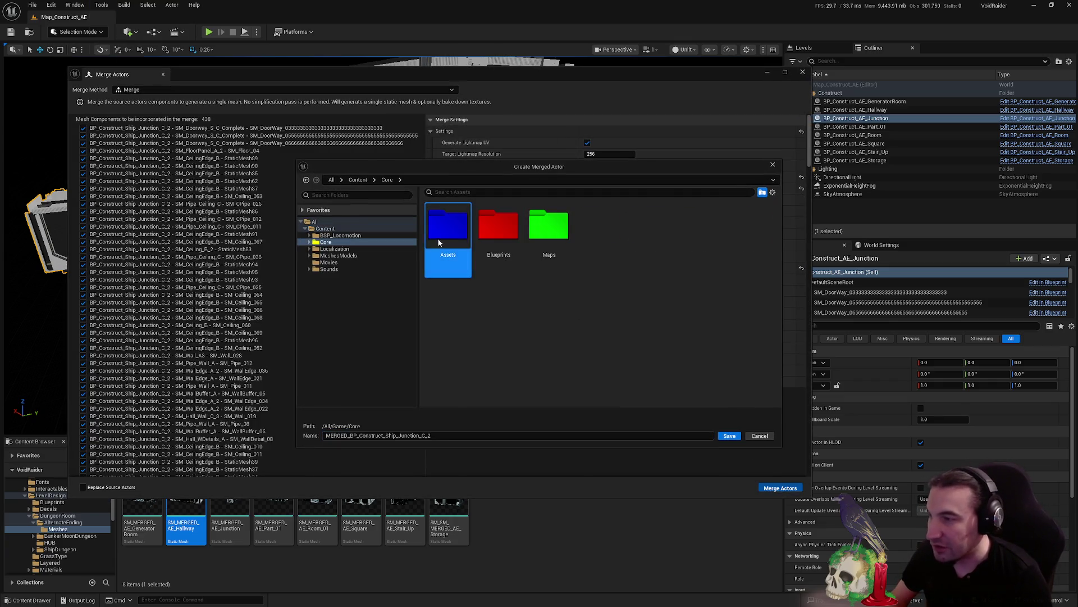
Step: Browse to Assets/LevelDesign/DungeonRoom/AlternateEnding/Meshes in the save dialog
{"action": "double_click", "coordinate": [440, 242]}
{"action": "double_click", "coordinate": [692, 238]}
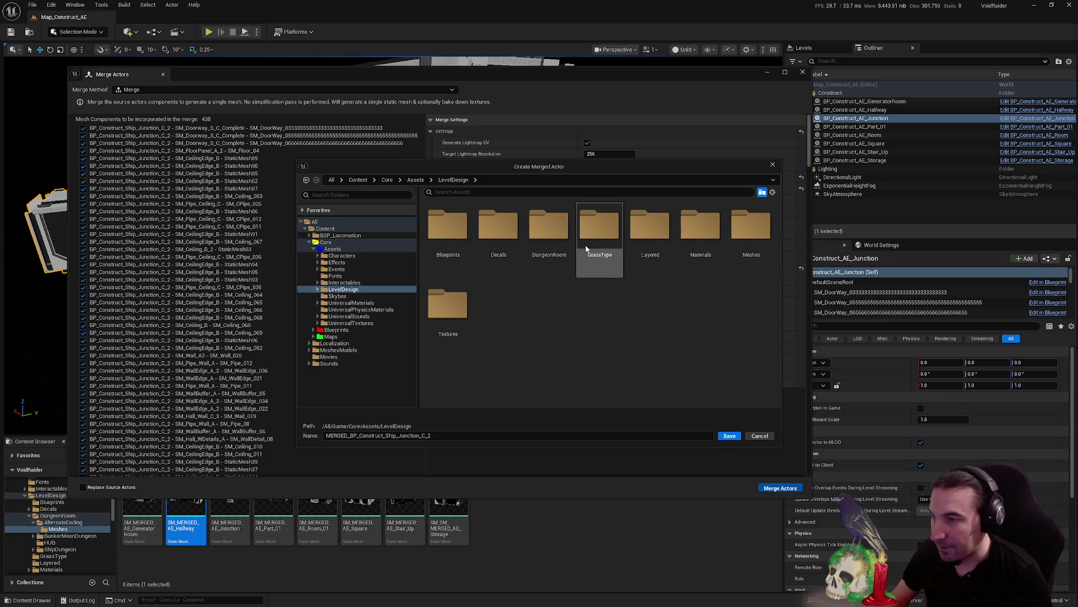
{"action": "double_click", "coordinate": [549, 236]}
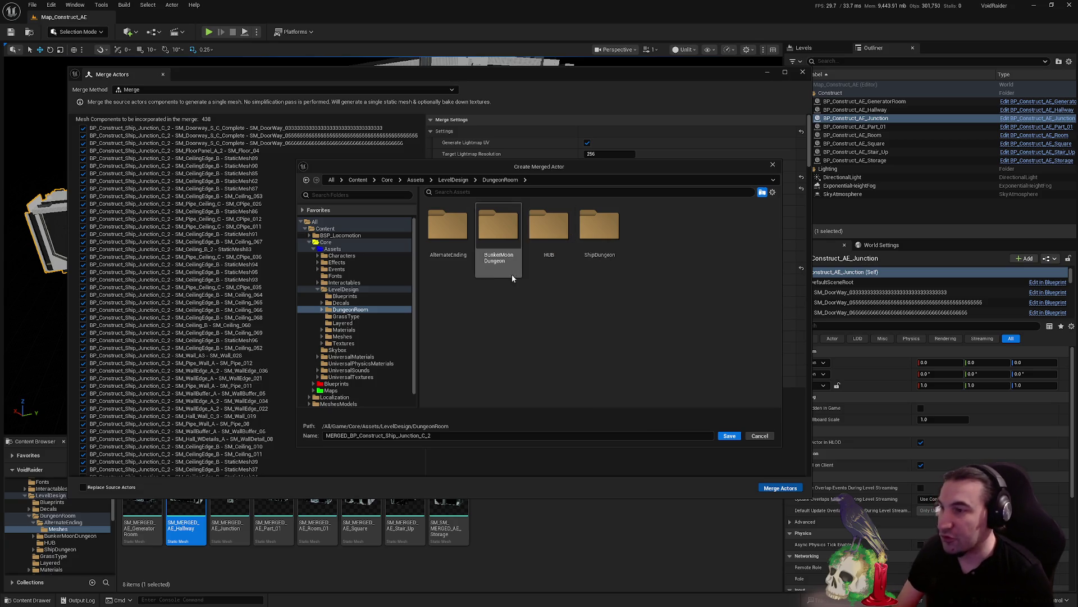
{"action": "left_click", "coordinate": [503, 259]}
{"action": "left_click", "coordinate": [464, 256]}
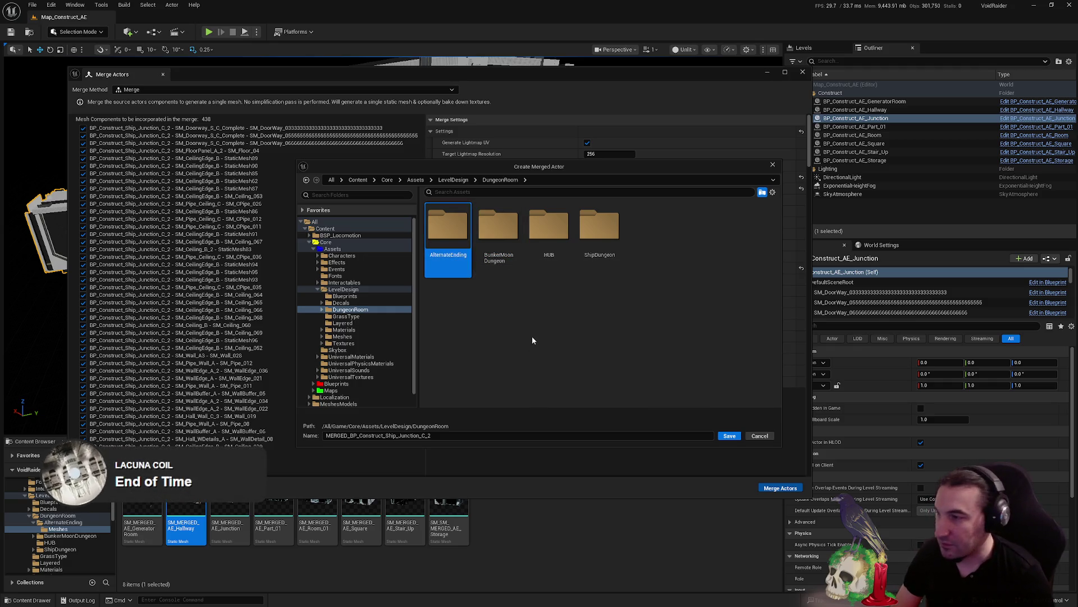
{"action": "double_click", "coordinate": [448, 228]}
{"action": "double_click", "coordinate": [448, 227]}
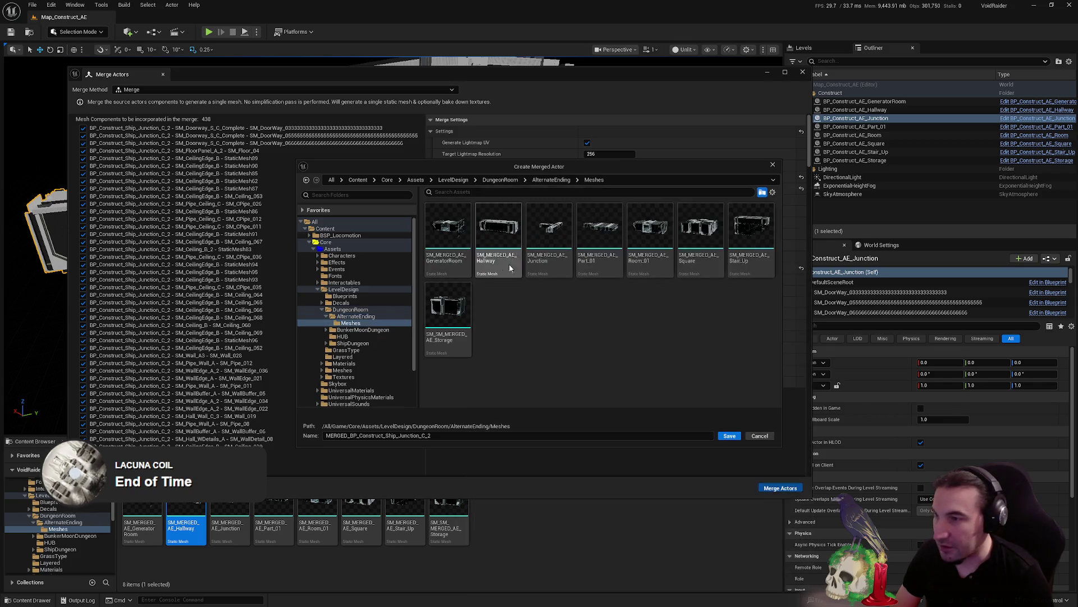
Step: Name the merged mesh MERGED_AE_Junction and save it to run the merge
{"action": "left_click", "coordinate": [548, 239]}
{"action": "left_click", "coordinate": [355, 436]}
{"action": "left_click", "coordinate": [336, 435]}
{"action": "key", "text": "BackSpace"}
{"action": "key", "text": "BackSpace"}
{"action": "key", "text": "BackSpace"}
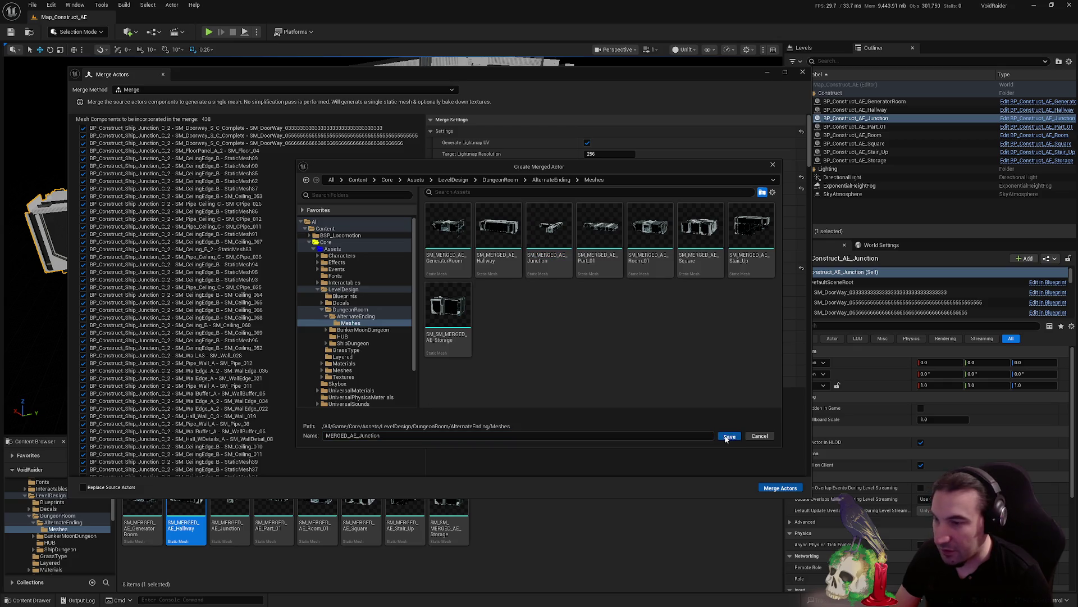
{"action": "left_click", "coordinate": [728, 436]}
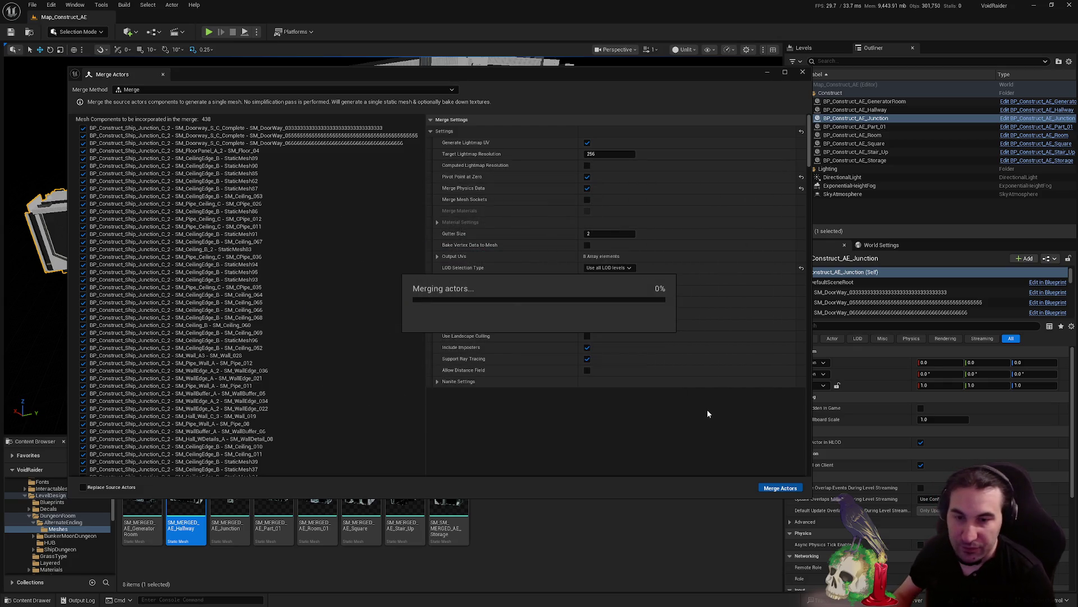
Step: Turn off collision on Sections 6 and 9 of the merged Junction mesh
{"action": "key", "text": "super"}
{"action": "mouse_move", "coordinate": [507, 602]}
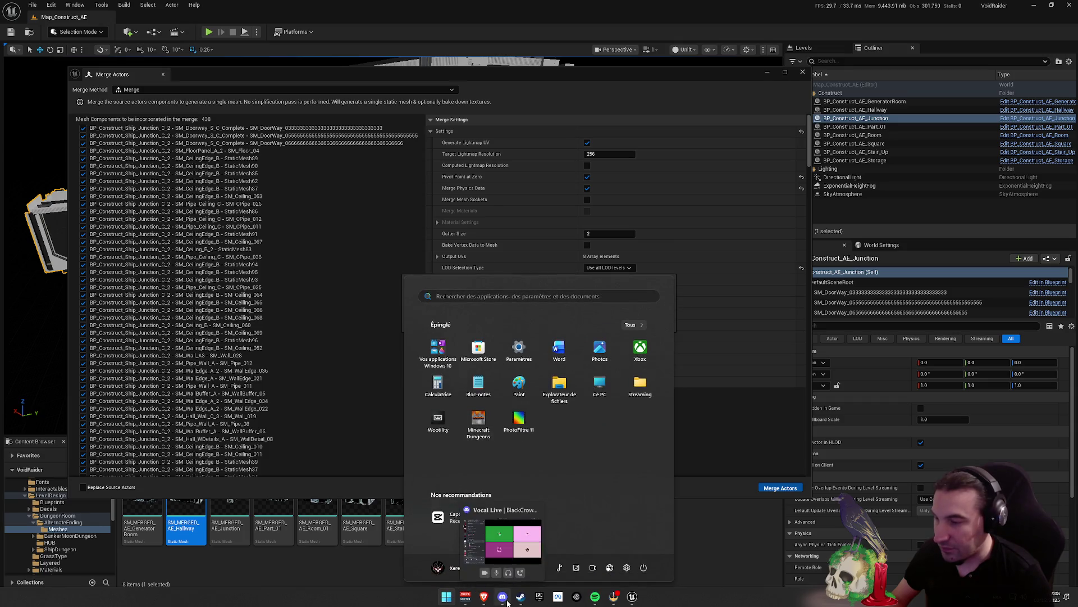
{"action": "key", "text": "super"}
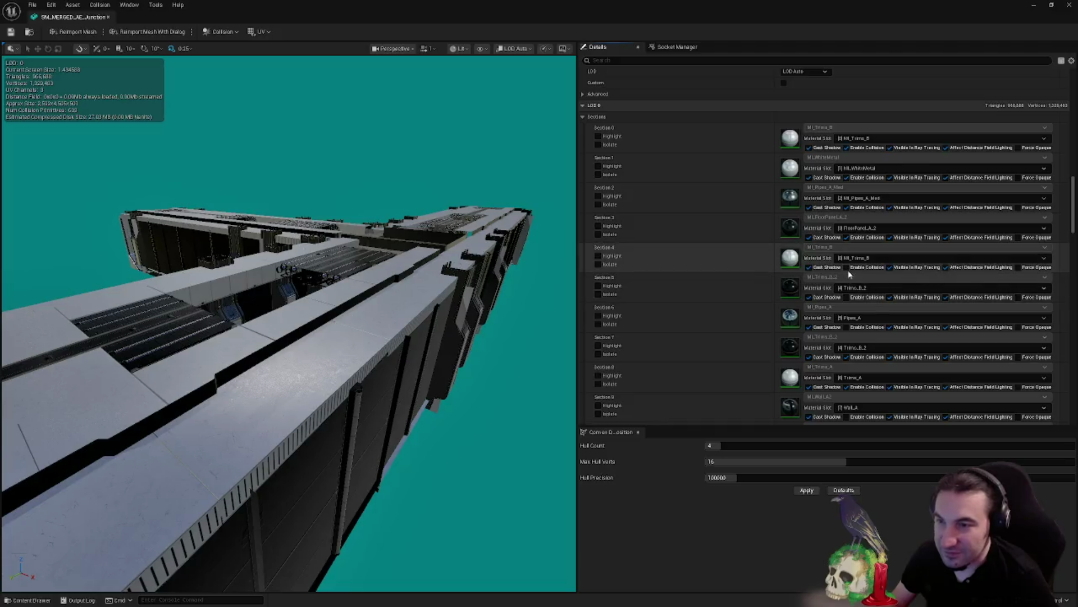
{"action": "left_click", "coordinate": [848, 328]}
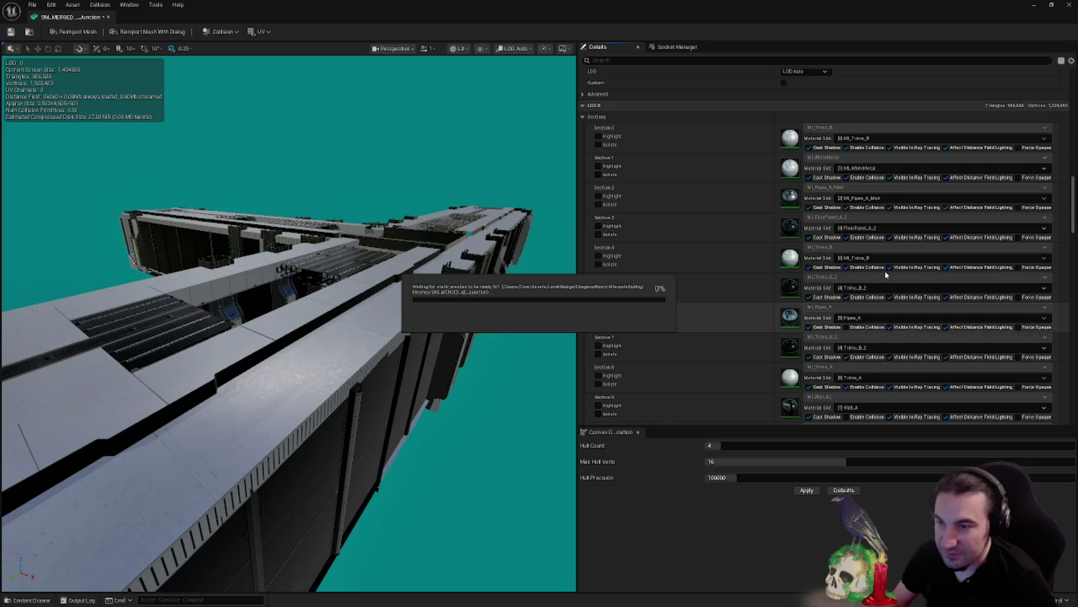
{"action": "scroll", "coordinate": [839, 311], "scroll_direction": "down", "scroll_amount": 4}
{"action": "left_click", "coordinate": [847, 309]}
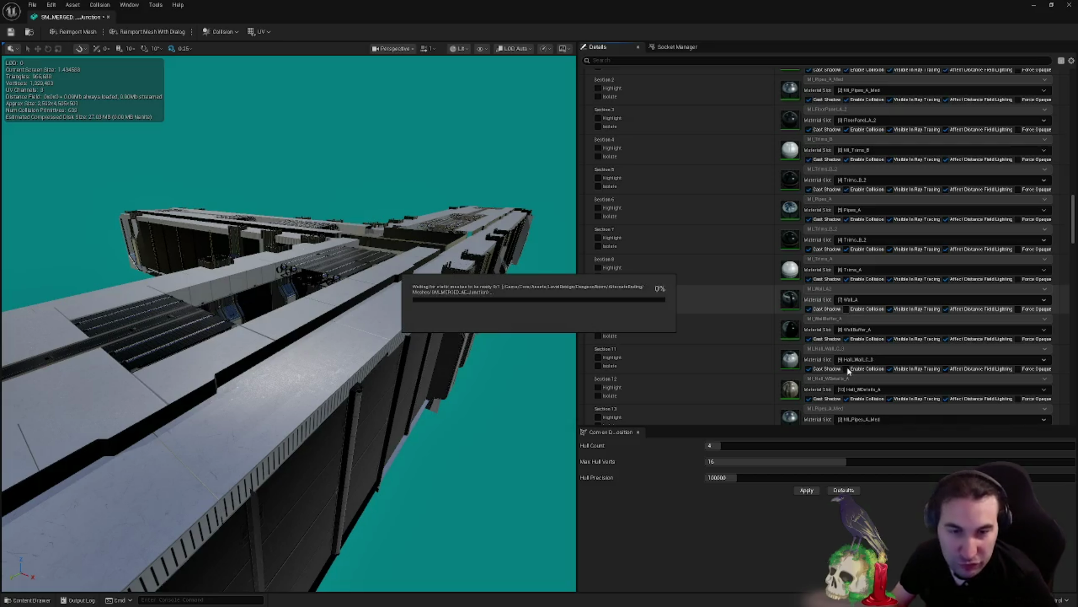
Step: Toggle collision on Sections 11, 14 and 16, then bring Spotify to the front
{"action": "left_click", "coordinate": [846, 369]}
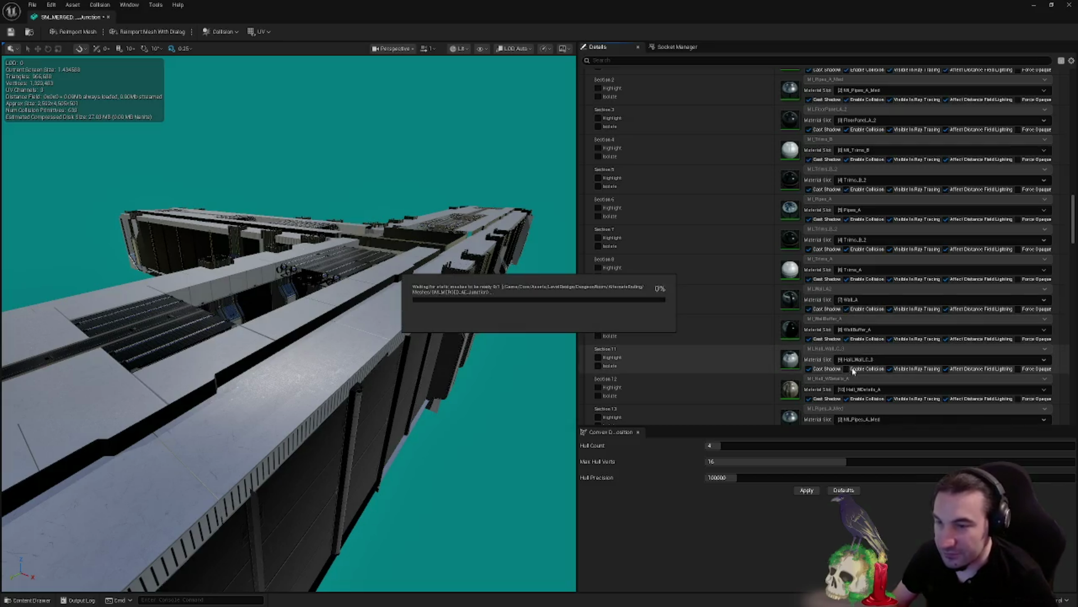
{"action": "scroll", "coordinate": [881, 336], "scroll_direction": "down", "scroll_amount": 3}
{"action": "scroll", "coordinate": [882, 335], "scroll_direction": "down", "scroll_amount": 4}
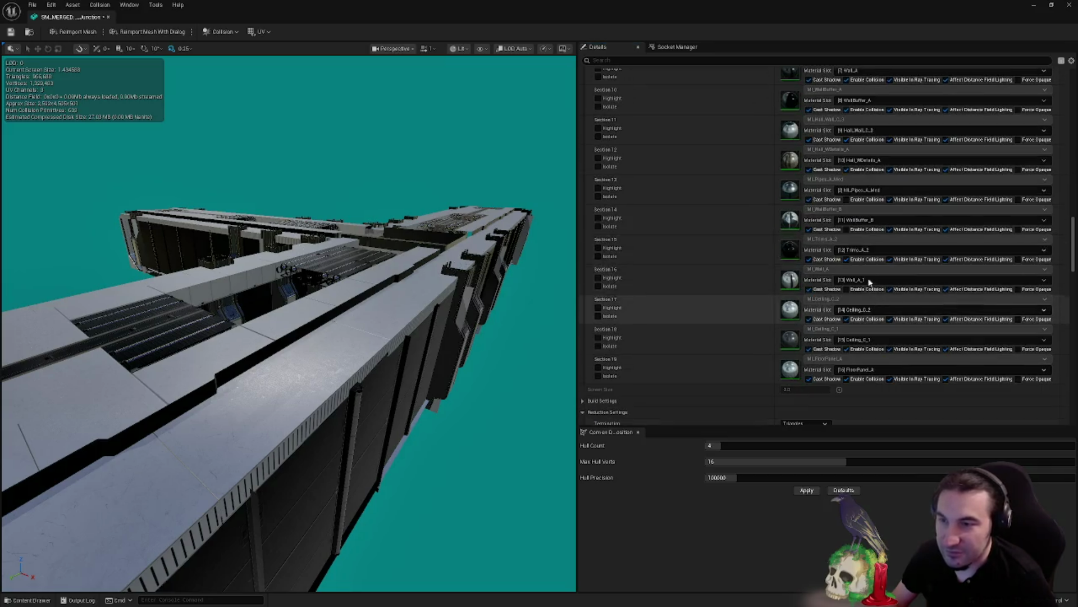
{"action": "left_click", "coordinate": [847, 230]}
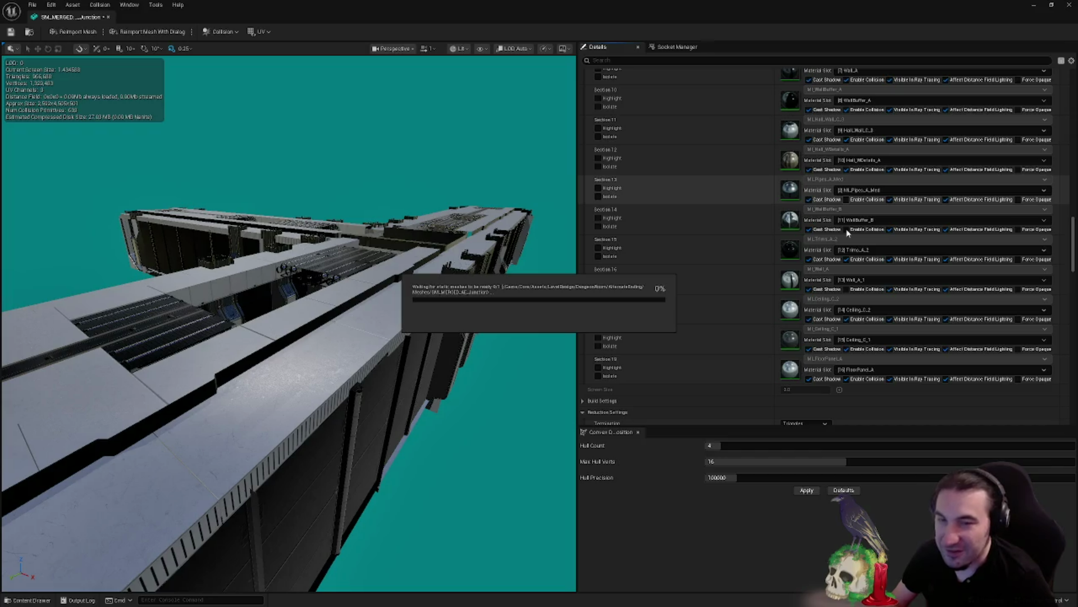
{"action": "left_click", "coordinate": [850, 289]}
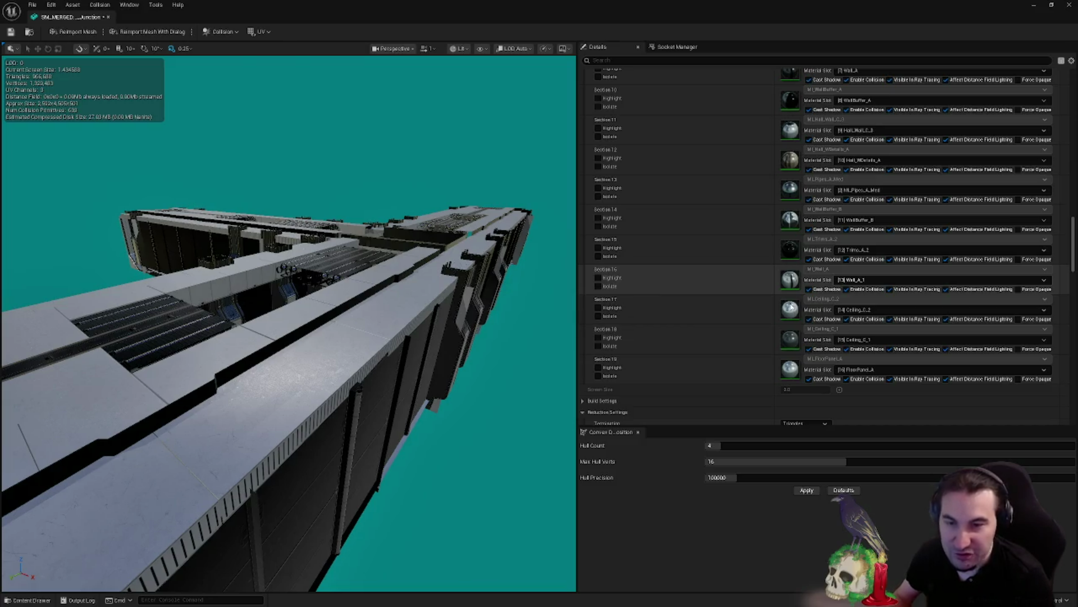
{"action": "key", "text": "super"}
{"action": "left_click", "coordinate": [595, 602]}
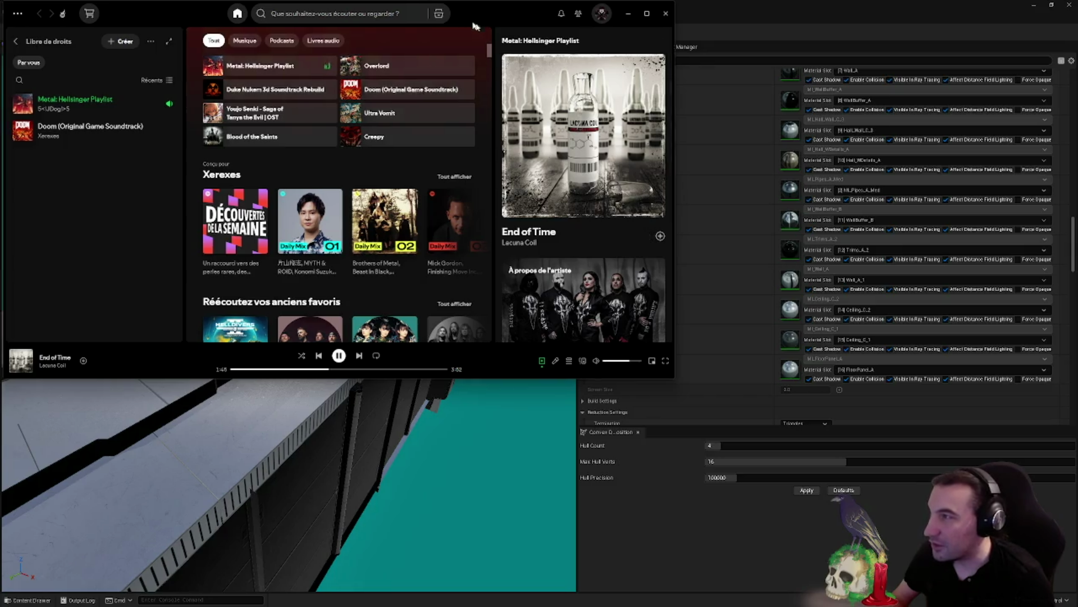
Step: Move the Spotify window aside and minimize it to reveal the SM_MERGED Junction mesh editor
{"action": "left_click_drag", "start_coordinate": [168, 13], "coordinate": [256, 74]}
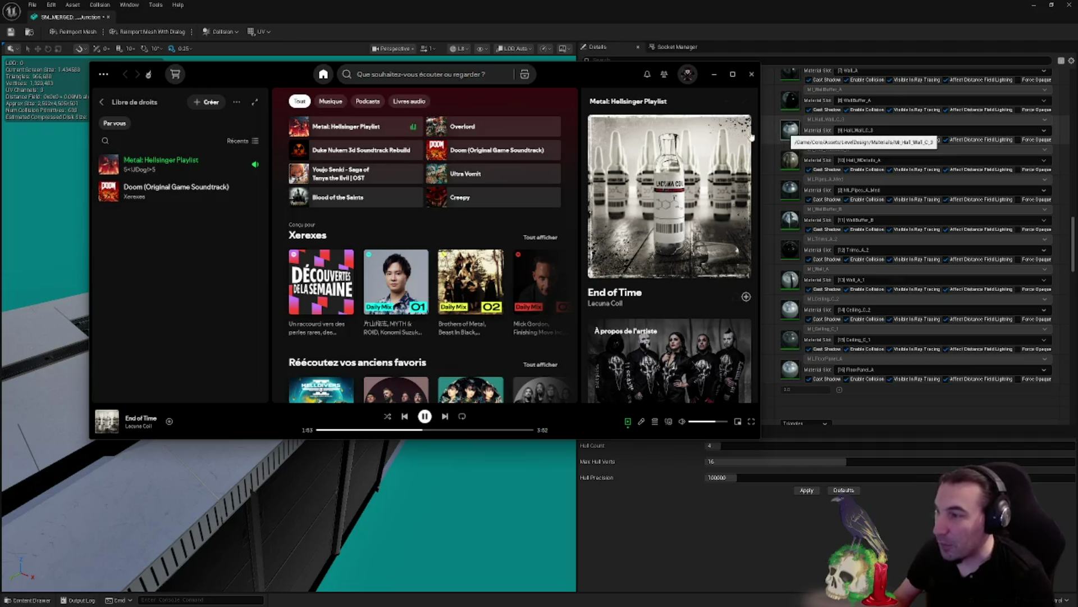
{"action": "left_click", "coordinate": [716, 78]}
{"action": "scroll", "coordinate": [753, 208], "scroll_direction": "down", "scroll_amount": 5}
Step: Set the Junction mesh's LOD Group to LargeProp and confirm overwriting its LOD settings
{"action": "scroll", "coordinate": [753, 215], "scroll_direction": "down", "scroll_amount": 2}
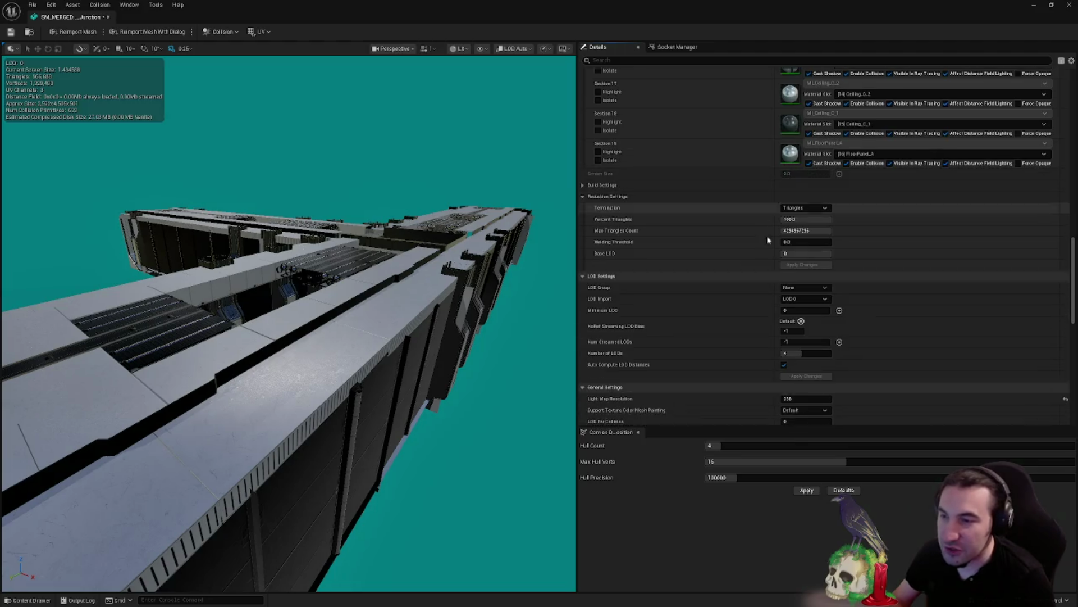
{"action": "left_click", "coordinate": [809, 275]}
{"action": "left_click", "coordinate": [807, 308]}
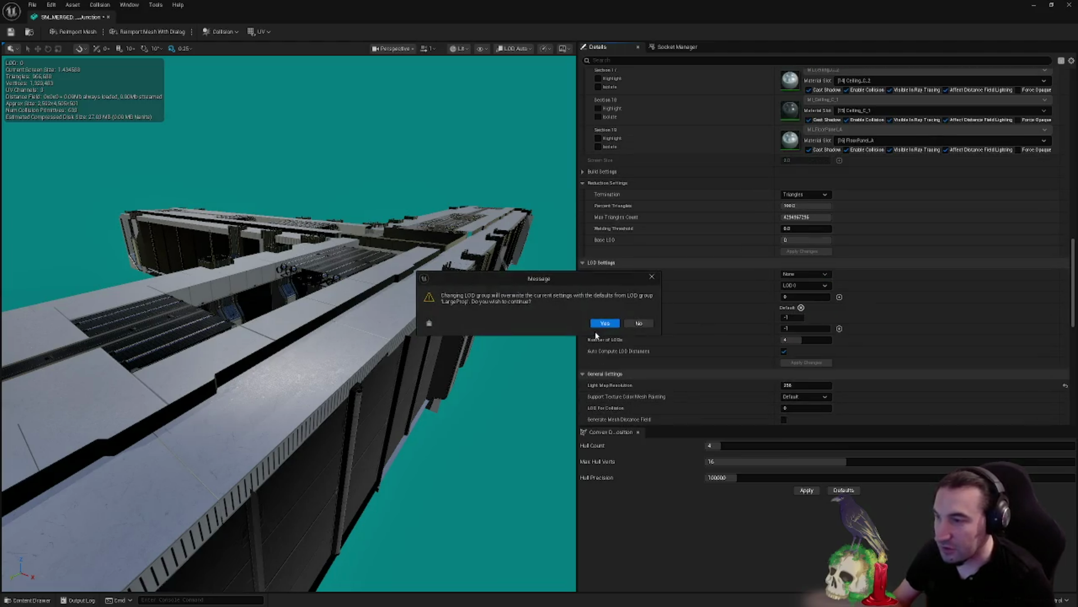
{"action": "left_click", "coordinate": [636, 322]}
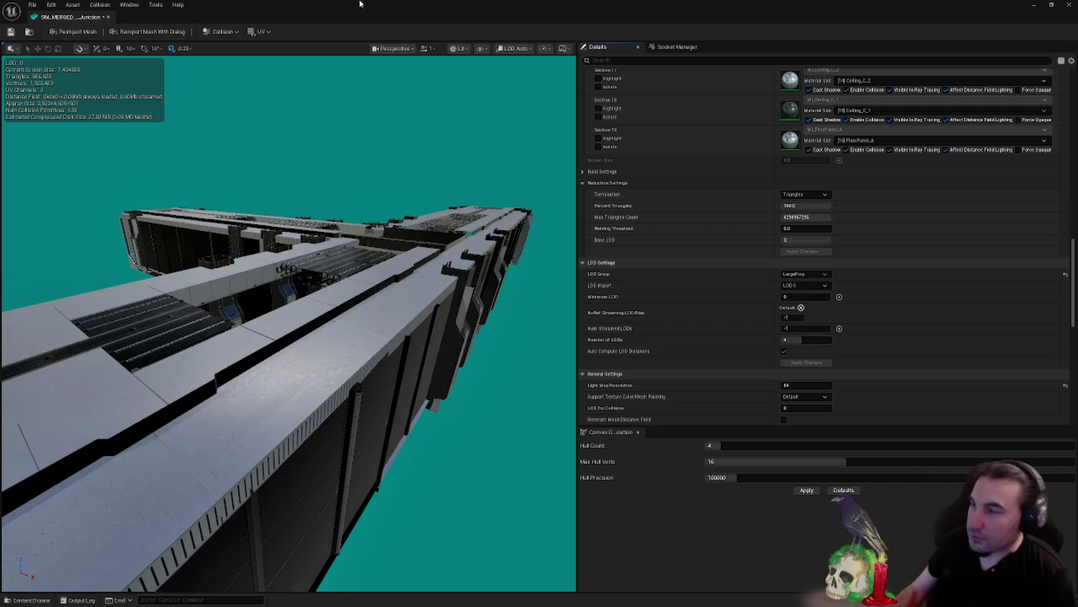
Step: Preview the mesh at LOD 1, the generated 50% triangle level
{"action": "scroll", "coordinate": [852, 289], "scroll_direction": "down", "scroll_amount": 1}
{"action": "scroll", "coordinate": [839, 284], "scroll_direction": "up", "scroll_amount": 2}
{"action": "scroll", "coordinate": [838, 282], "scroll_direction": "down", "scroll_amount": 3}
{"action": "scroll", "coordinate": [839, 282], "scroll_direction": "up", "scroll_amount": 3}
{"action": "scroll", "coordinate": [838, 281], "scroll_direction": "down", "scroll_amount": 2}
{"action": "scroll", "coordinate": [838, 282], "scroll_direction": "up", "scroll_amount": 15}
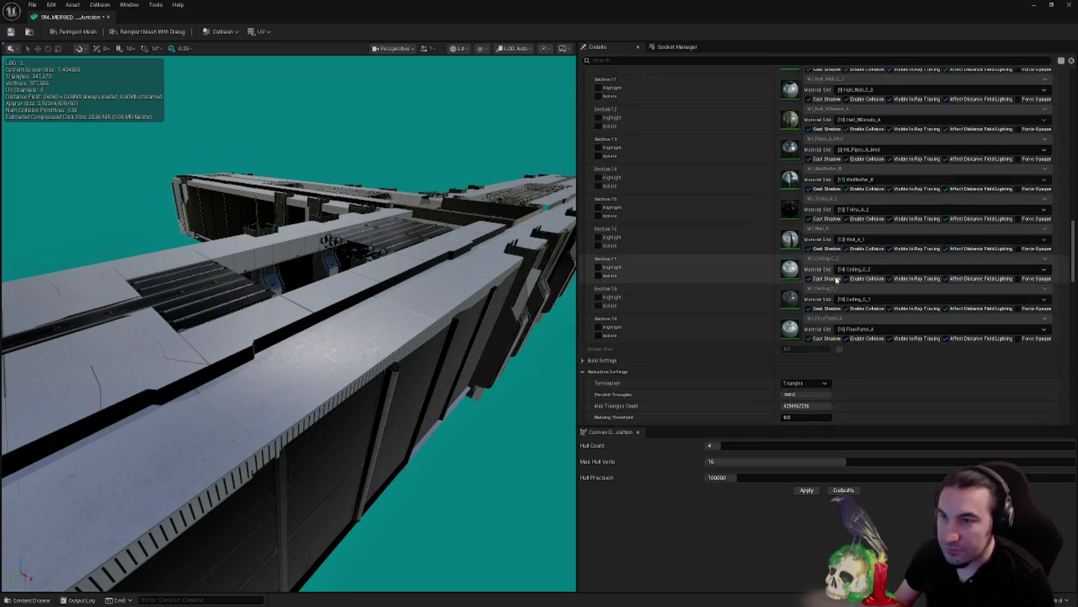
{"action": "scroll", "coordinate": [833, 285], "scroll_direction": "up", "scroll_amount": 3}
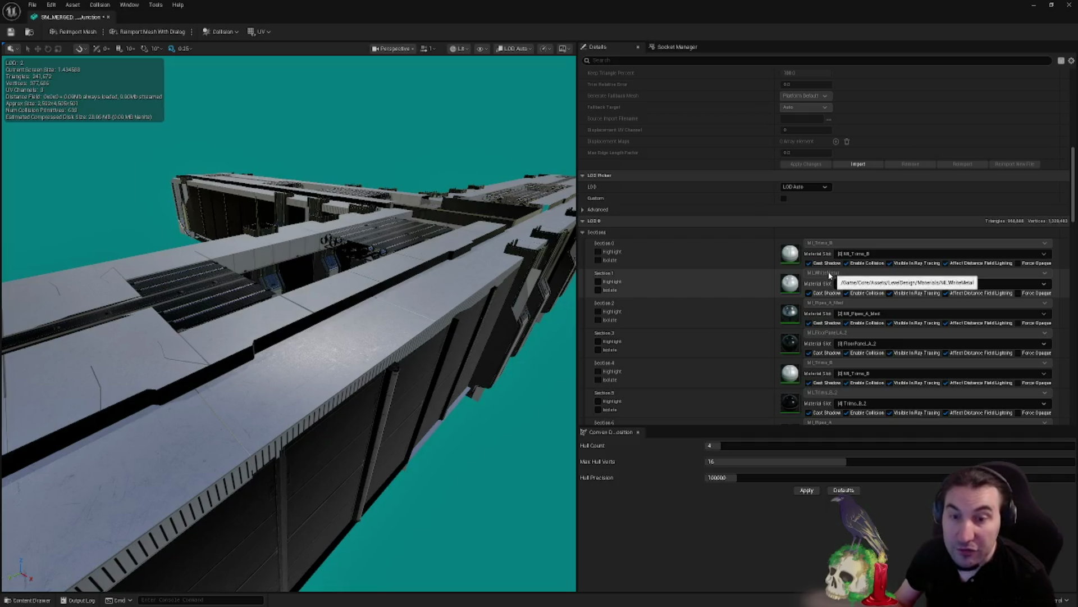
{"action": "left_click", "coordinate": [823, 187]}
{"action": "left_click", "coordinate": [809, 218]}
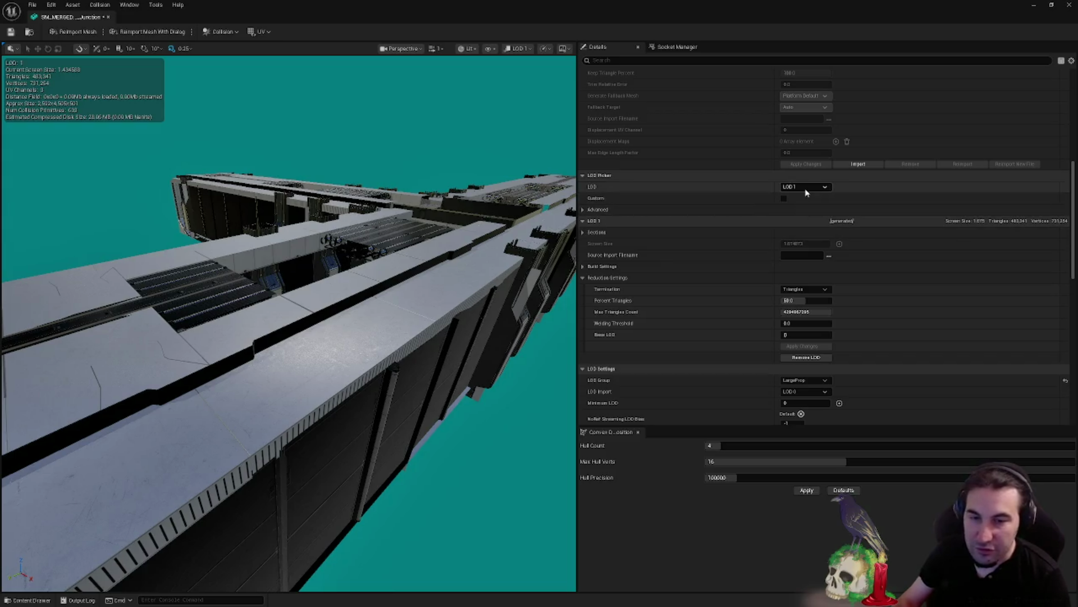
Step: Turn off Auto Compute LOD Distances and orbit to look into the corridor opening
{"action": "scroll", "coordinate": [800, 197], "scroll_direction": "down", "scroll_amount": 6}
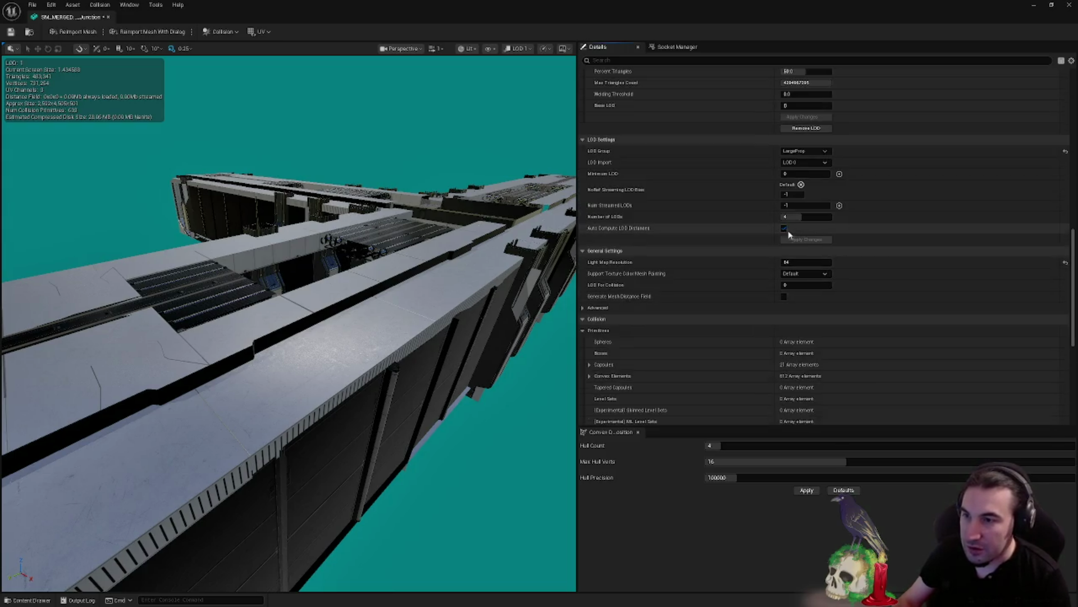
{"action": "left_click", "coordinate": [802, 239]}
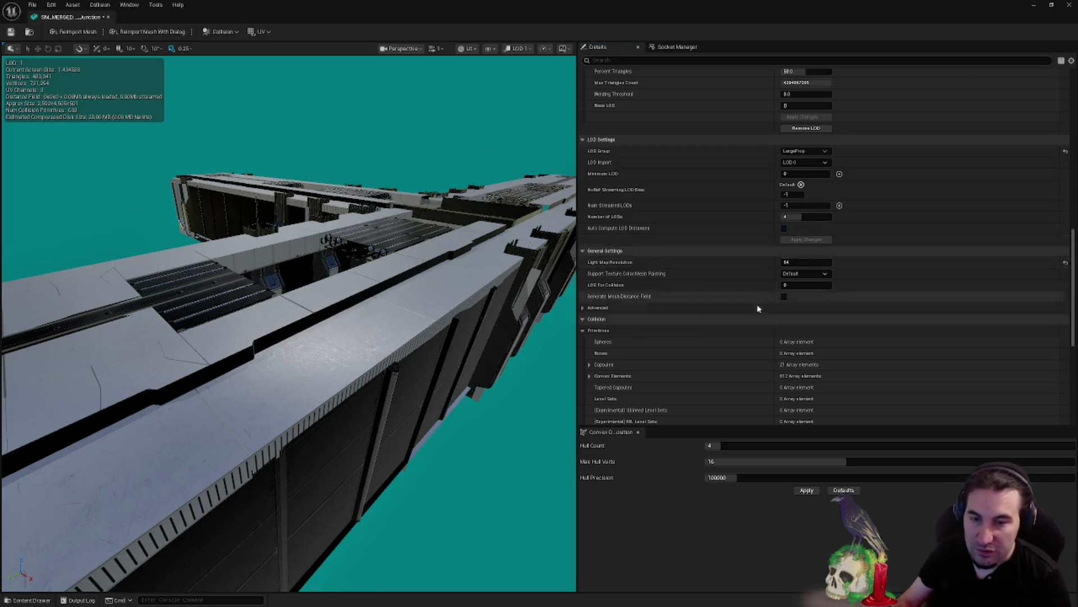
{"action": "scroll", "coordinate": [822, 219], "scroll_direction": "up", "scroll_amount": 2}
{"action": "left_click_drag", "start_coordinate": [337, 337], "coordinate": [202, 337]}
{"action": "scroll", "coordinate": [818, 273], "scroll_direction": "up", "scroll_amount": 7}
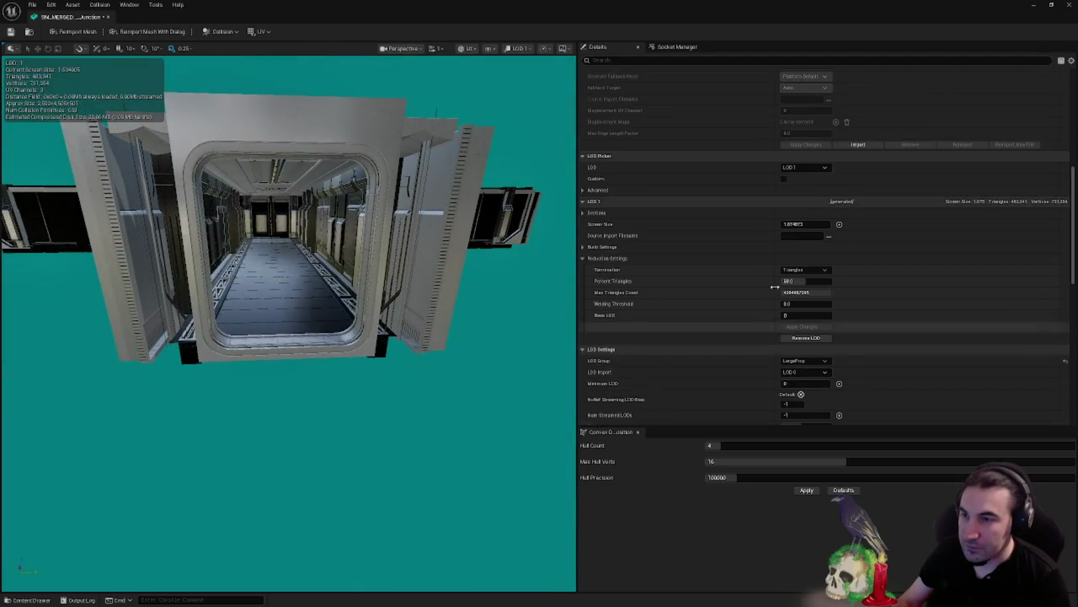
{"action": "scroll", "coordinate": [817, 273], "scroll_direction": "down", "scroll_amount": 1}
{"action": "mouse_move", "coordinate": [281, 281]}
{"action": "left_mouse_down"}
{"action": "mouse_move", "coordinate": [281, 242]}
{"action": "mouse_move", "coordinate": [281, 360]}
{"action": "left_mouse_up"}
{"action": "scroll", "coordinate": [865, 286], "scroll_direction": "up", "scroll_amount": 5}
{"action": "scroll", "coordinate": [864, 271], "scroll_direction": "down", "scroll_amount": 7}
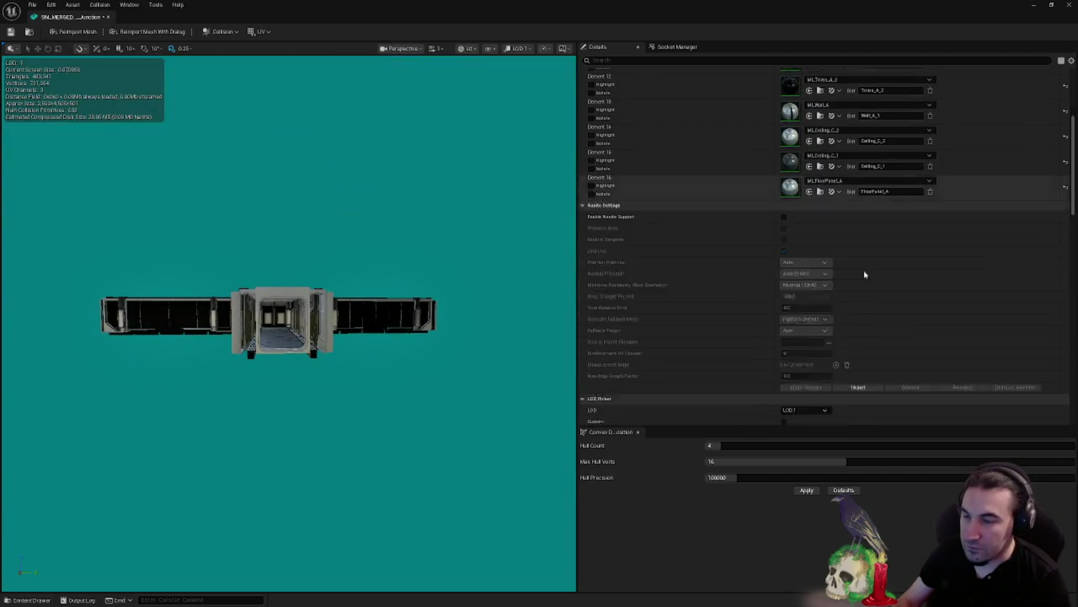
Step: Set LOD 1's screen size to 0.85 and LOD 2's screen size to 0.7
{"action": "left_click", "coordinate": [816, 197]}
{"action": "type", "text": "0.85"}
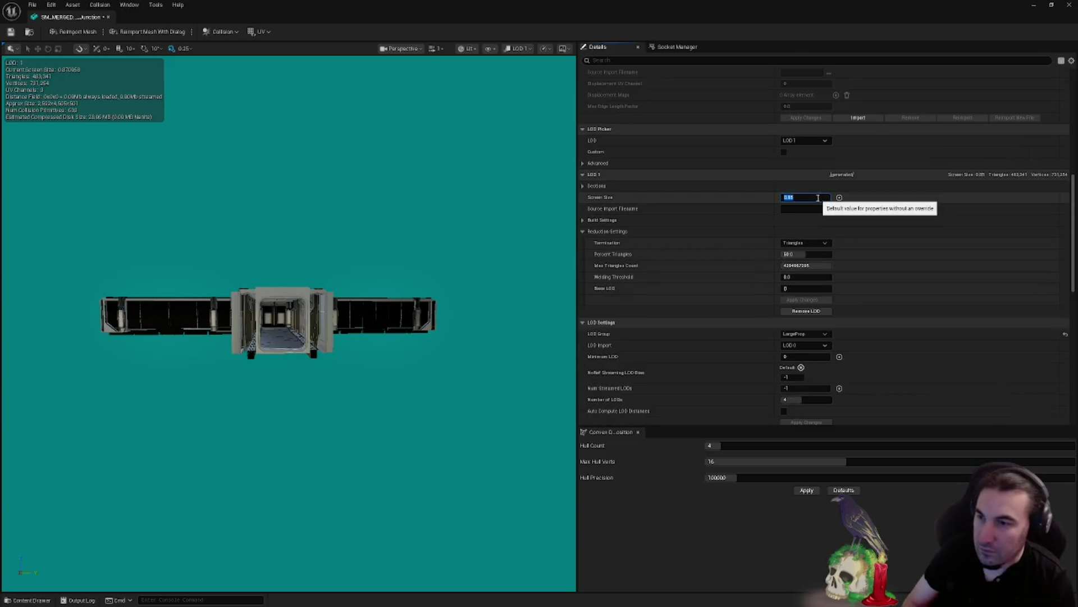
{"action": "key", "text": "Return"}
{"action": "mouse_move", "coordinate": [397, 145]}
{"action": "left_mouse_down"}
{"action": "mouse_move", "coordinate": [398, 180]}
{"action": "mouse_move", "coordinate": [320, 145]}
{"action": "left_mouse_up"}
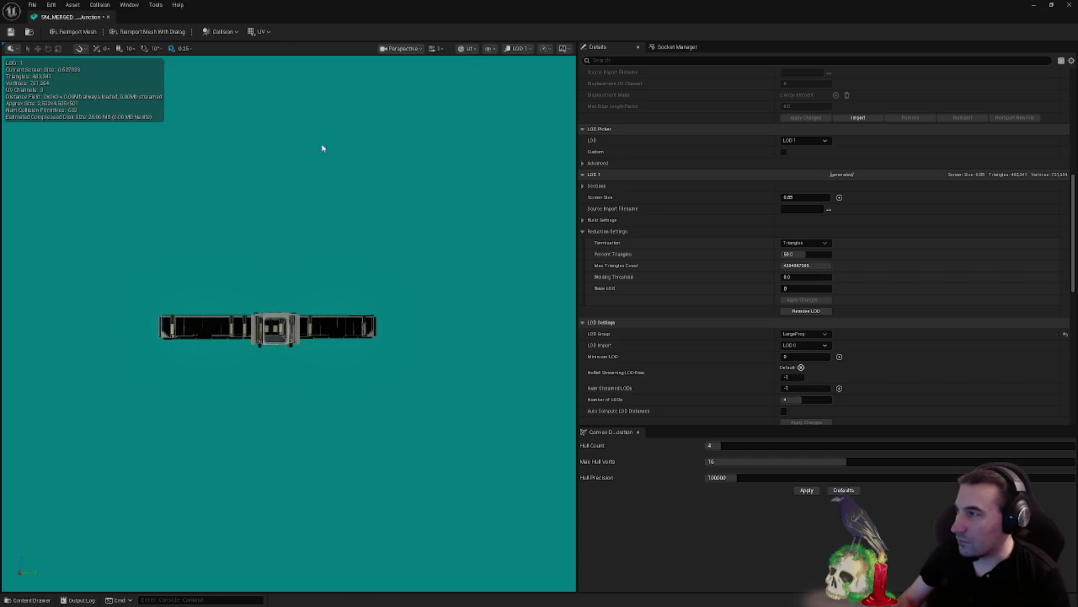
{"action": "left_click", "coordinate": [806, 140]}
{"action": "left_click", "coordinate": [809, 178]}
{"action": "left_click", "coordinate": [801, 197]}
{"action": "type", "text": "0.7"}
{"action": "key", "text": "Return"}
Step: Switch the LOD picker to LOD 3, generated at 12.5% triangles
{"action": "left_click", "coordinate": [806, 141]}
{"action": "left_click", "coordinate": [809, 189]}
{"action": "mouse_move", "coordinate": [484, 264]}
{"action": "left_mouse_down"}
{"action": "mouse_move", "coordinate": [495, 265]}
{"action": "mouse_move", "coordinate": [469, 298]}
{"action": "left_mouse_up"}
{"action": "scroll", "coordinate": [481, 282], "scroll_direction": "down", "scroll_amount": 3}
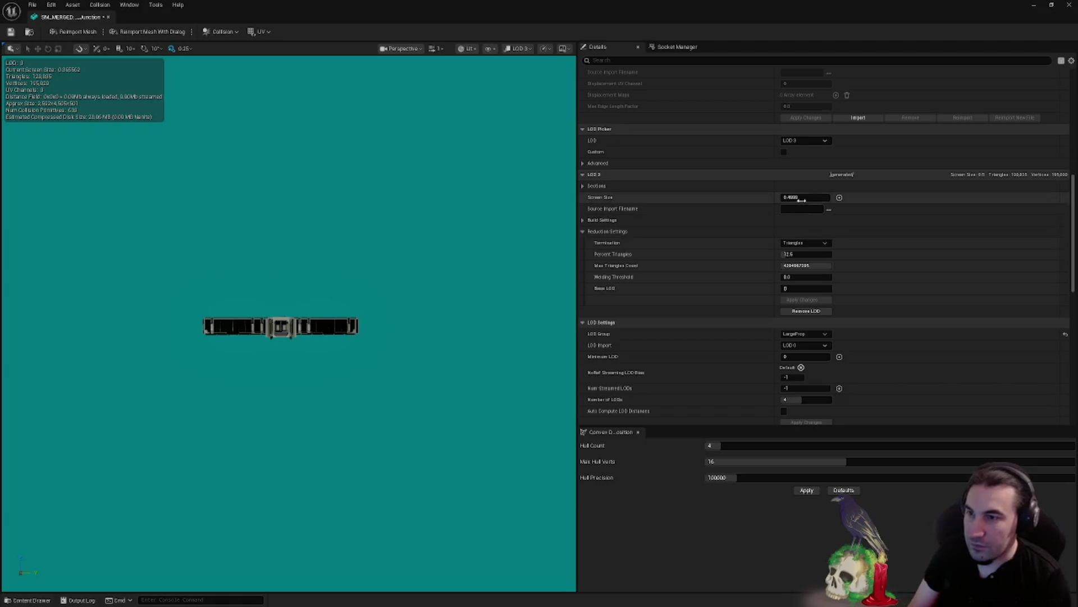
Step: Give LOD 3 a 0.35 screen size and 1% triangles, then apply the changes
{"action": "left_click", "coordinate": [801, 199]}
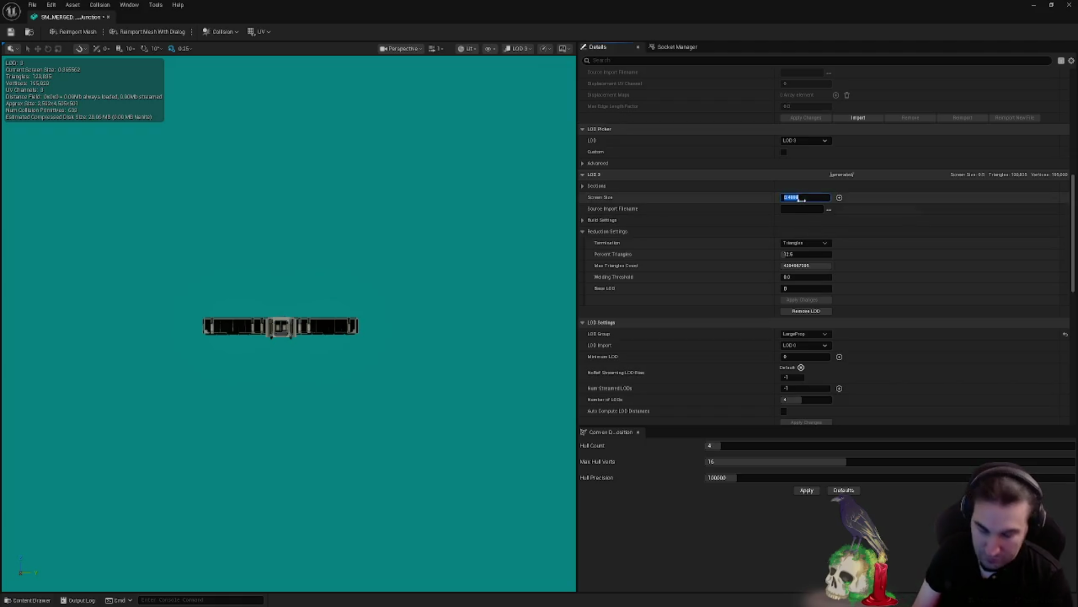
{"action": "type", "text": "0.35"}
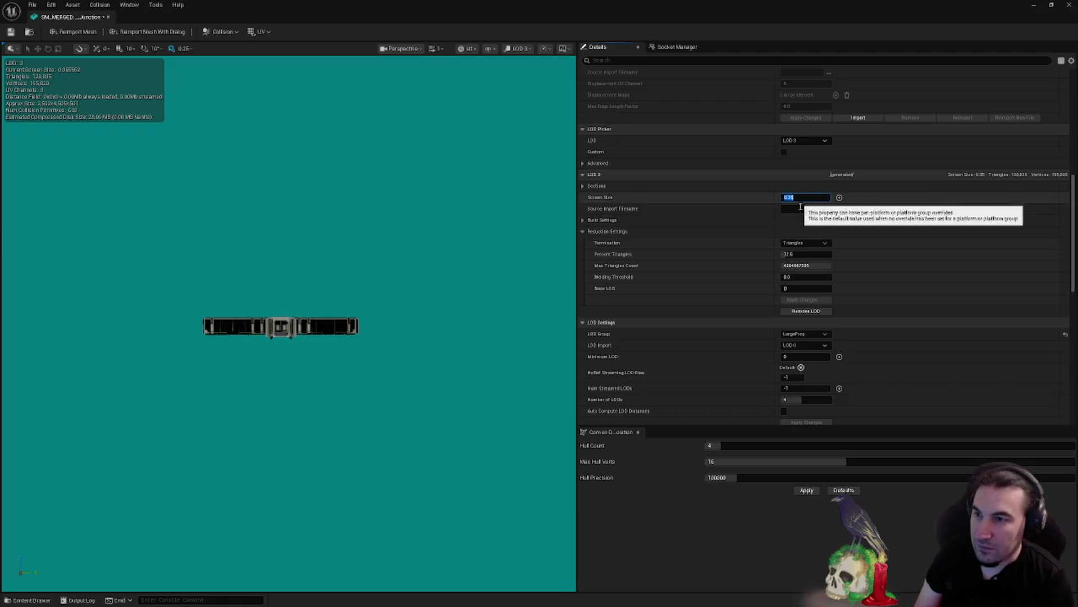
{"action": "left_click", "coordinate": [801, 257]}
{"action": "type", "text": "1"}
{"action": "key", "text": "Return"}
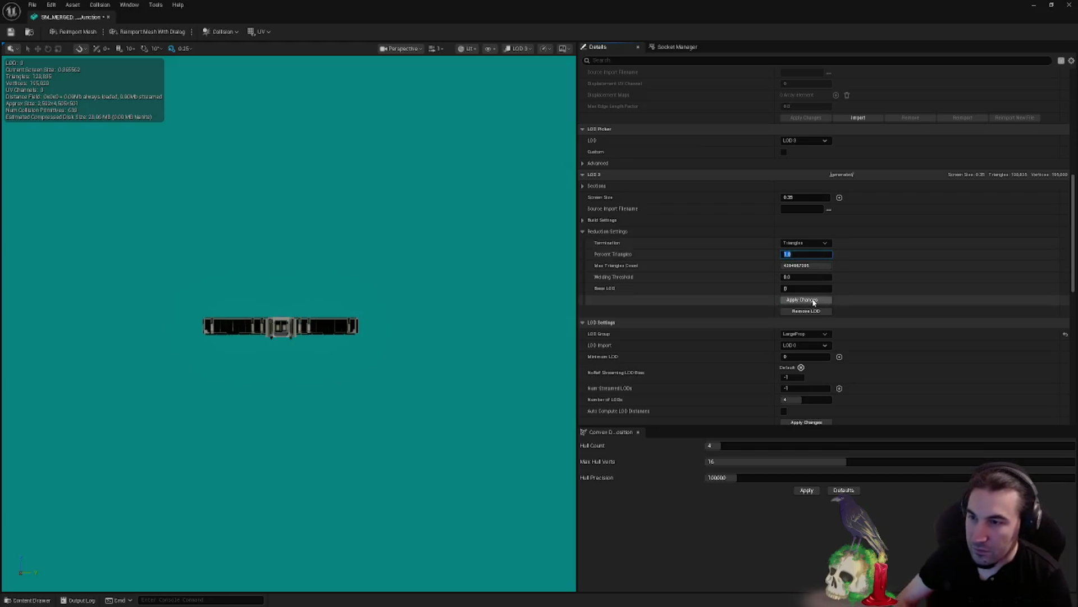
{"action": "left_click", "coordinate": [815, 301]}
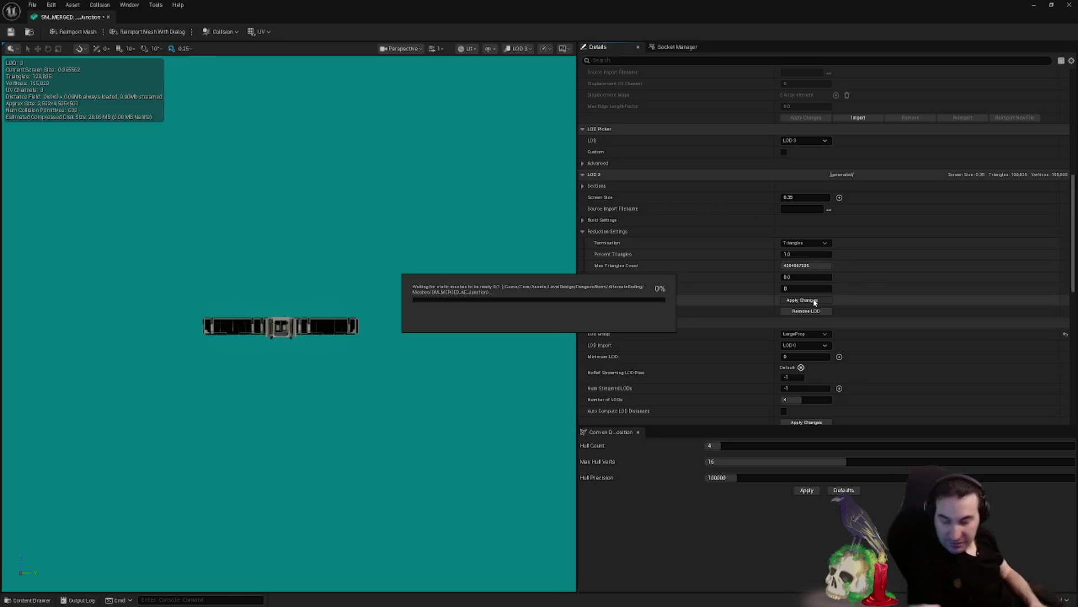
{"action": "key", "text": "super"}
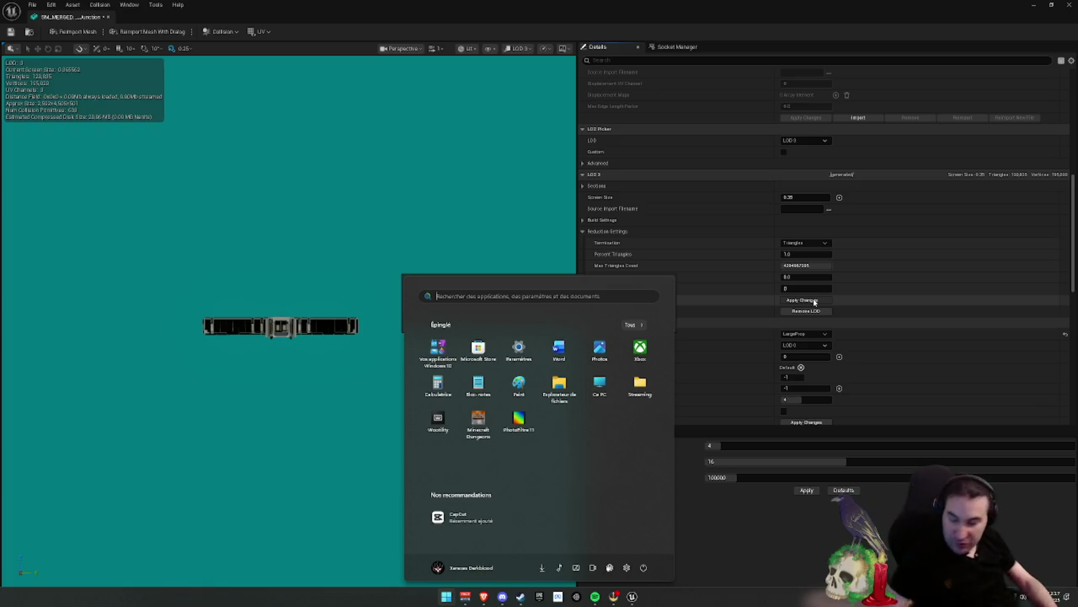
{"action": "left_click", "coordinate": [815, 301]}
{"action": "key", "text": "super"}
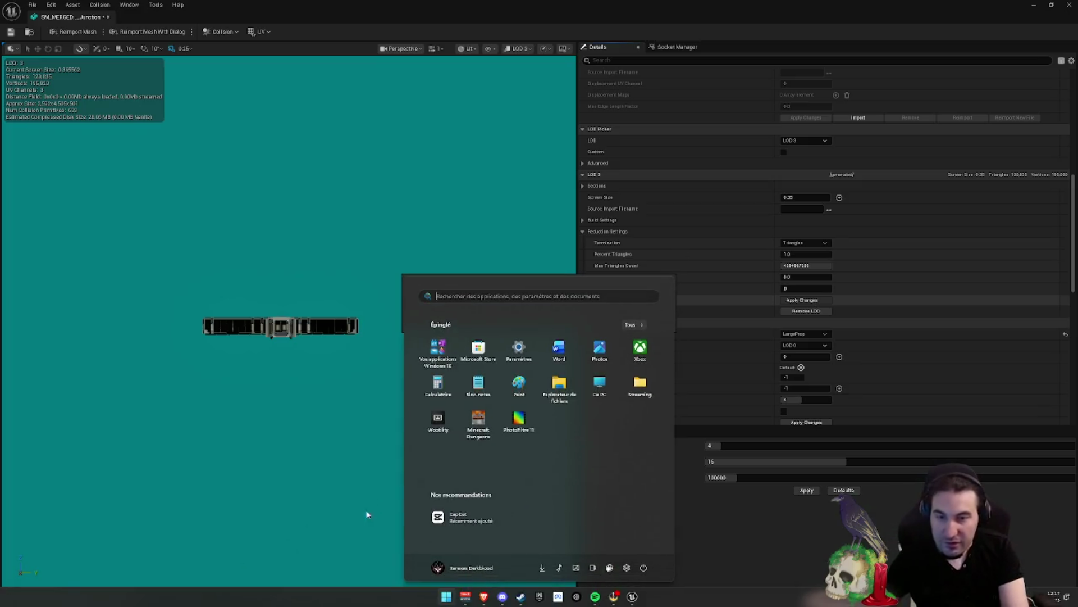
{"action": "key", "text": "super"}
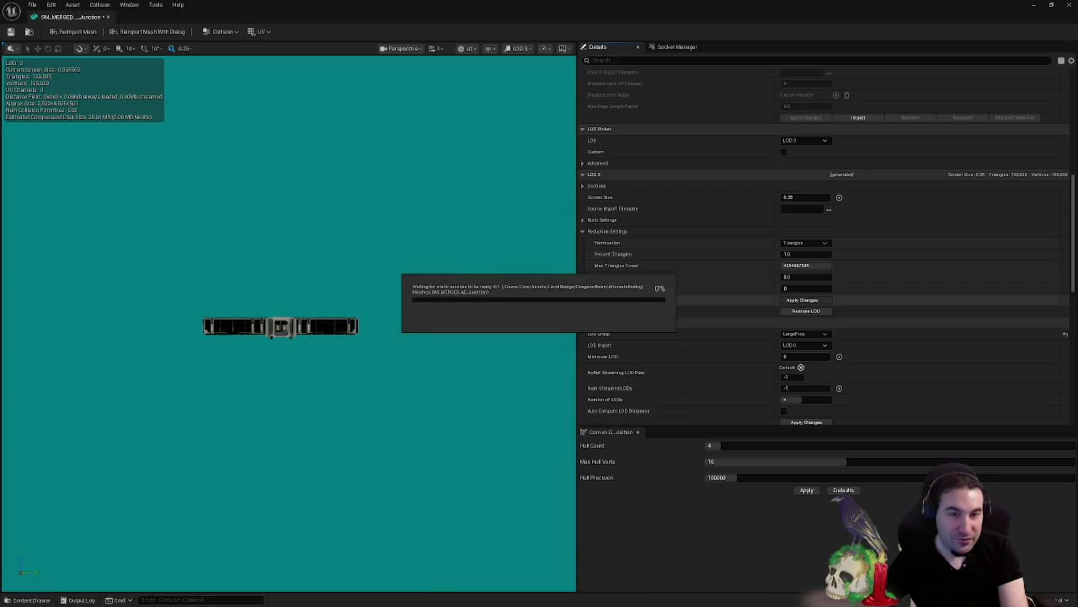